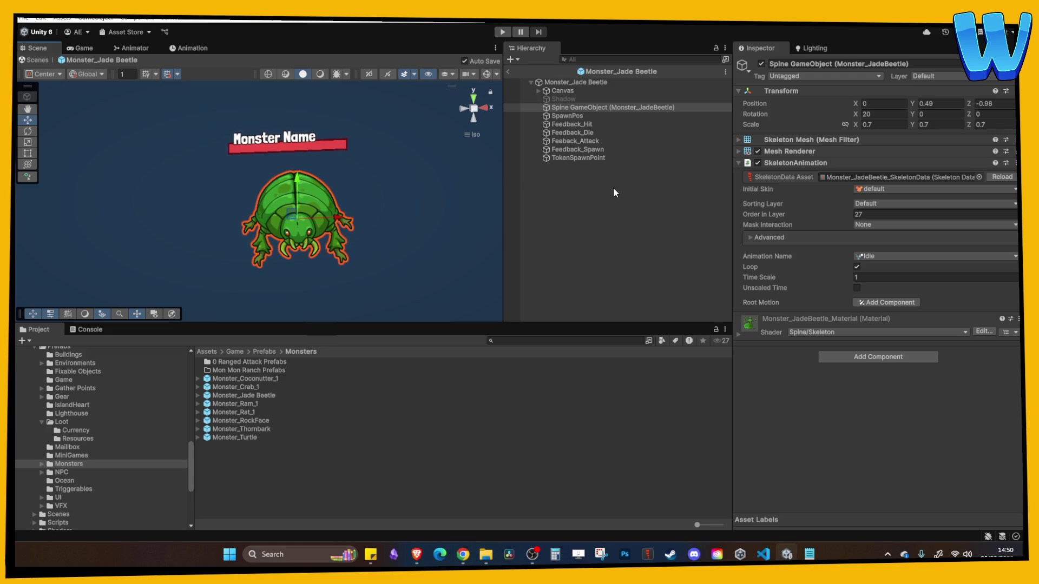
Playtest the level by walking north to the Jade Beetle, attacking it repeatedly, then stopping play mode
click(502, 33)
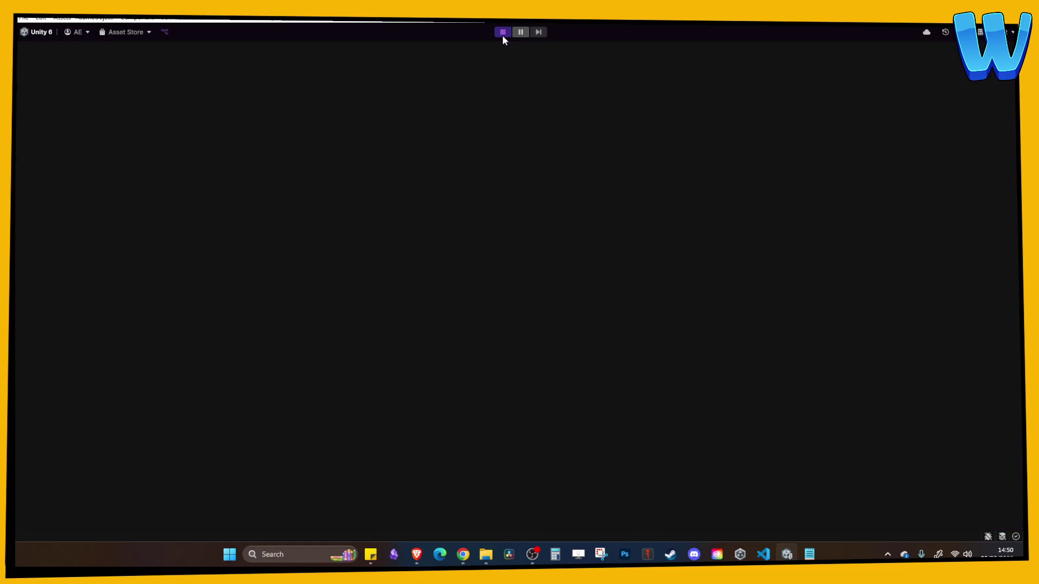
key(w)
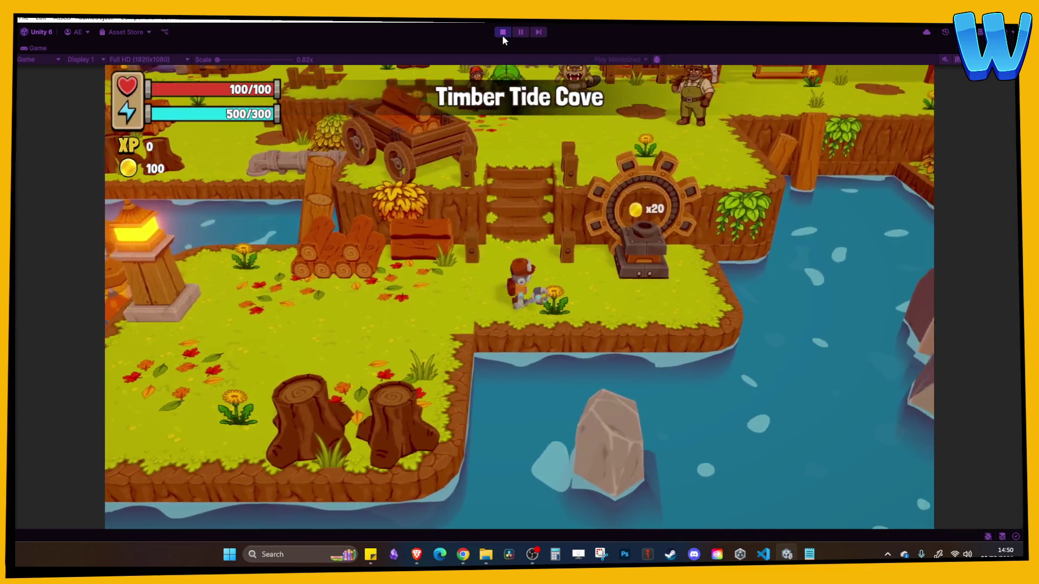
key(w)
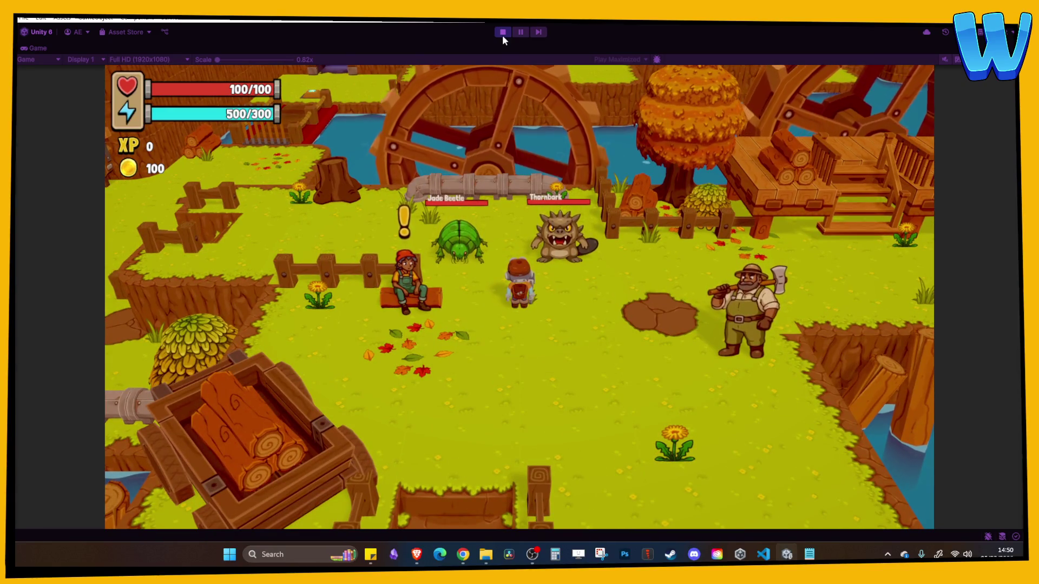
key(a)
key(w)
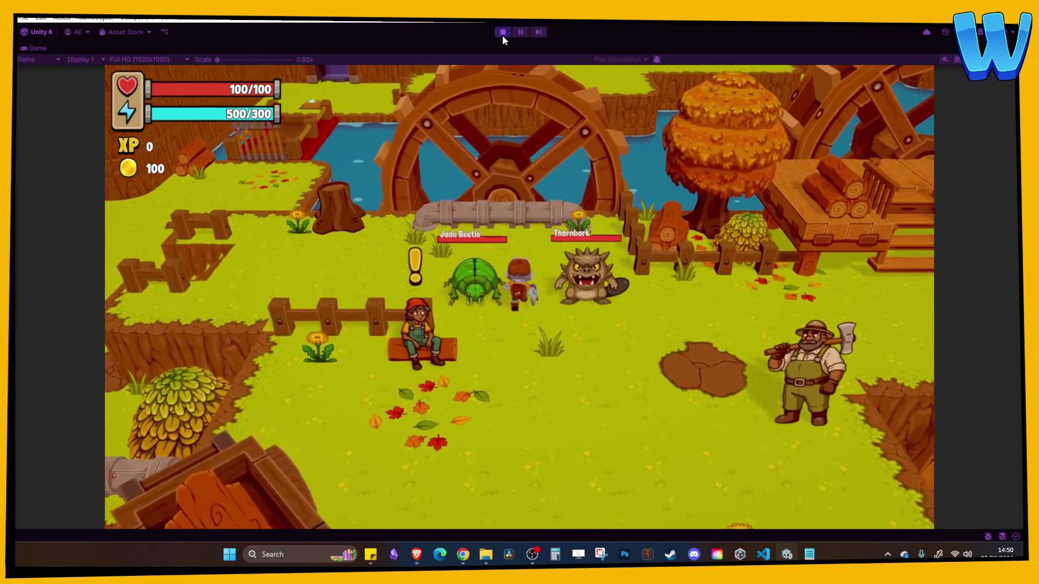
key(space)
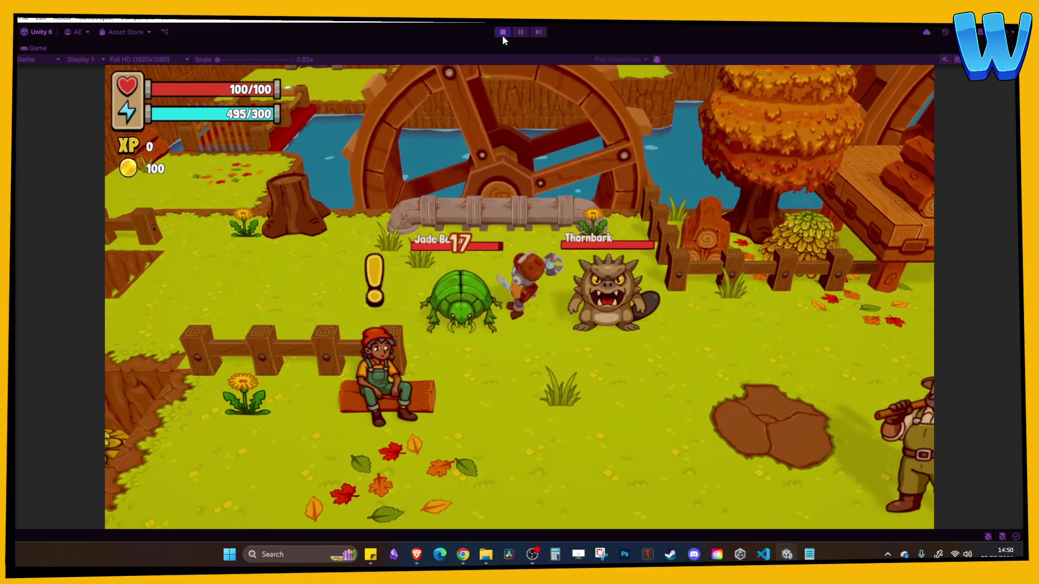
key(space)
key(space)
key(space)
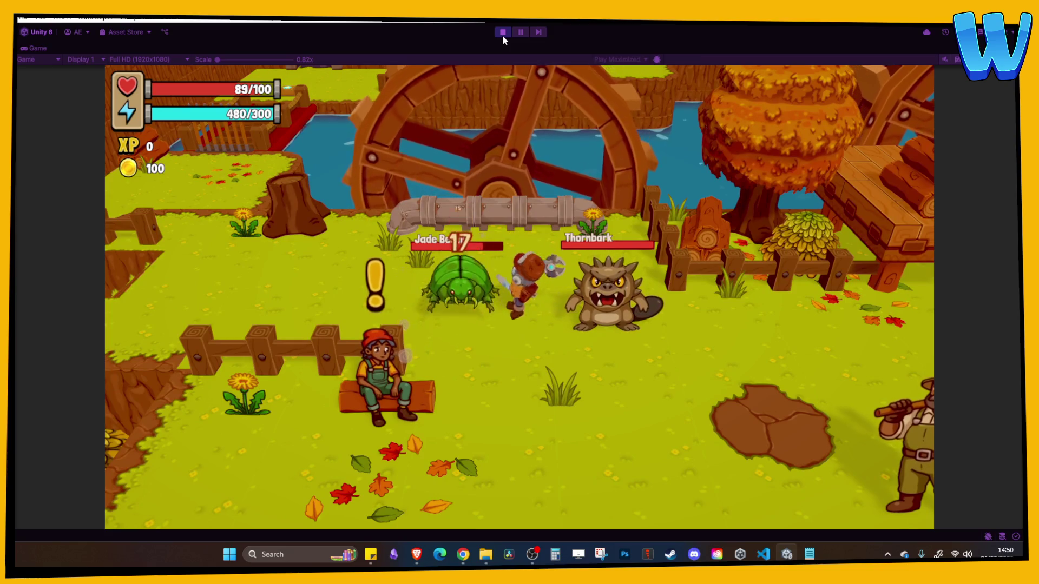
key(space)
key(space)
key(space)
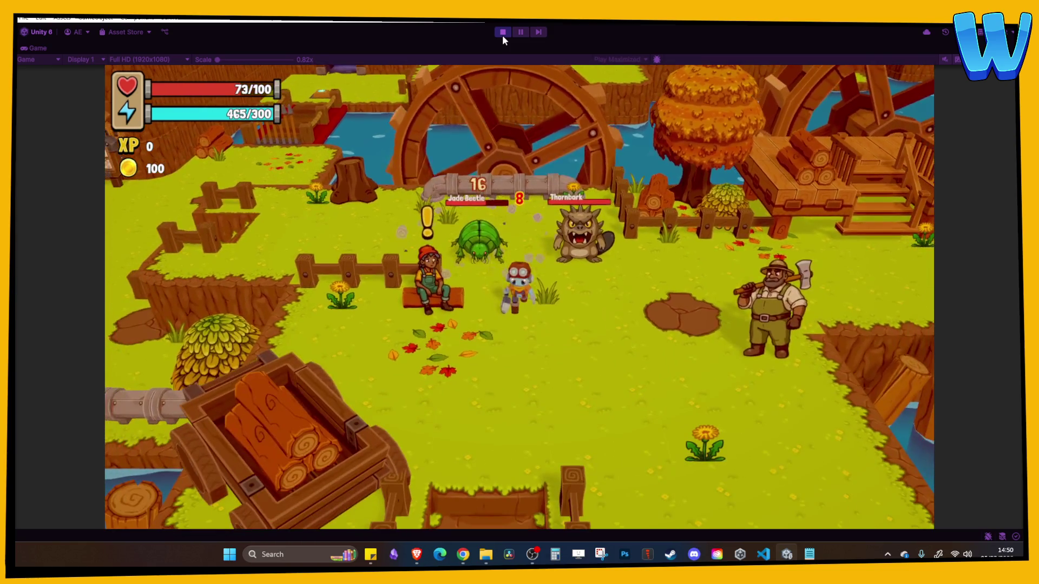
click(502, 35)
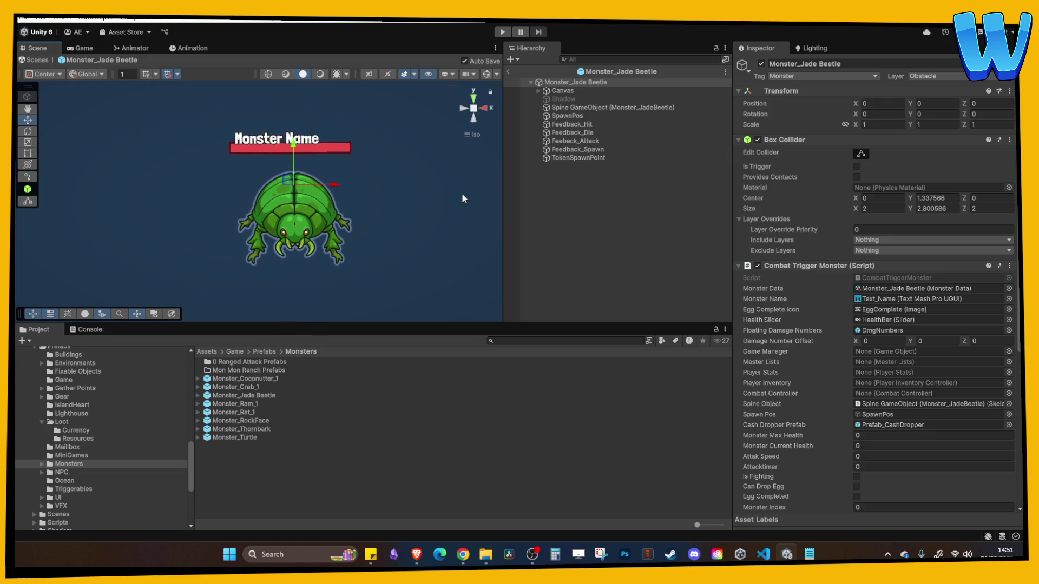
Change Monster_Jade Beetle's Monster Attack Speed from 1.7 to 1 and start a new test run
double_click(930, 289)
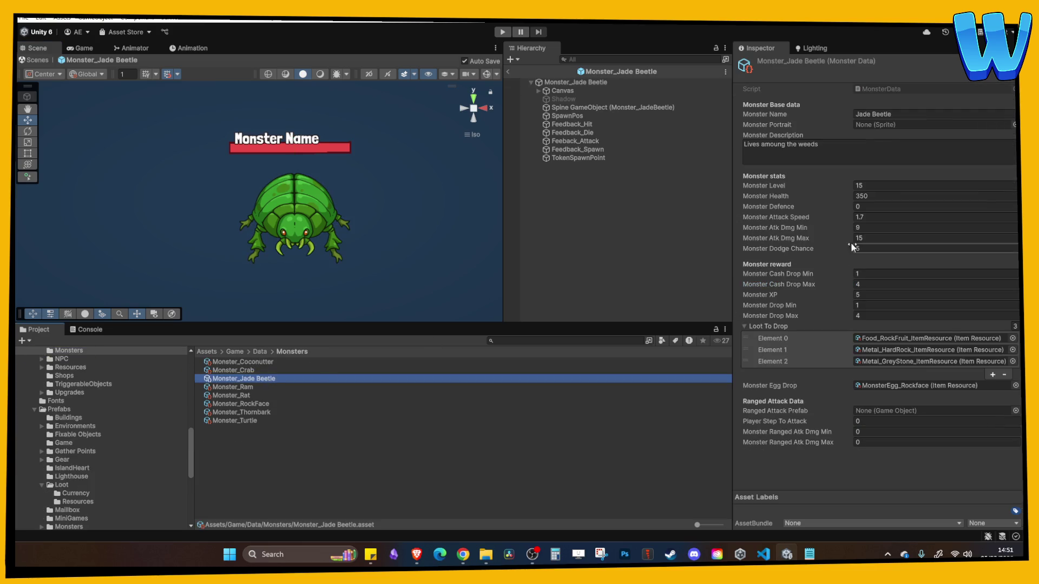
click(876, 217)
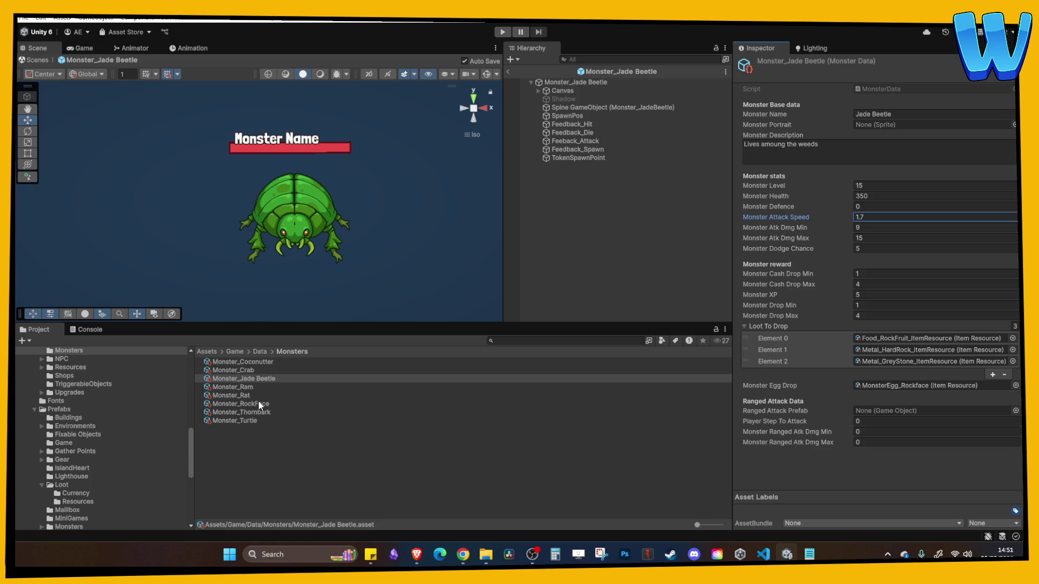
click(255, 420)
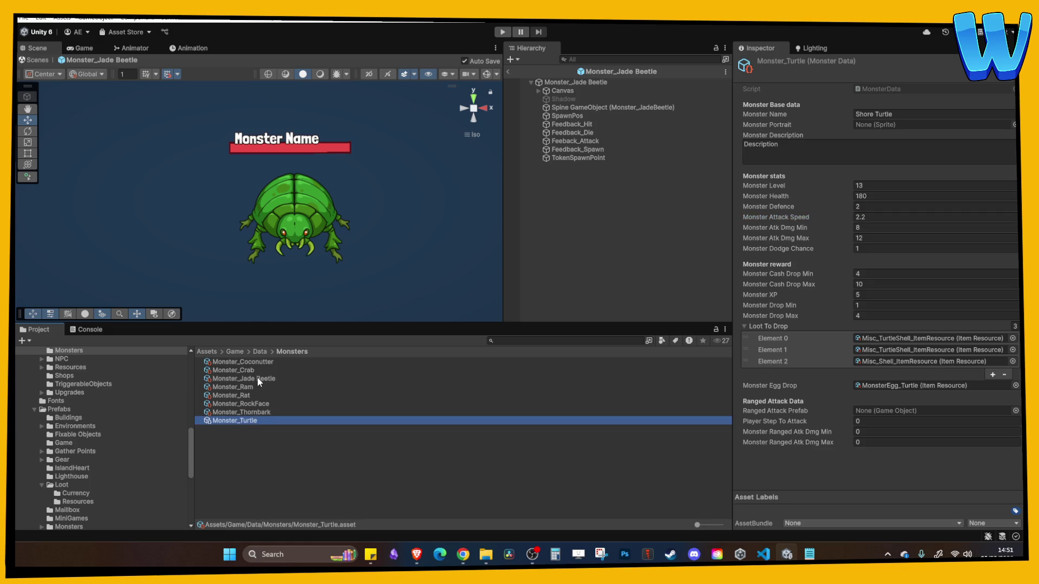
click(258, 378)
drag(834, 219, 826, 215)
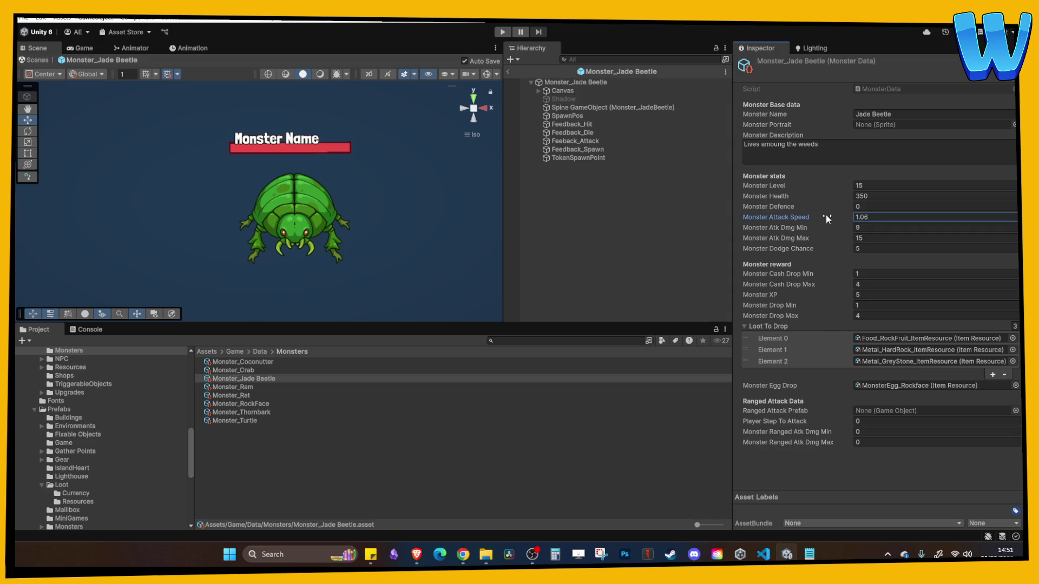
text(1)
click(502, 32)
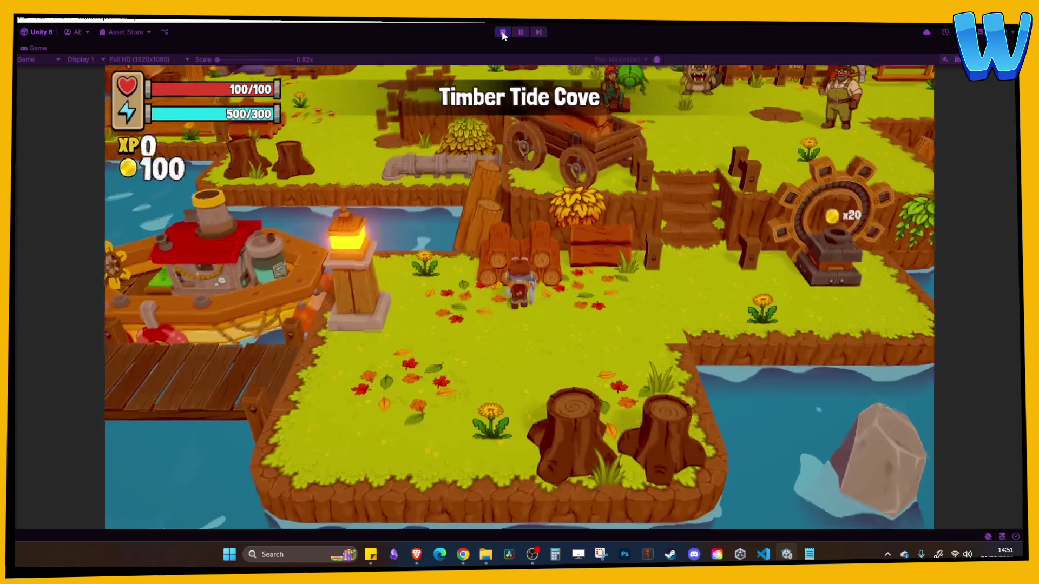
Walk up to the Jade Beetle beside Thornbark and attack it until health drops to 1/100, then stop
key(w)
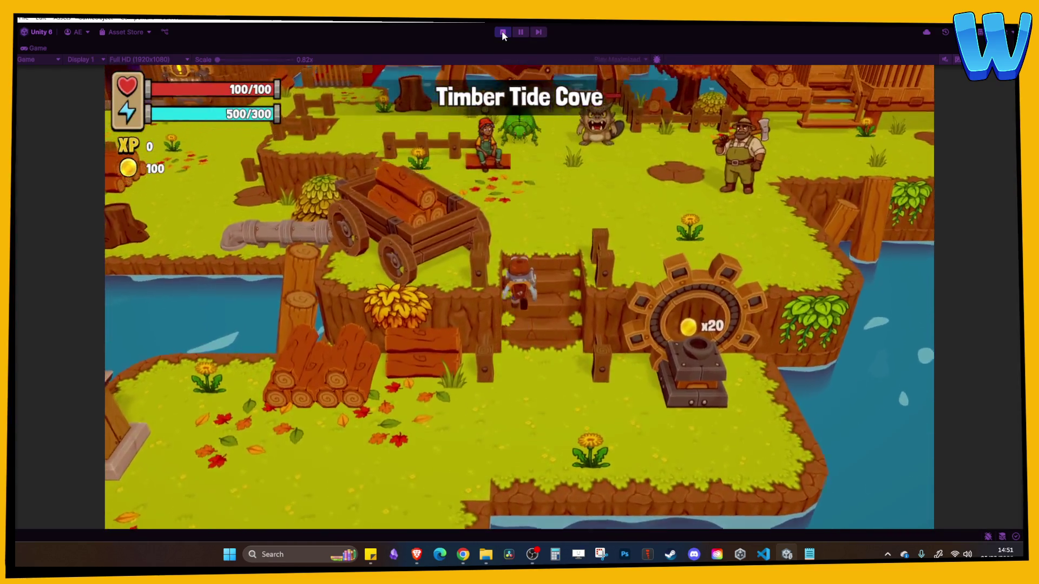
key(w)
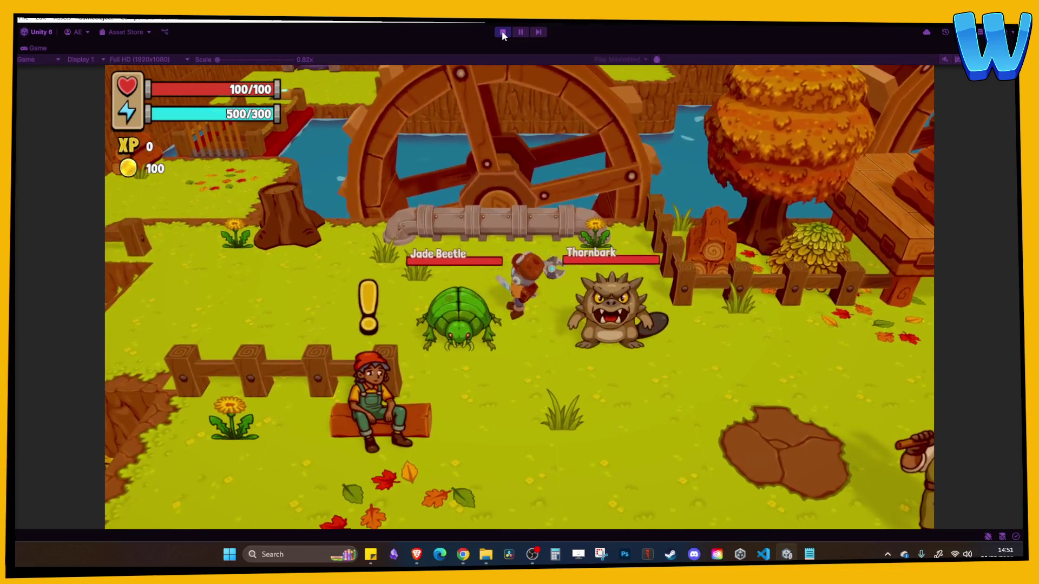
key(space)
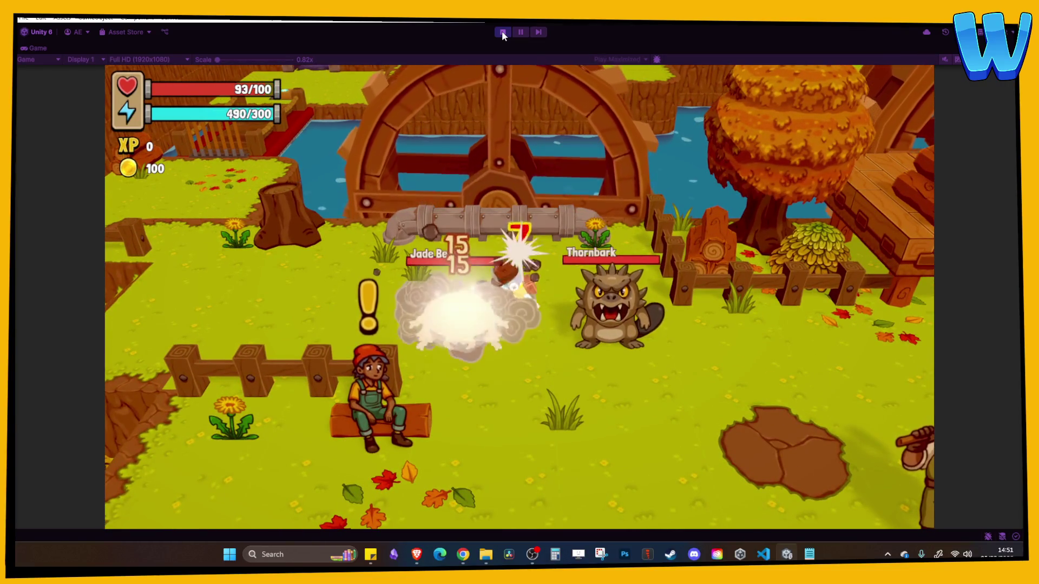
key(space)
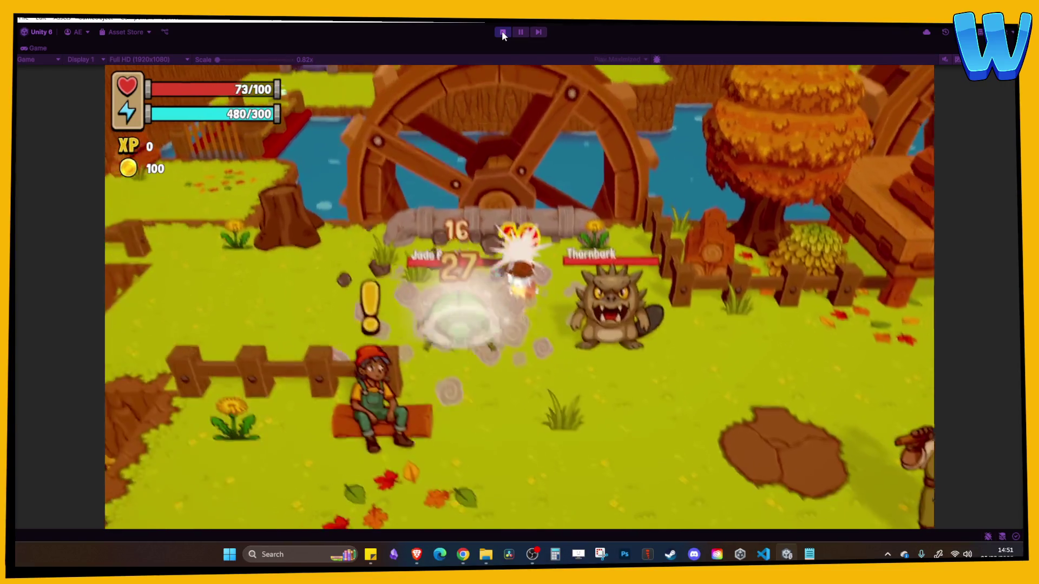
key(space)
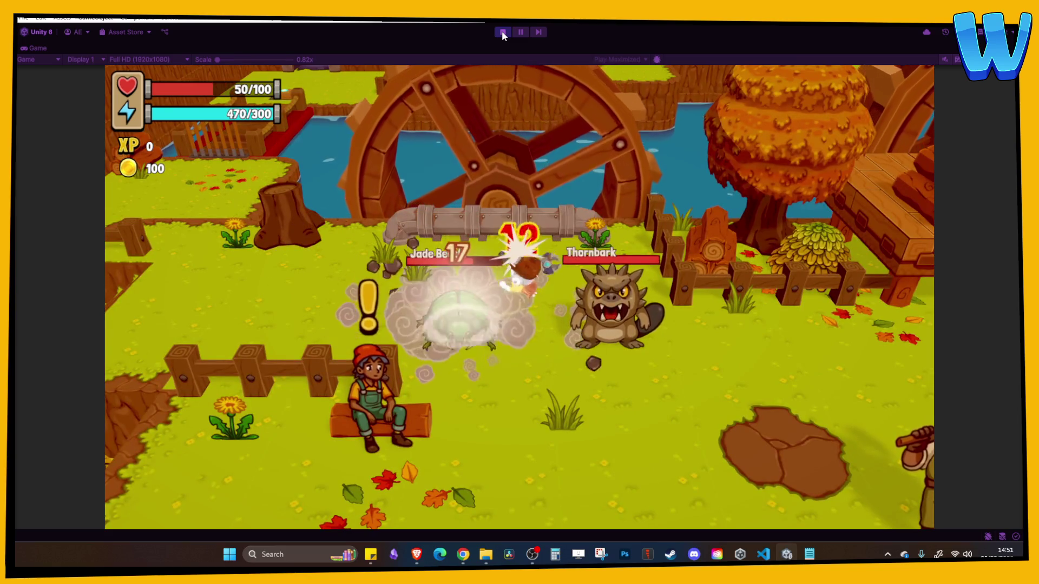
key(space)
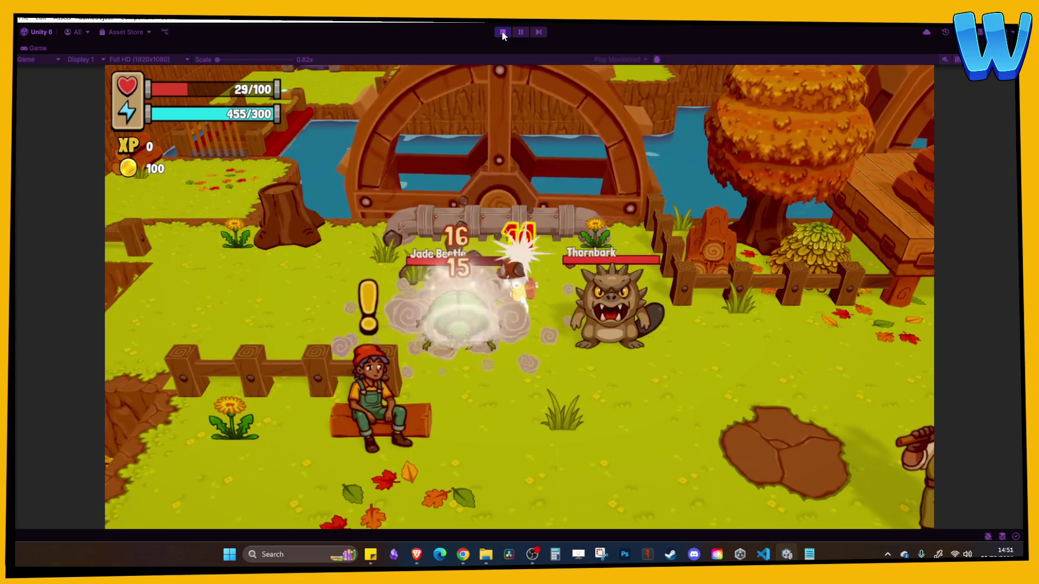
key(space)
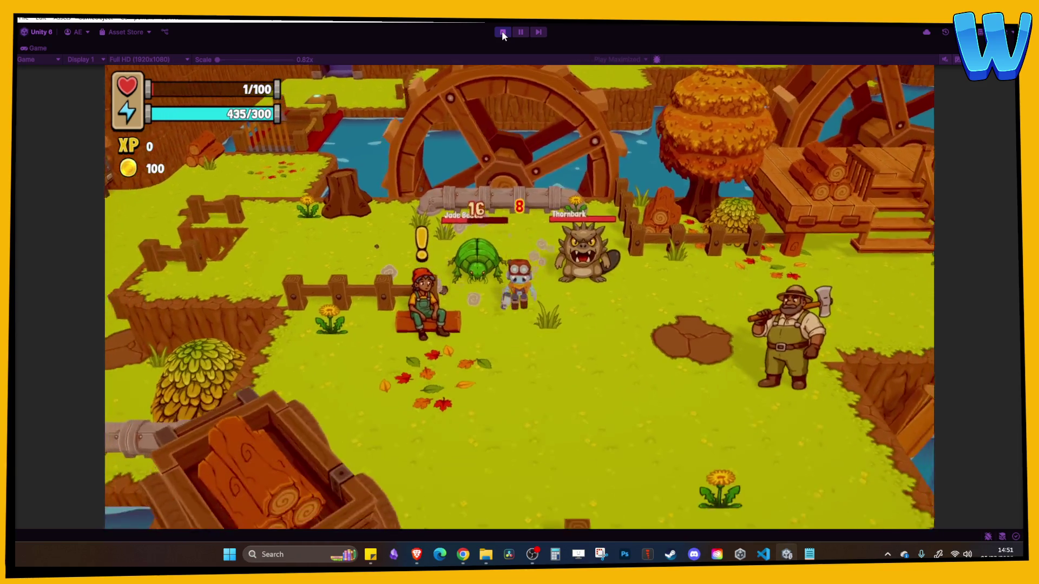
click(502, 30)
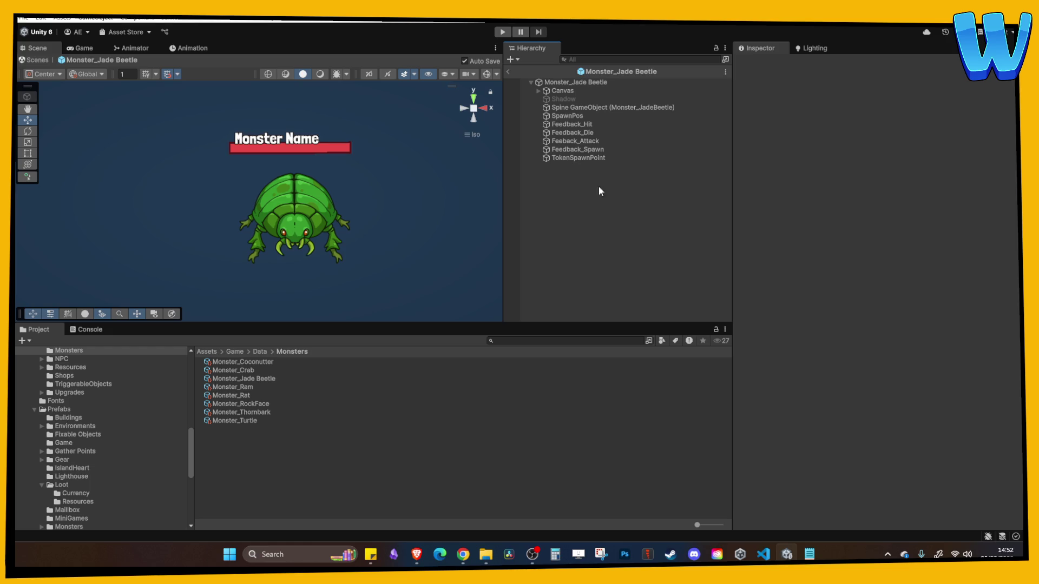
Set the beetle sprite object's Transform Scale X, Y and Z to 0.6
click(586, 107)
click(891, 125)
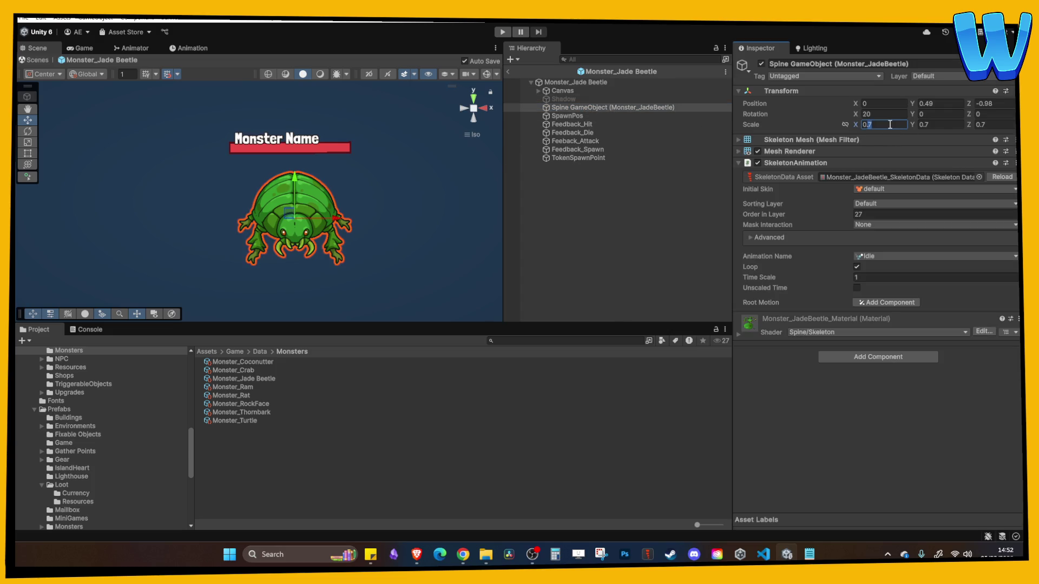
text(0.6)
click(956, 124)
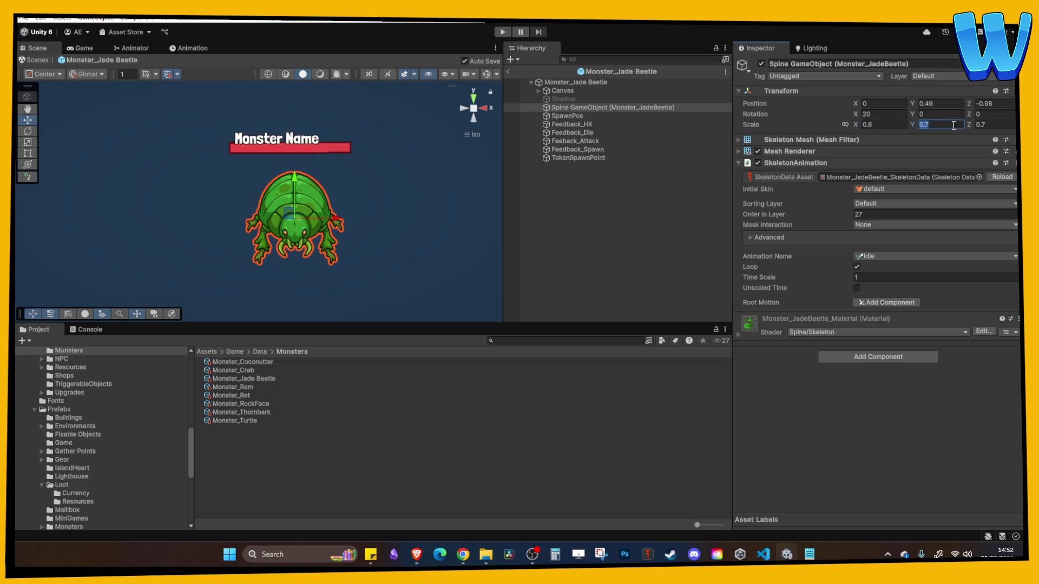
text(6)
key(BackSpace)
key(BackSpace)
text(6)
click(979, 125)
text(.6)
Exit prefab mode and do a short test run walking the player north up the stairs
click(509, 71)
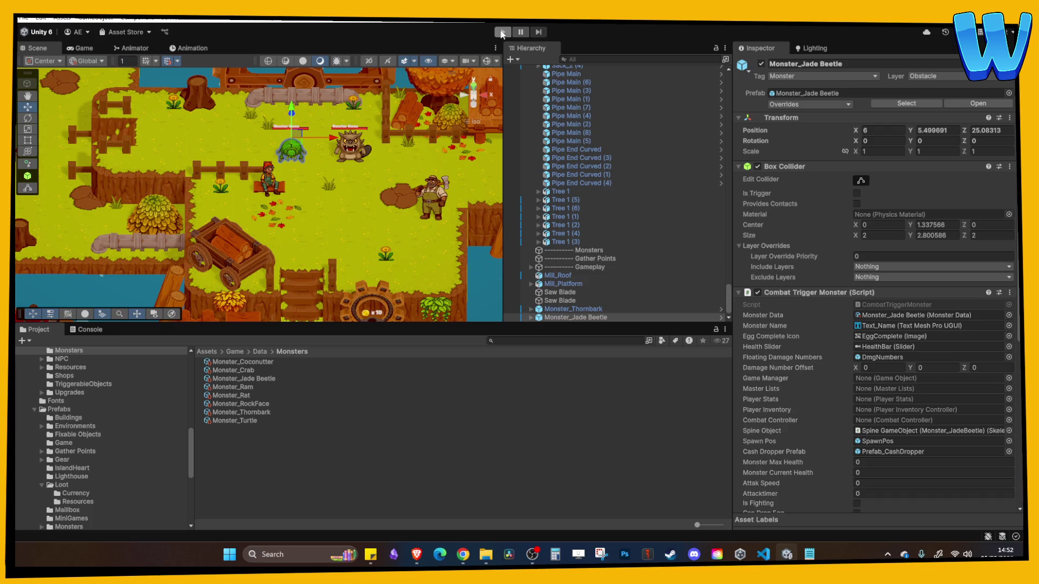
click(502, 33)
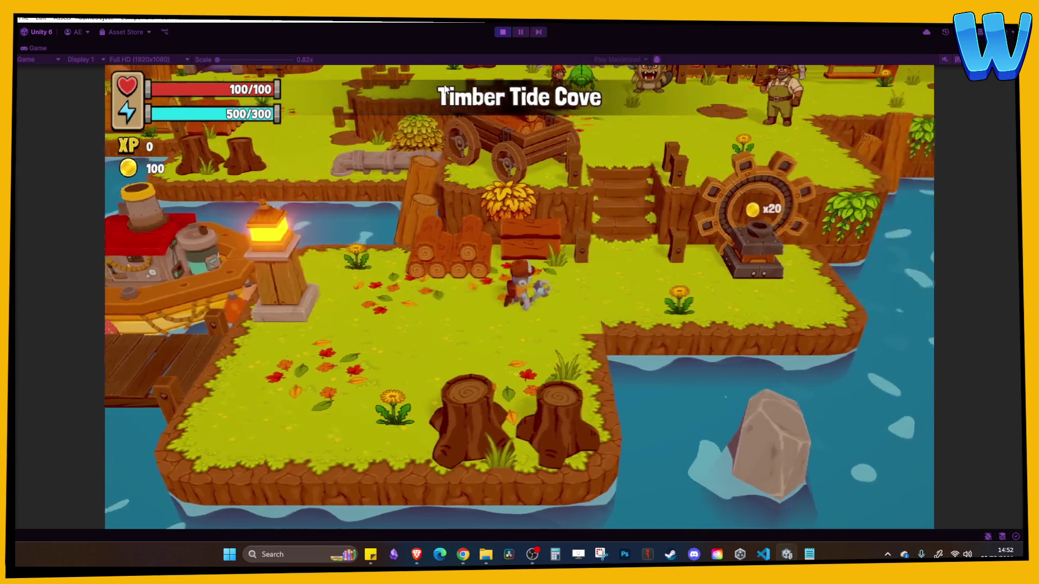
key(w)
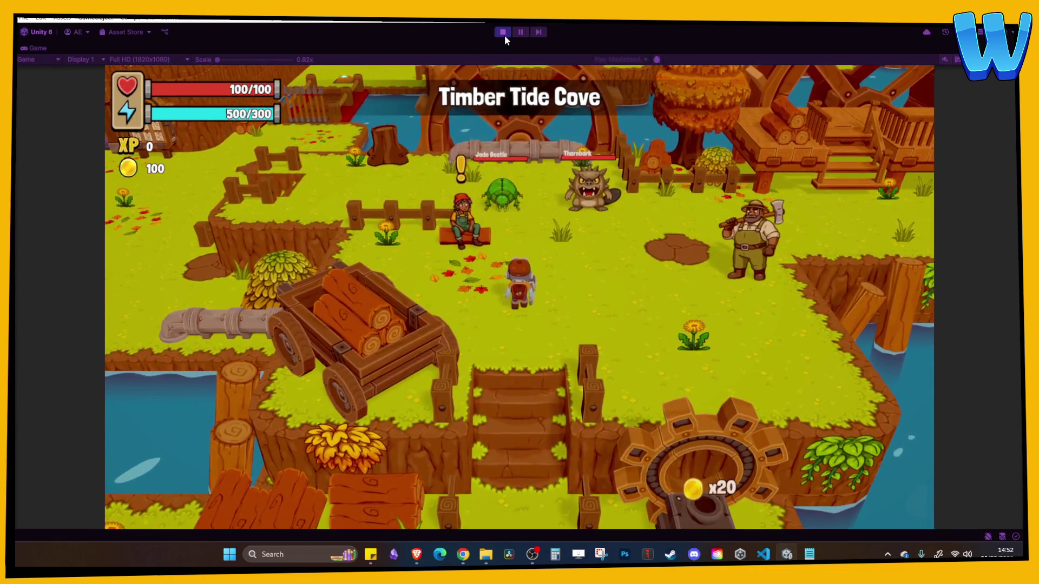
click(503, 33)
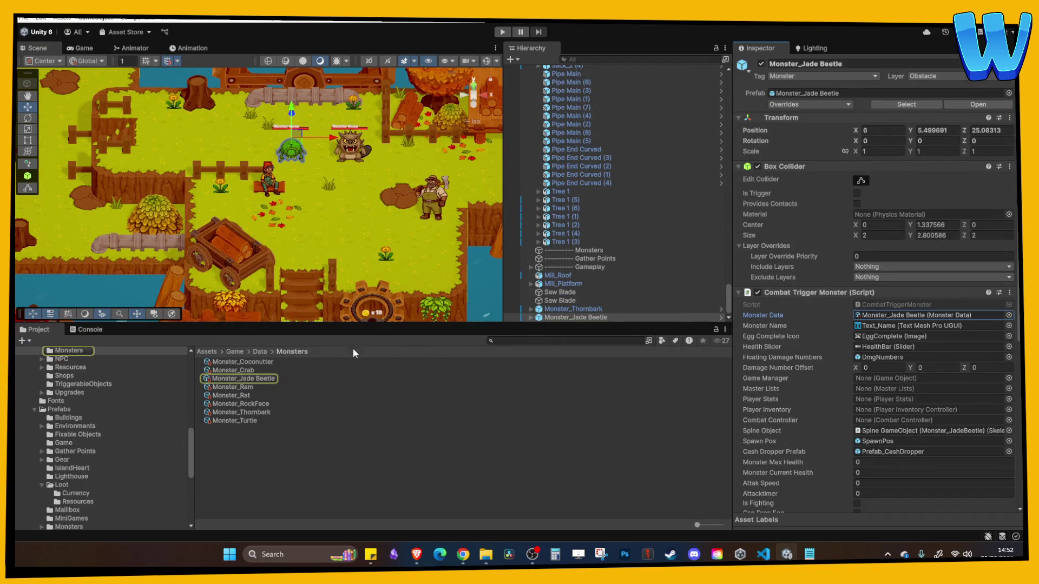
Set the Jade Beetle monster data's Monster Health to 50
click(263, 380)
click(871, 197)
text(50)
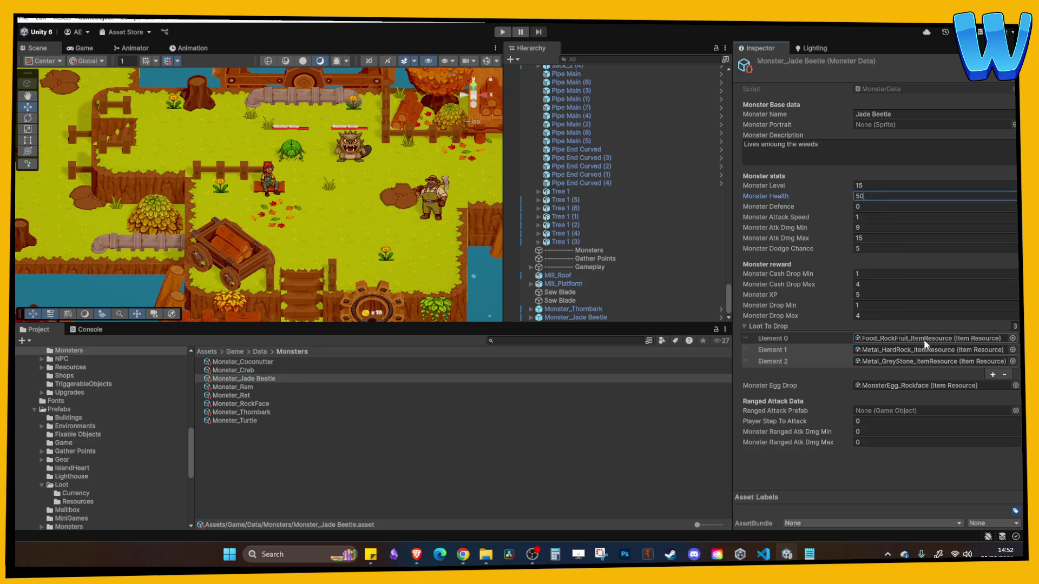
Assign Metal_JadeShard to Loot Element 0 and start a new test run
click(922, 337)
scroll(307, 451, down, 4)
scroll(302, 452, up, 3)
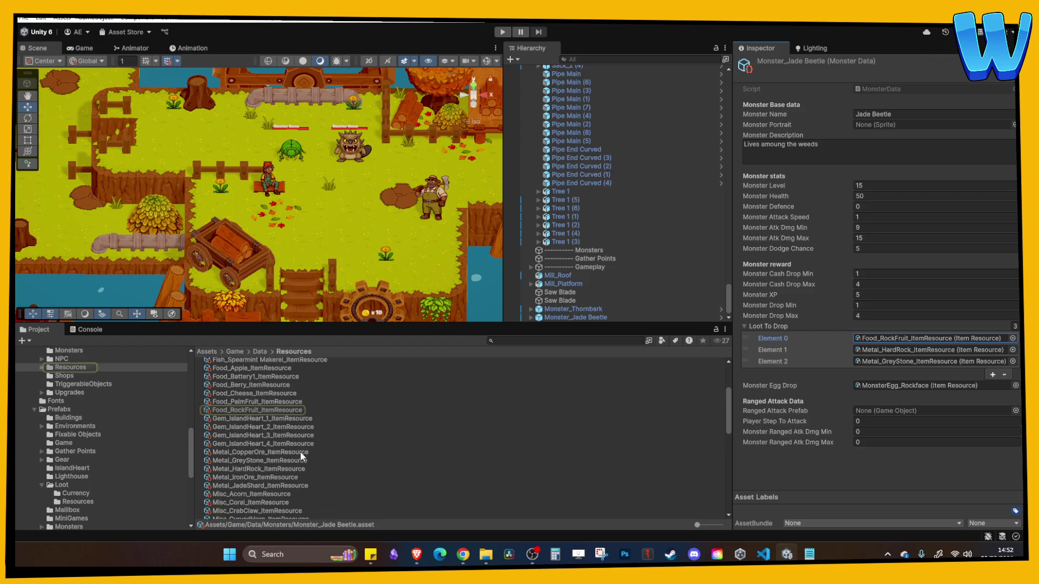
scroll(302, 457, down, 4)
scroll(300, 449, up, 1)
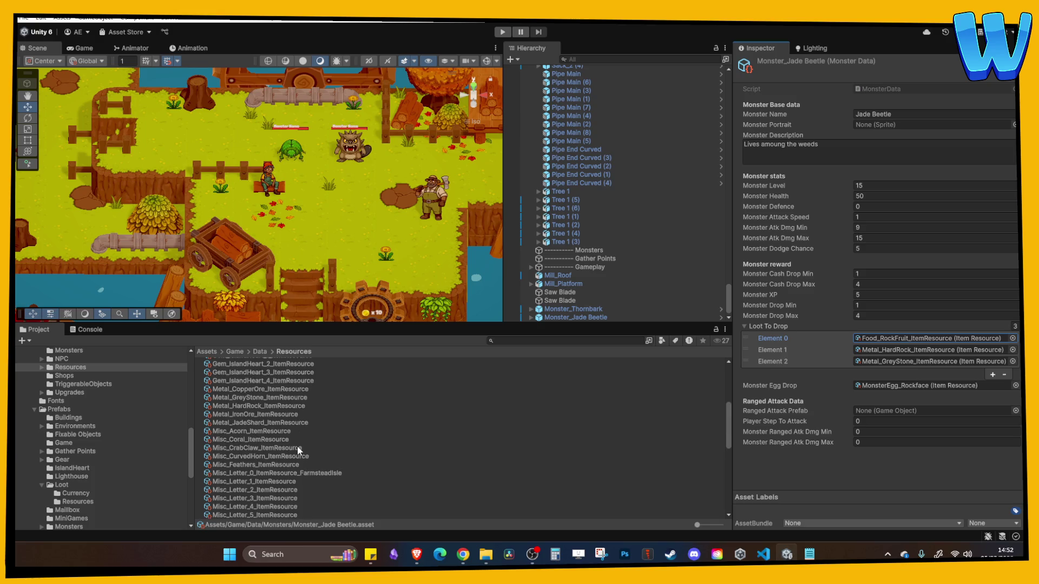
mouse_move(270, 423)
mouse_down()
mouse_move(389, 427)
mouse_move(906, 339)
mouse_up()
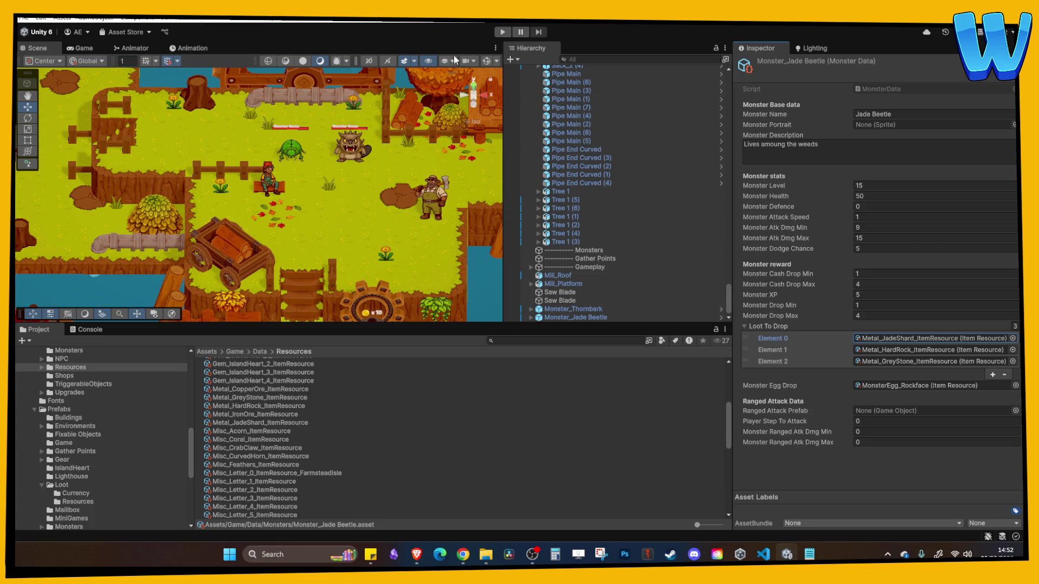
click(502, 33)
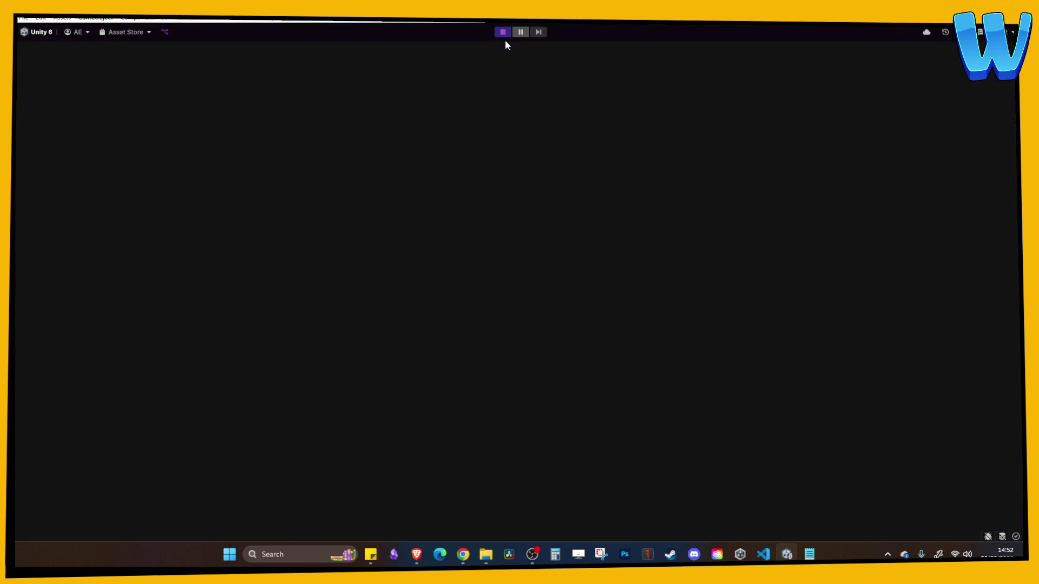
Walk north to the Jade Beetle and attack it until it is defeated
key(w)
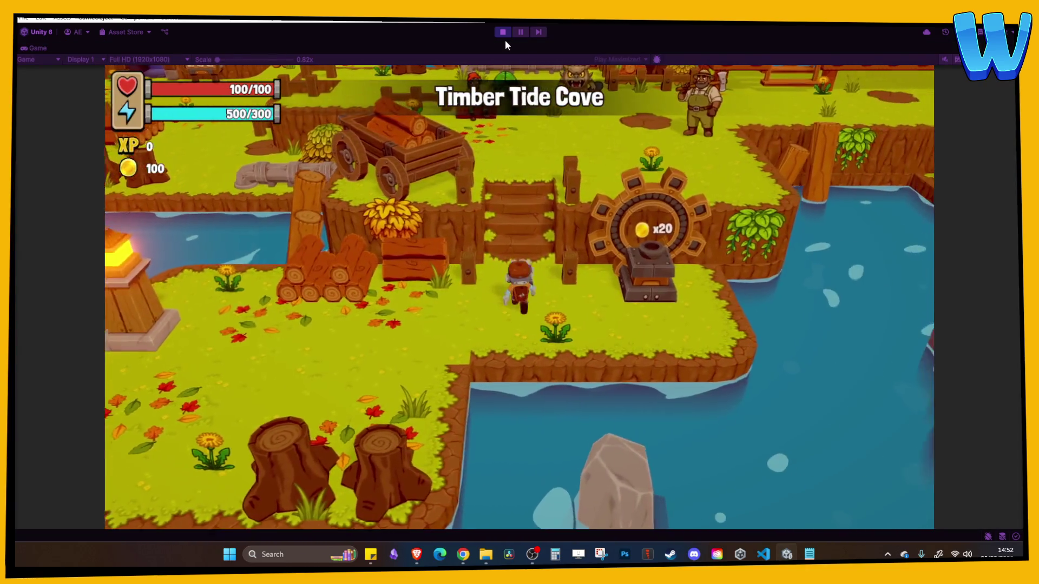
key(w)
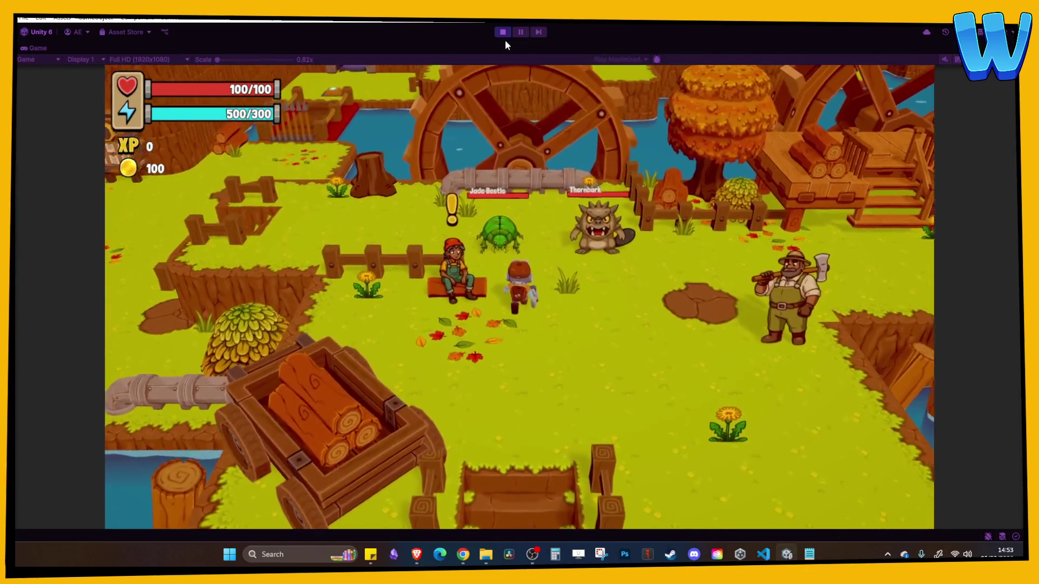
key(space)
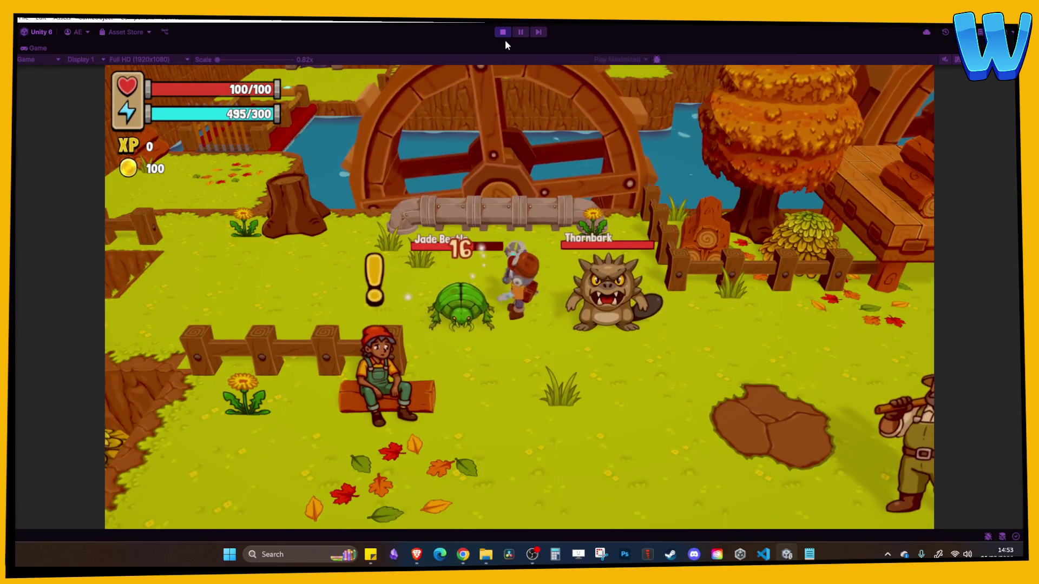
key(space)
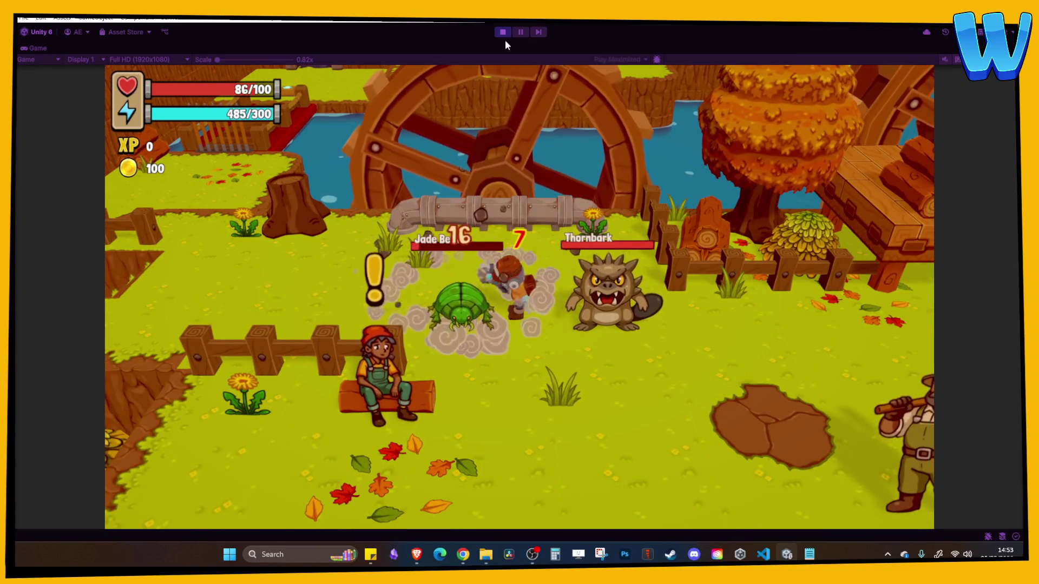
key(w)
Pick up the Grey Stone and Jade Shard drops, check the Jade Shard in the inventory, then stop
key(s)
key(a)
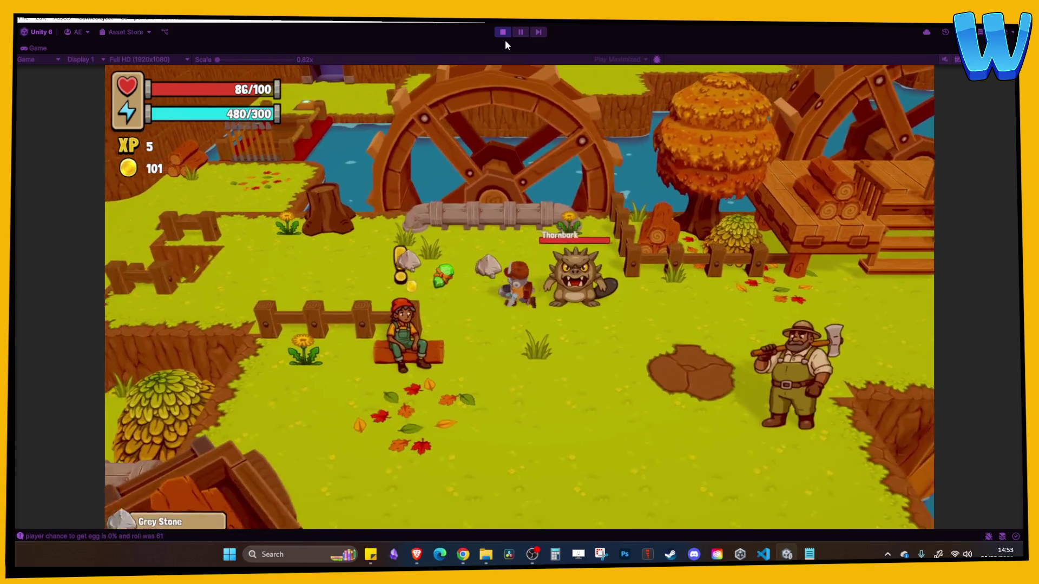
key(d)
key(s)
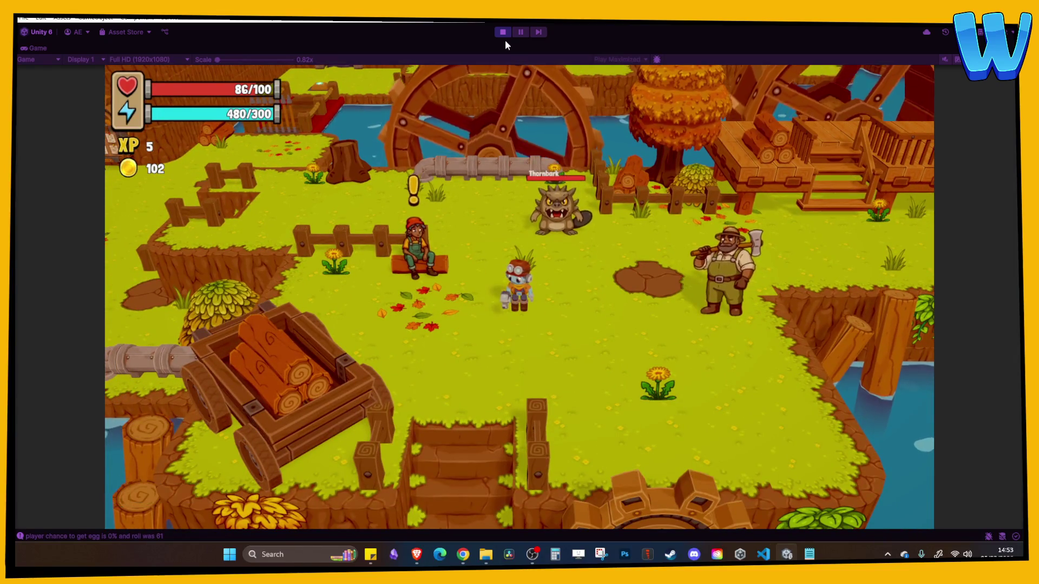
key(i)
key(d)
key(d)
key(d)
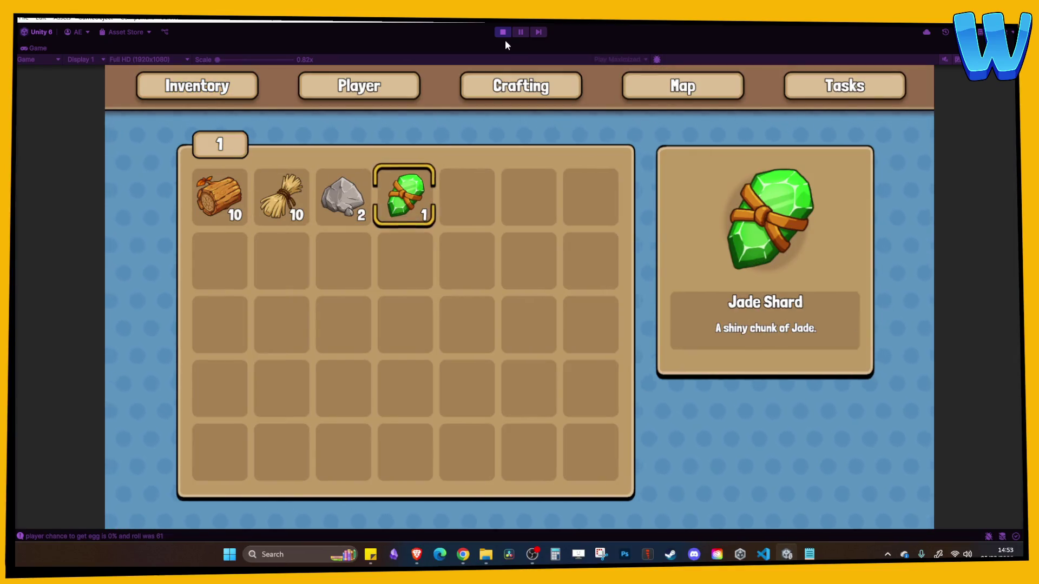
key(i)
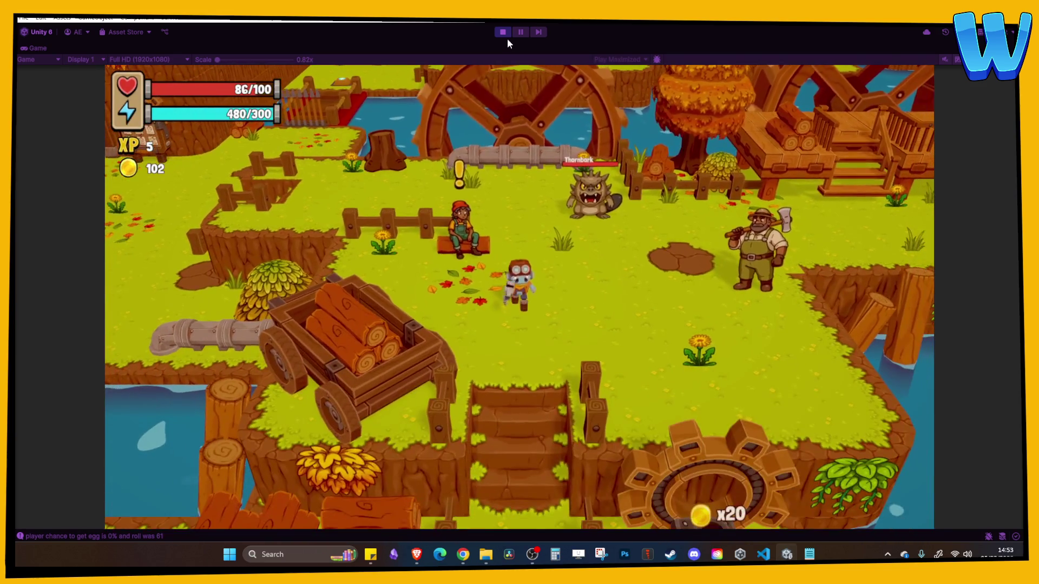
click(506, 34)
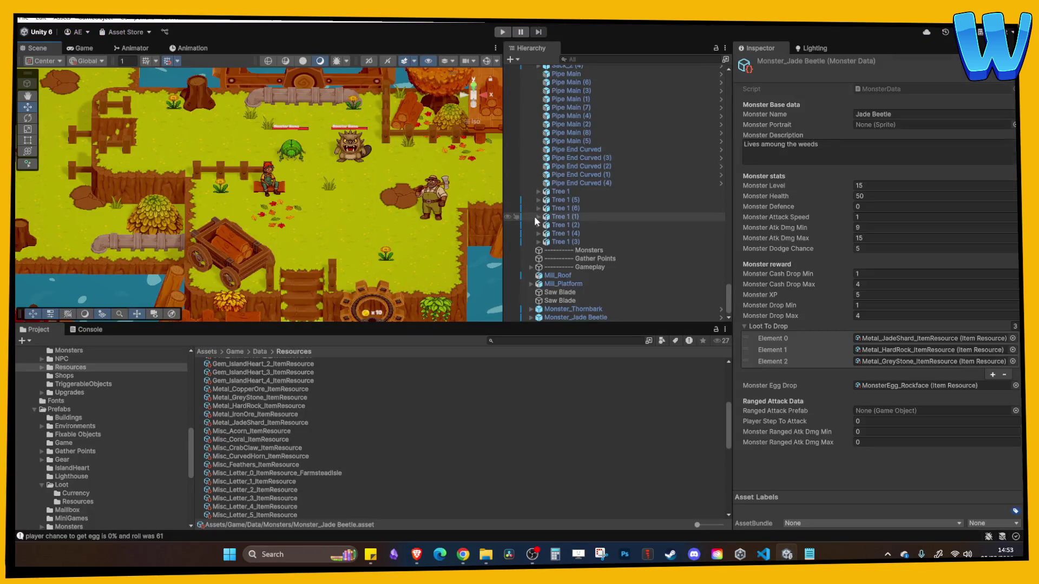
scroll(495, 157, up, 3)
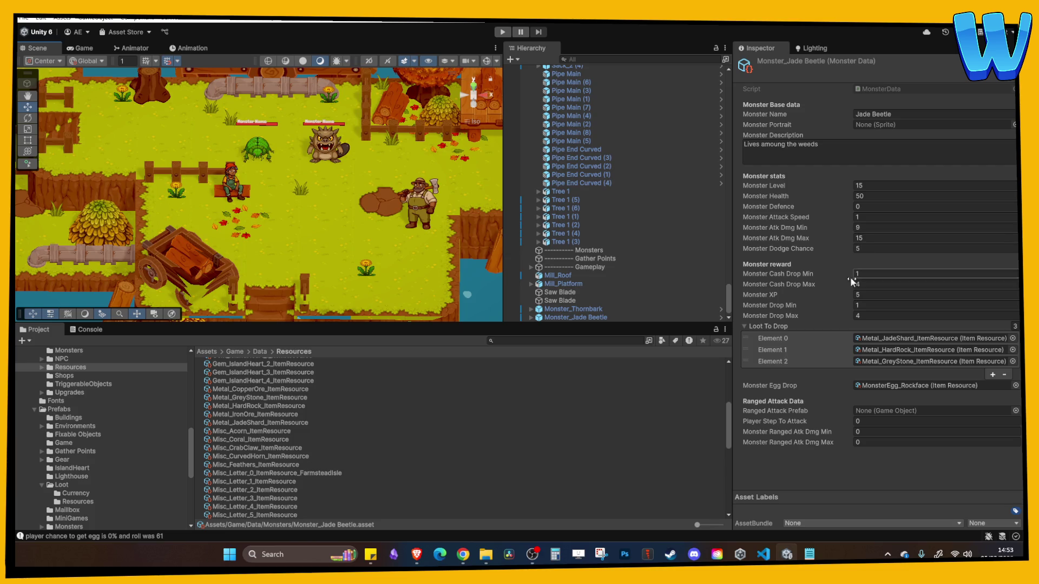
scroll(330, 219, down, 5)
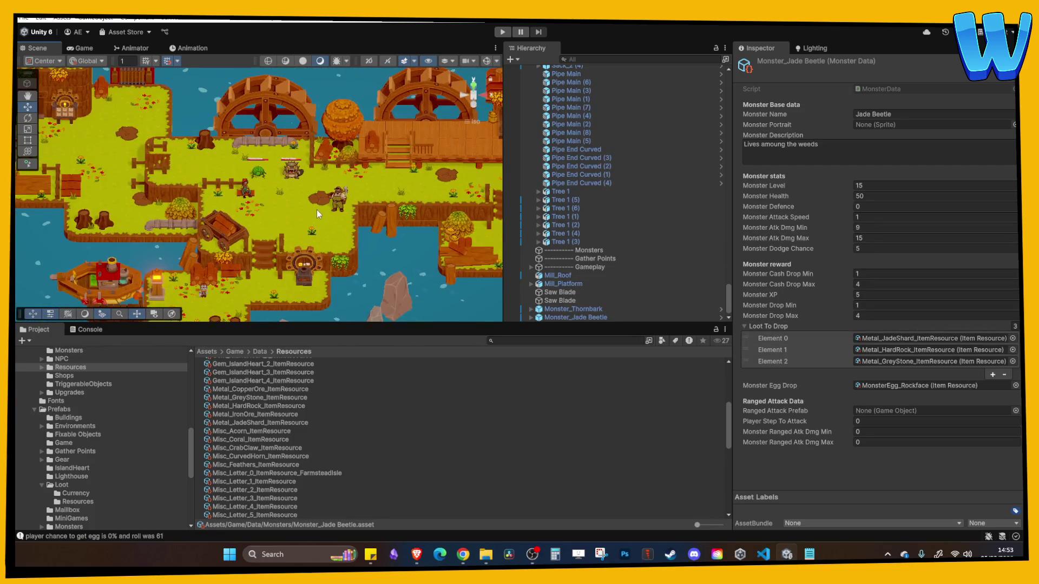
scroll(316, 209, up, 5)
scroll(320, 209, up, 1)
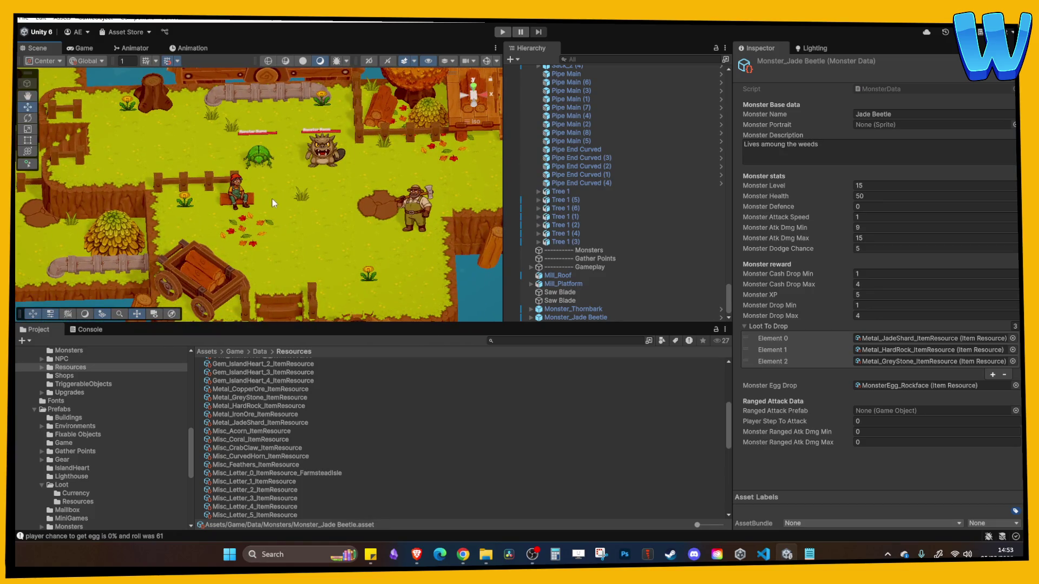
Select the Timber_Small log and seated girl, then pan around the map back to the water wheels
click(249, 200)
shift+click(227, 186)
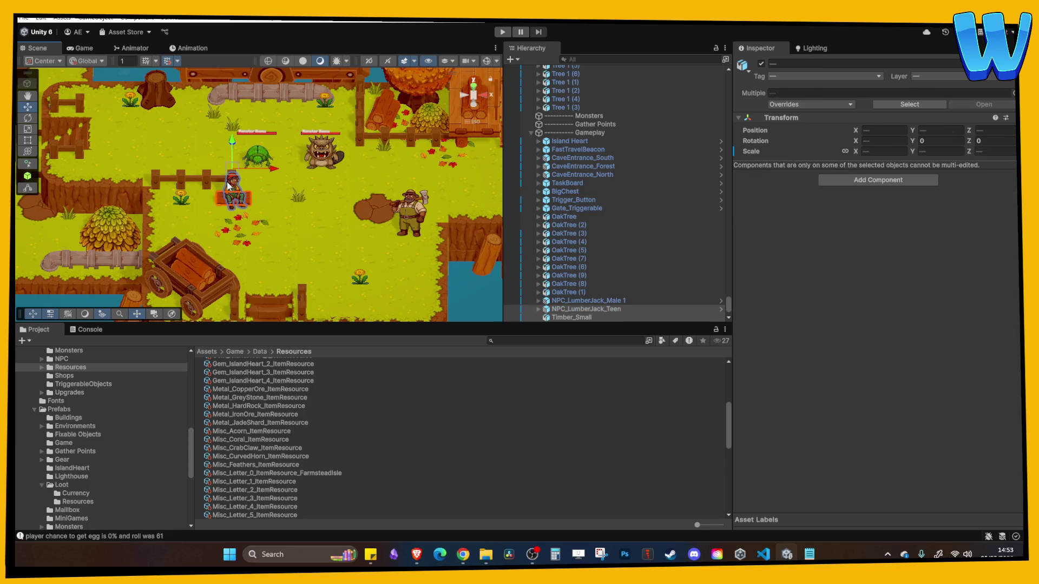
drag(162, 168, 265, 231)
scroll(274, 235, down, 2)
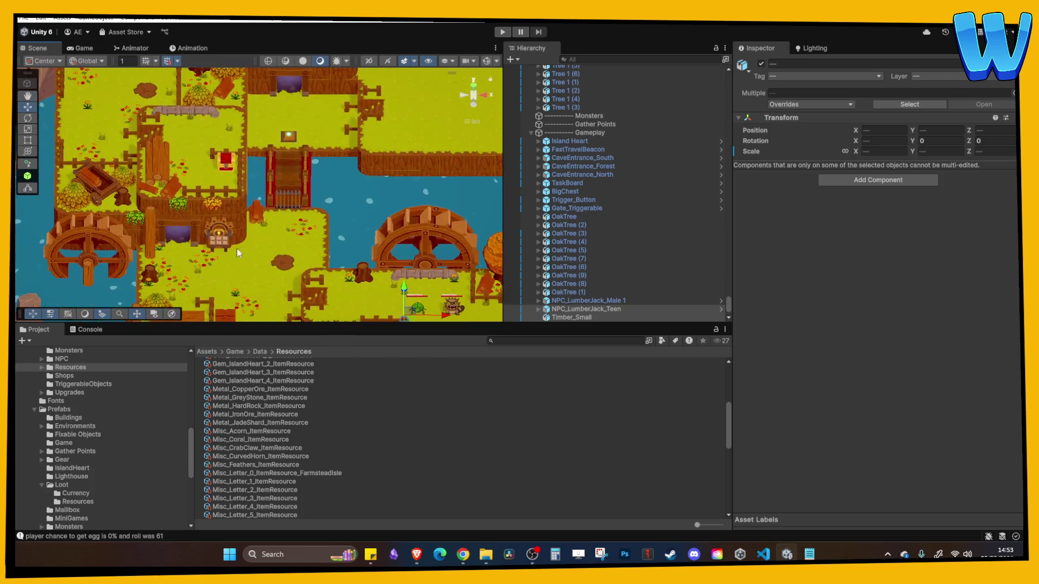
scroll(285, 152, up, 2)
mouse_move(325, 232)
mouse_down()
mouse_move(340, 163)
mouse_move(361, 205)
mouse_up()
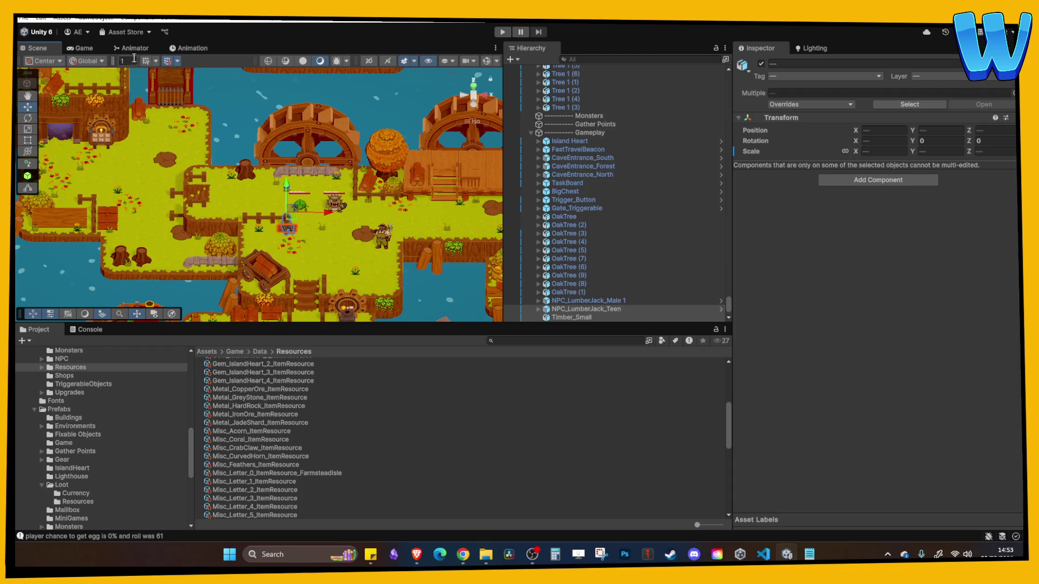
Orbit into an angled 3D view, select the GrassLandsNew_Main_1 (436) tile, then switch to Photoshop
click(291, 189)
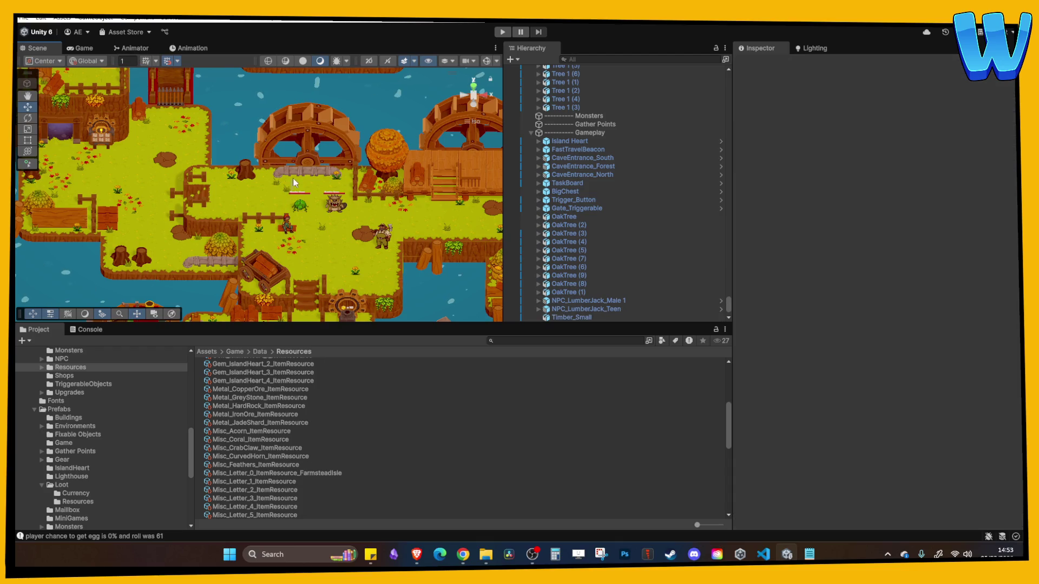
mouse_move(276, 213)
mouse_down()
mouse_move(327, 180)
mouse_move(325, 275)
mouse_move(350, 291)
mouse_up()
key(ctrl+z)
mouse_move(305, 194)
mouse_down()
mouse_move(336, 193)
mouse_move(346, 214)
mouse_move(326, 213)
mouse_up()
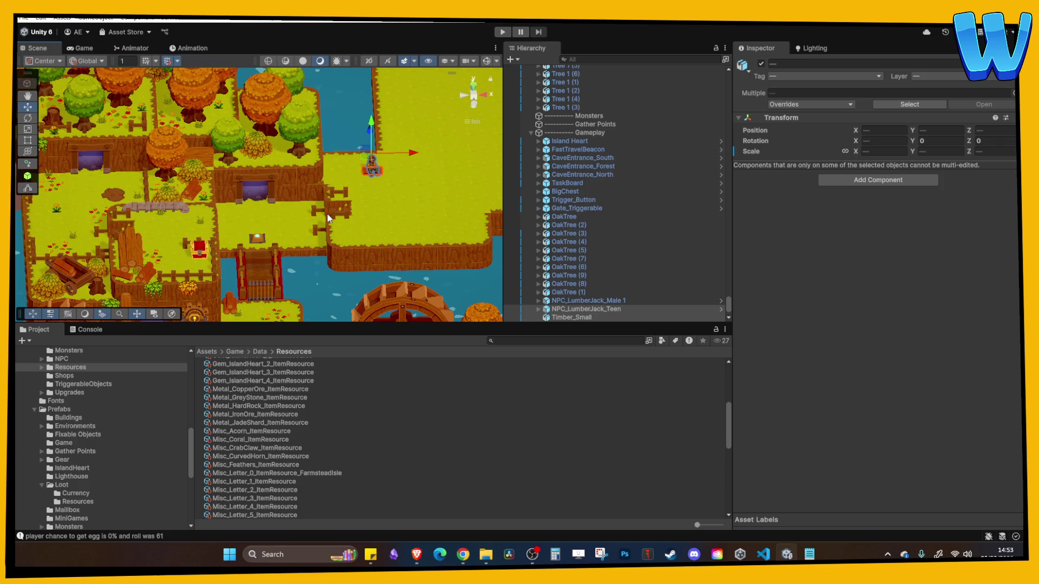
click(338, 208)
mouse_move(338, 208)
mouse_down()
mouse_move(345, 199)
mouse_move(378, 218)
mouse_up()
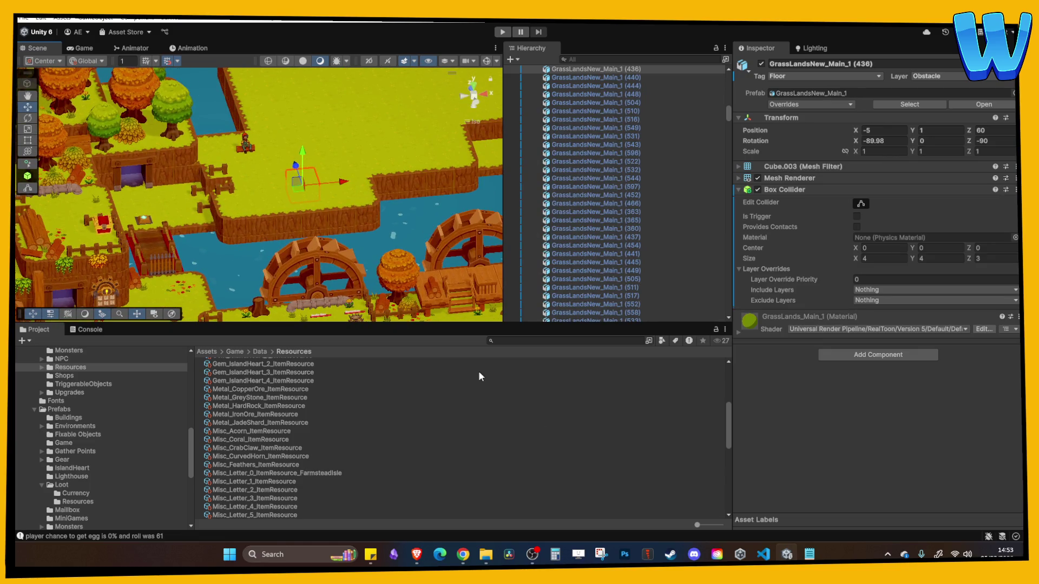
click(647, 554)
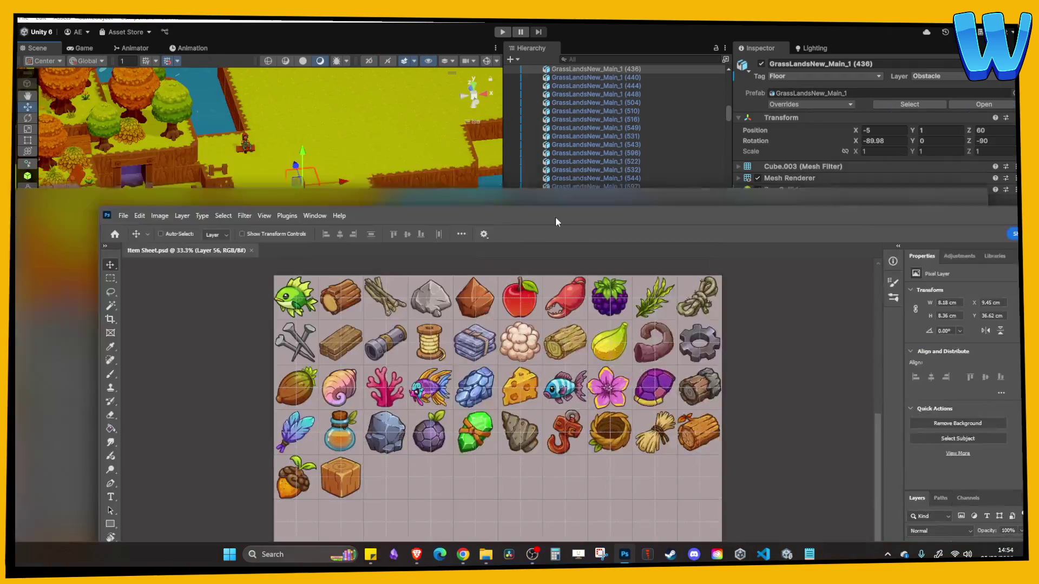
Hide the canvas grid, then go from the Mon Mon coin image back to the Item Sheet document
key(ctrl+apostrophe)
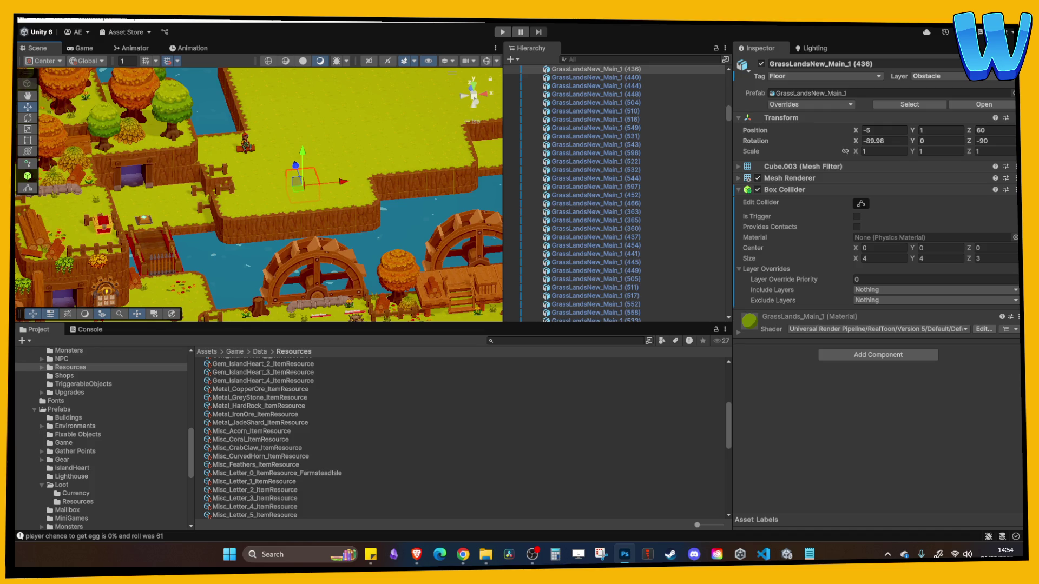
key(alt+Tab)
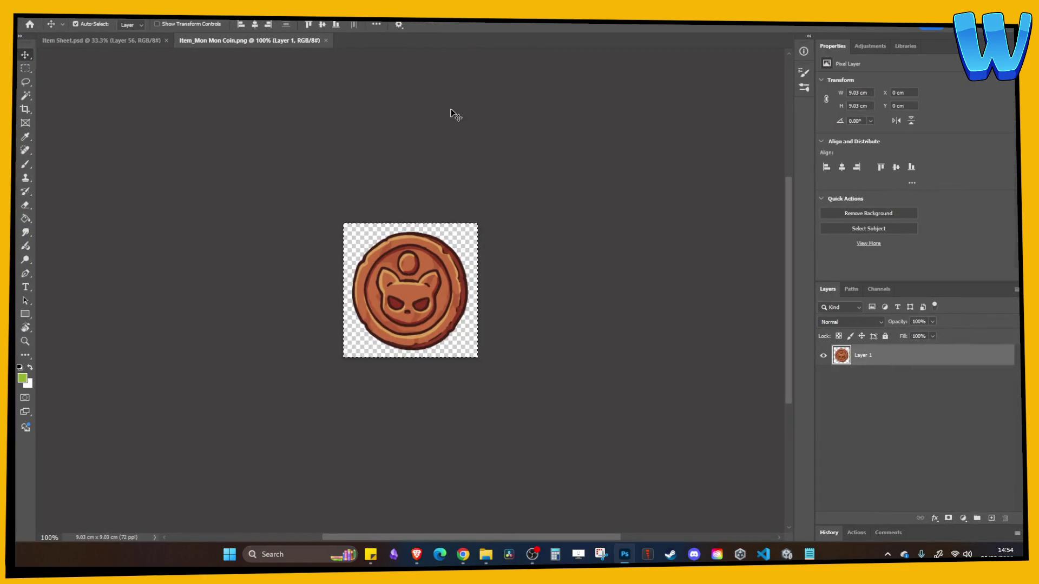
click(159, 43)
Paste the Mon Mon coin and position it between the egg and the gold coin
key(ctrl+v)
mouse_move(413, 379)
mouse_down()
mouse_move(563, 503)
mouse_move(563, 479)
mouse_move(522, 449)
mouse_up()
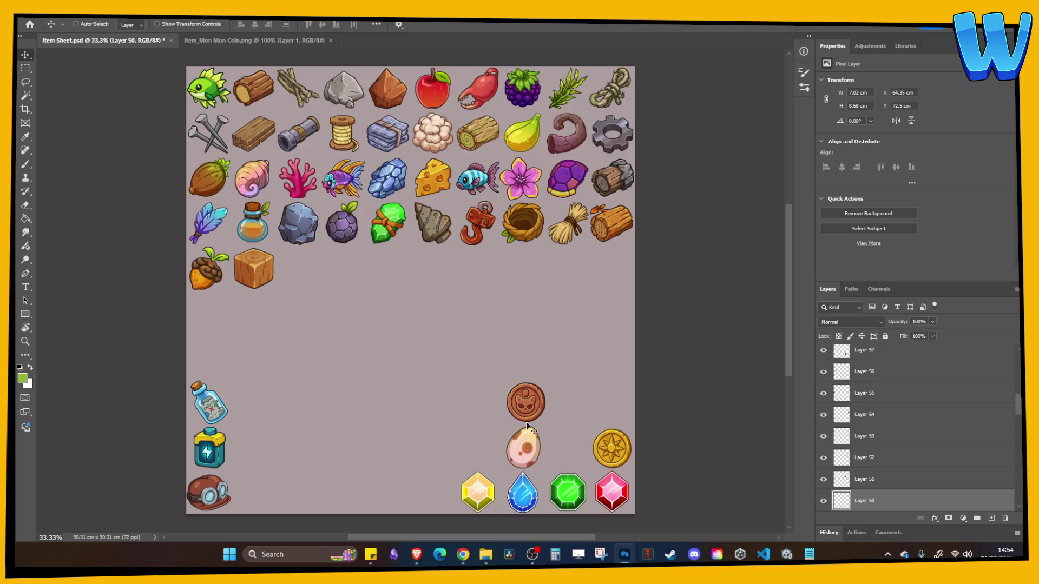
drag(528, 408, 570, 455)
Check the coin's alignment against the grid, then save and close Item Sheet.psd
key(ctrl+apostrophe)
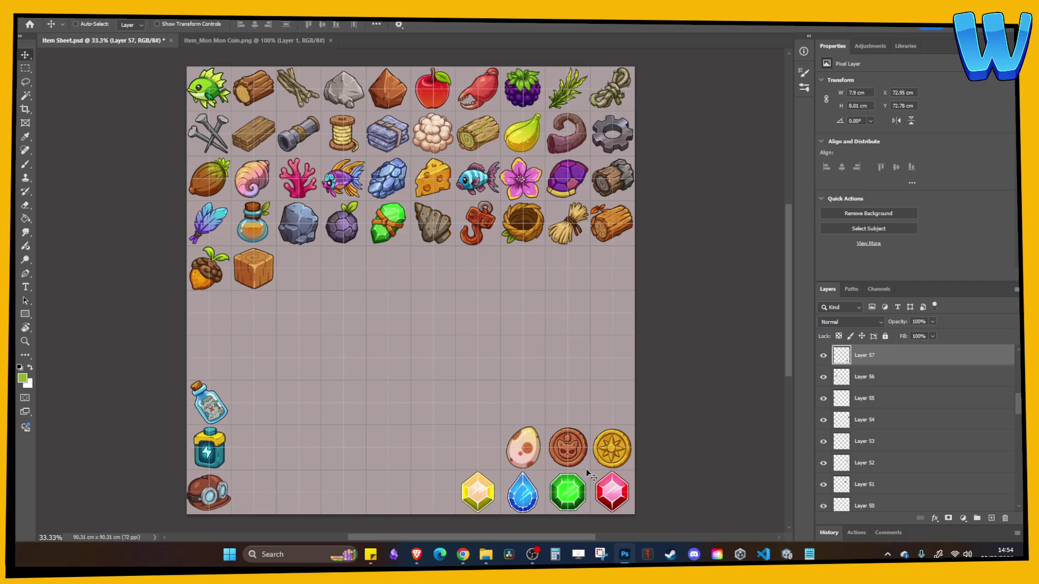
key(ctrl+apostrophe)
key(ctrl+s)
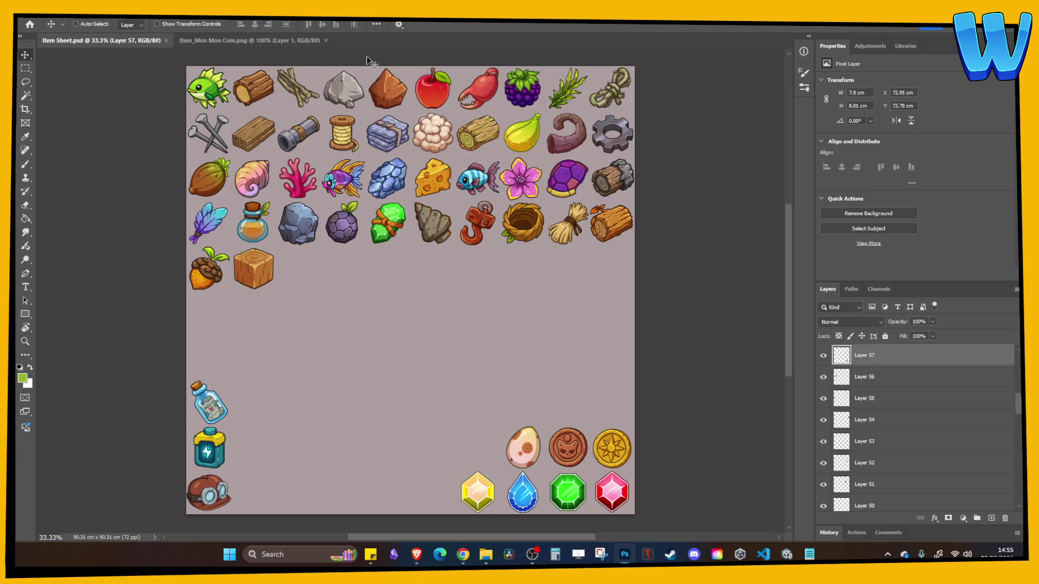
click(166, 41)
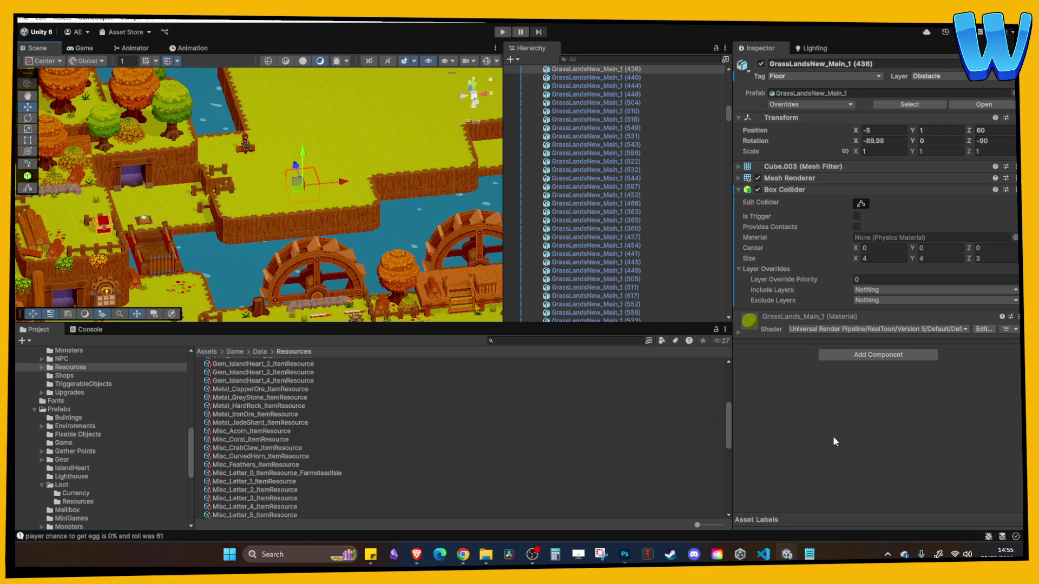
drag(255, 251, 271, 190)
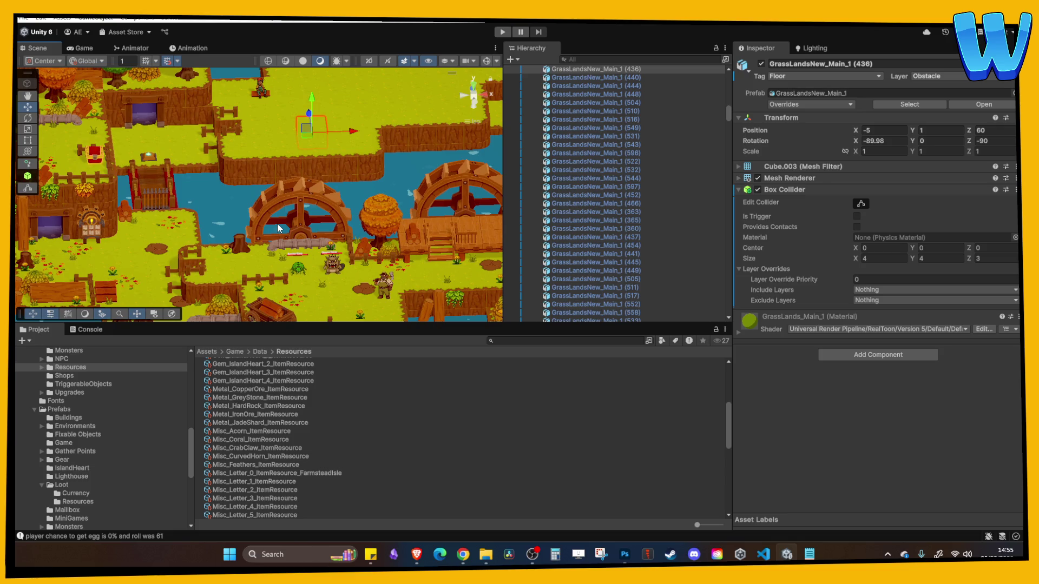
mouse_move(280, 229)
mouse_down()
mouse_move(304, 238)
mouse_move(269, 197)
mouse_move(196, 165)
mouse_move(350, 220)
mouse_move(367, 207)
mouse_move(241, 202)
mouse_move(258, 216)
mouse_up()
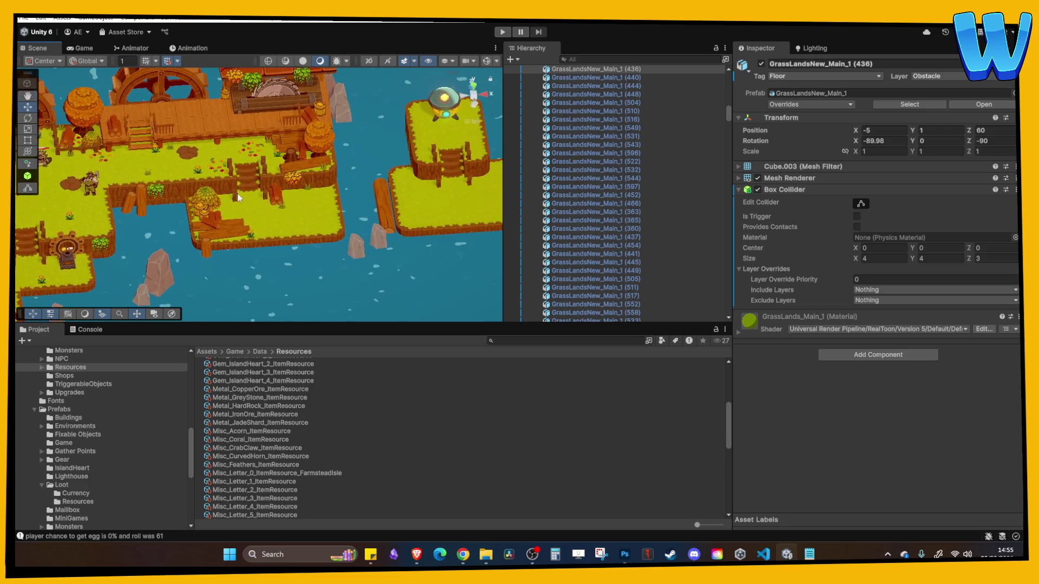
scroll(258, 215, up, 5)
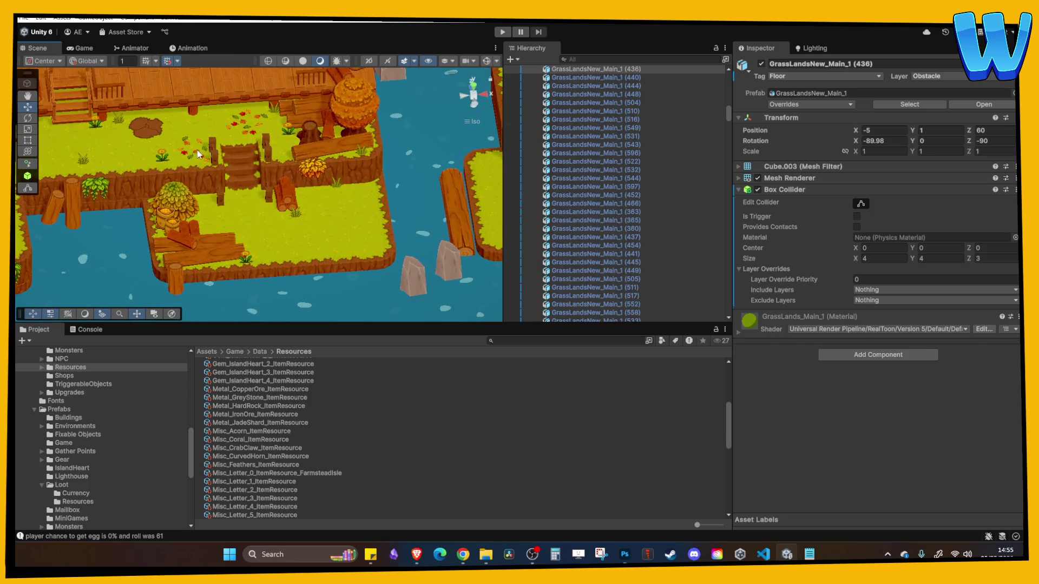
click(198, 152)
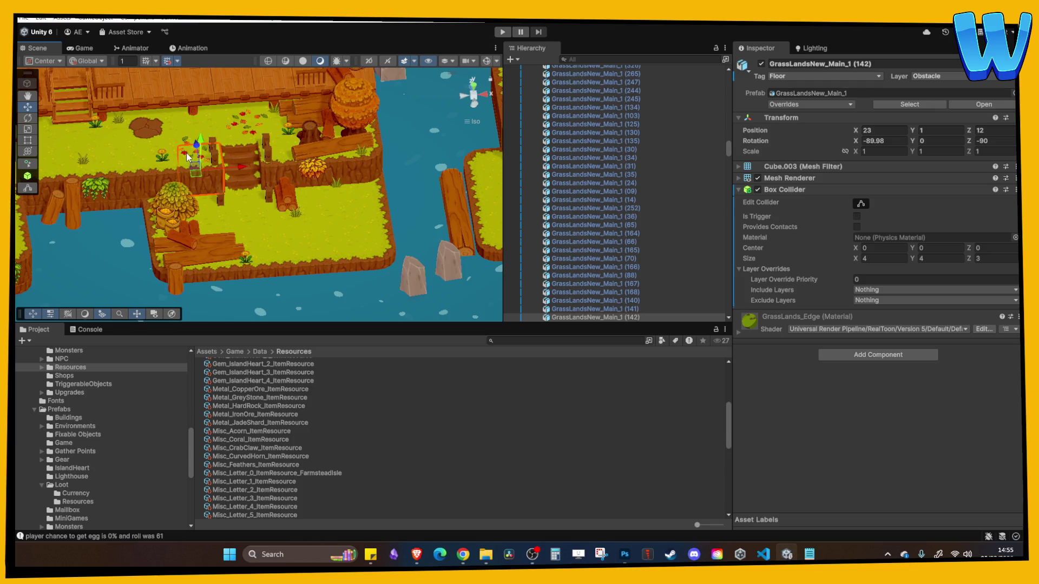
click(186, 137)
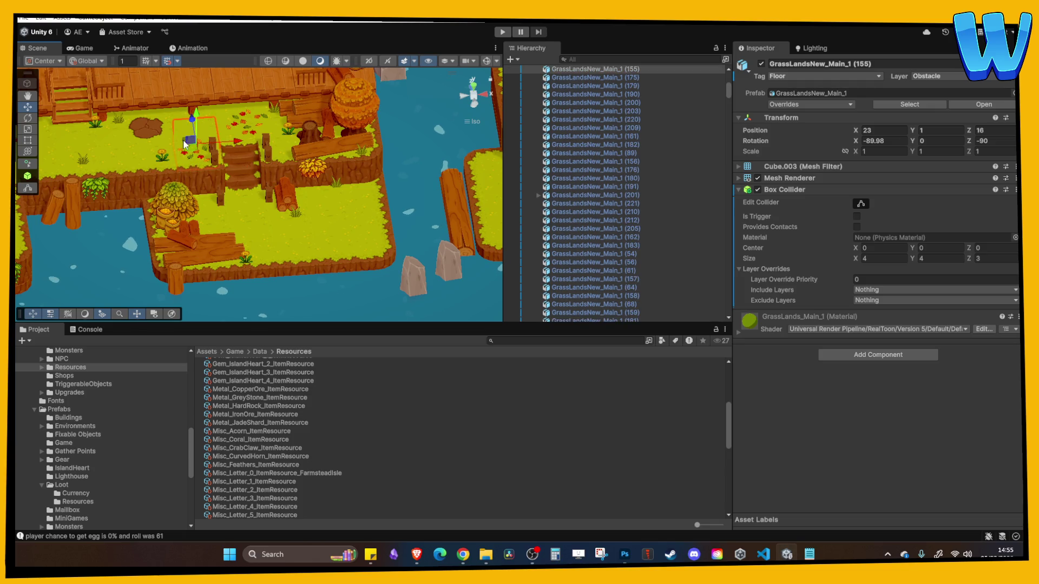
scroll(191, 158, up, 5)
click(319, 190)
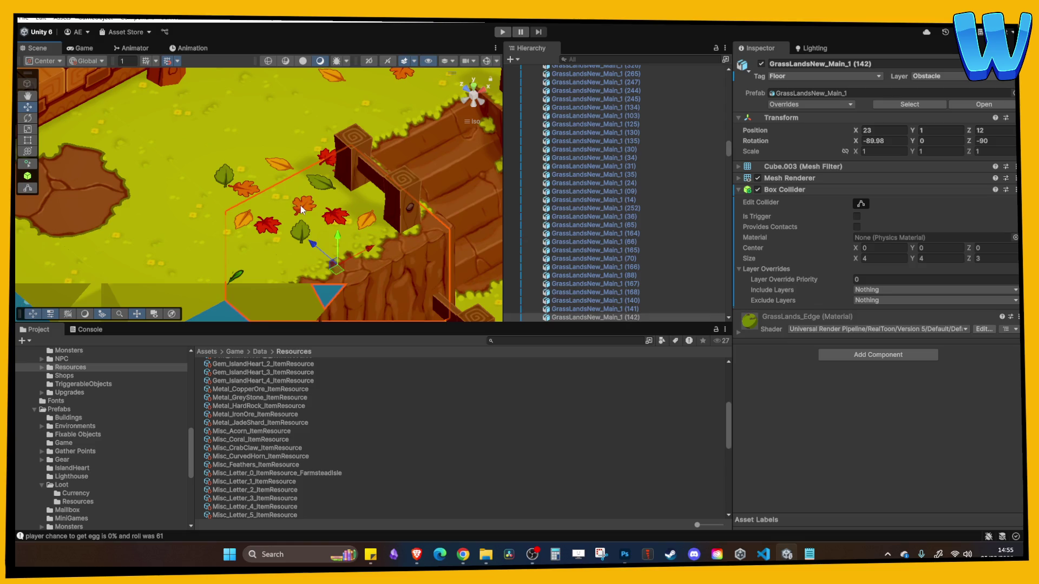
scroll(294, 174, up, 2)
click(294, 174)
scroll(298, 170, down, 5)
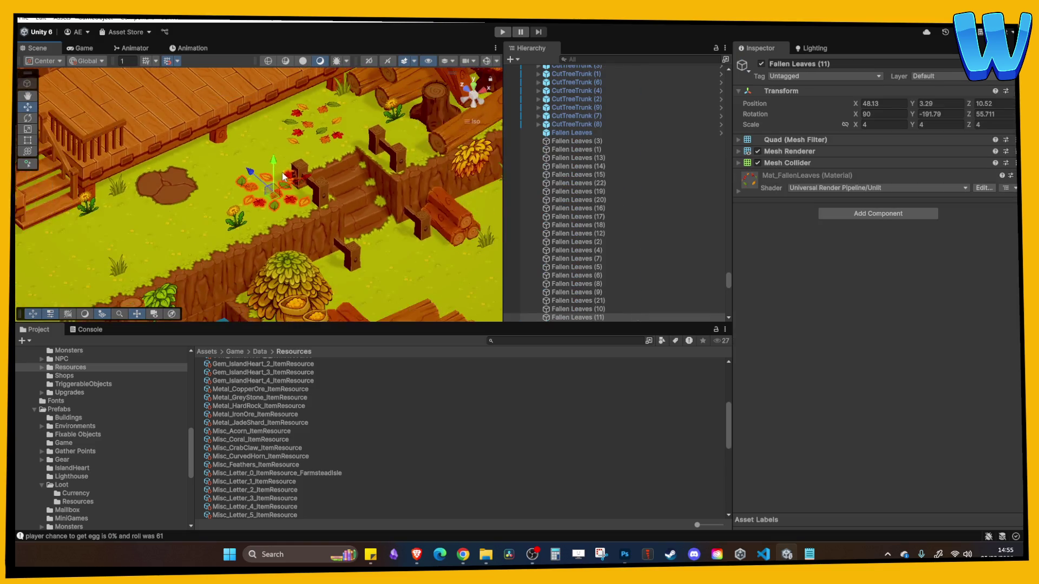
scroll(219, 177, down, 3)
mouse_move(219, 176)
mouse_down()
mouse_move(325, 146)
mouse_move(312, 175)
mouse_move(304, 165)
mouse_up()
click(358, 154)
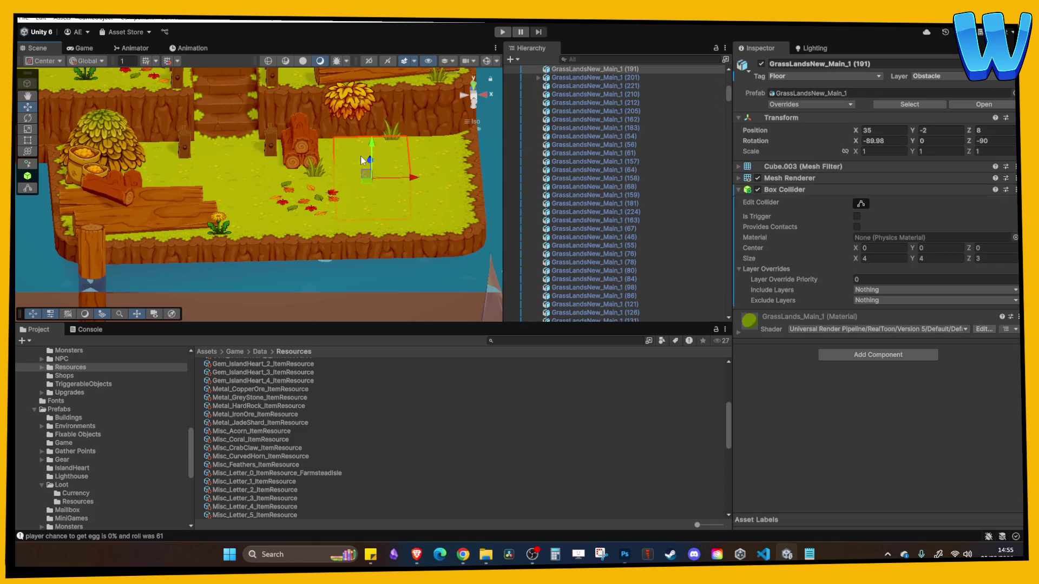
scroll(362, 159, down, 5)
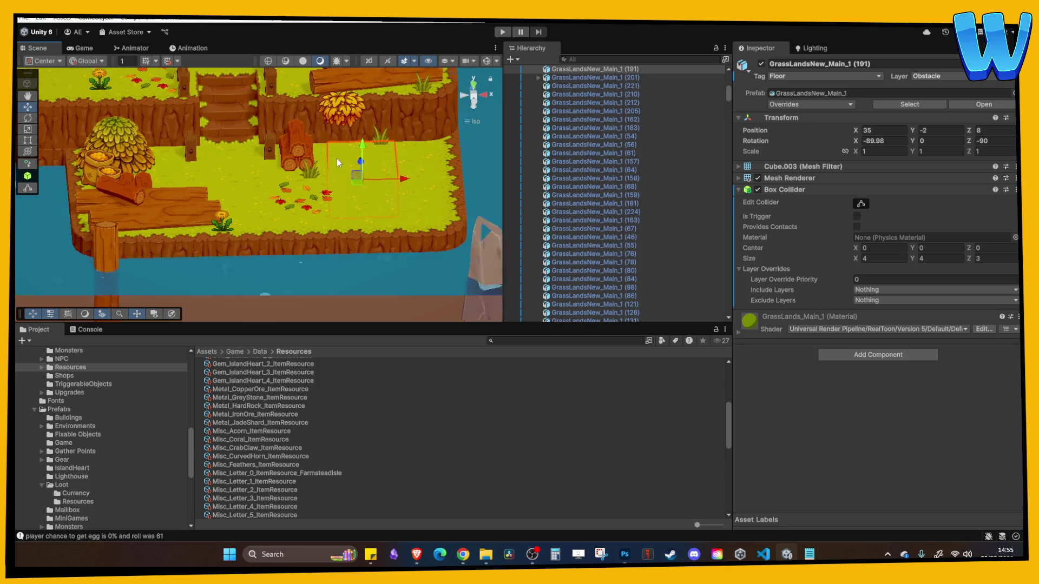
click(294, 220)
mouse_move(294, 219)
mouse_down()
mouse_move(356, 223)
mouse_move(339, 230)
mouse_up()
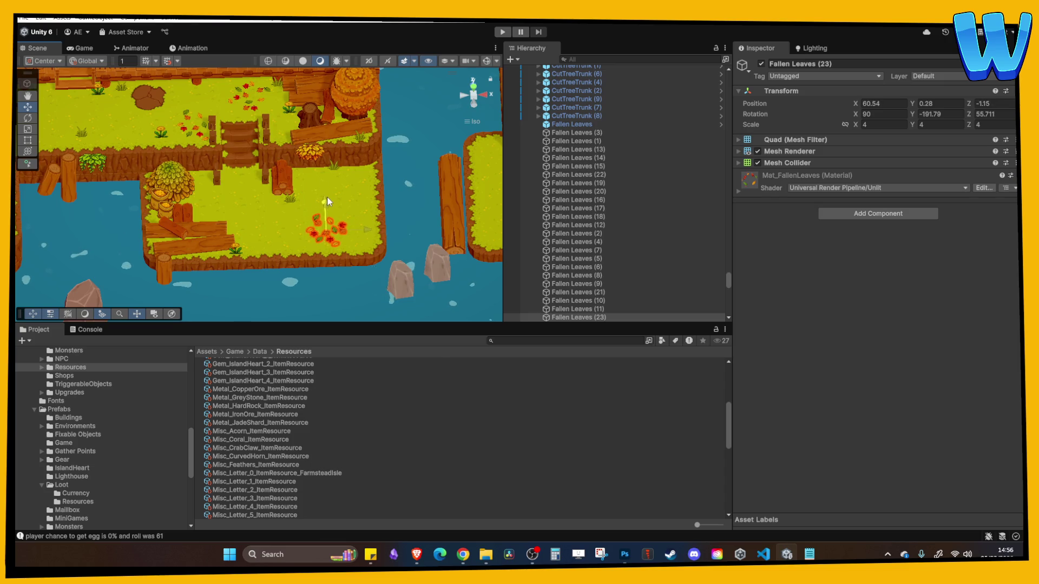
click(362, 186)
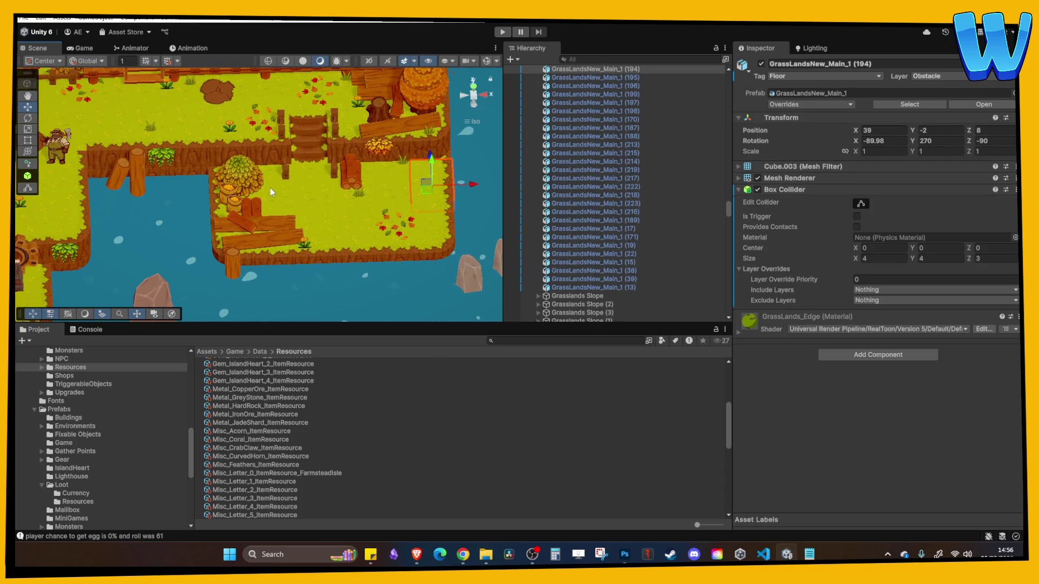
scroll(271, 187, down, 3)
scroll(323, 210, up, 3)
scroll(324, 213, up, 3)
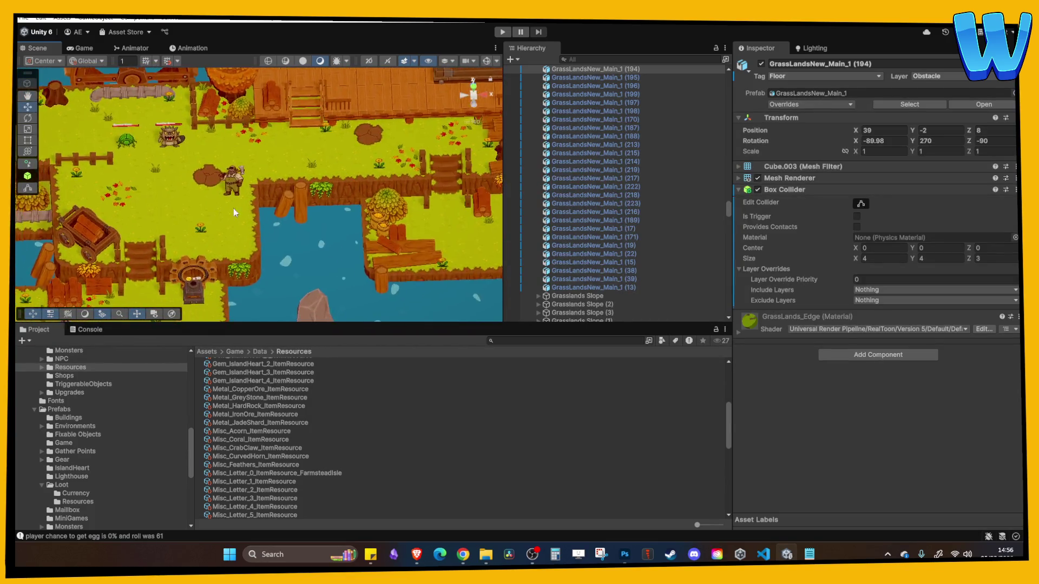
click(232, 182)
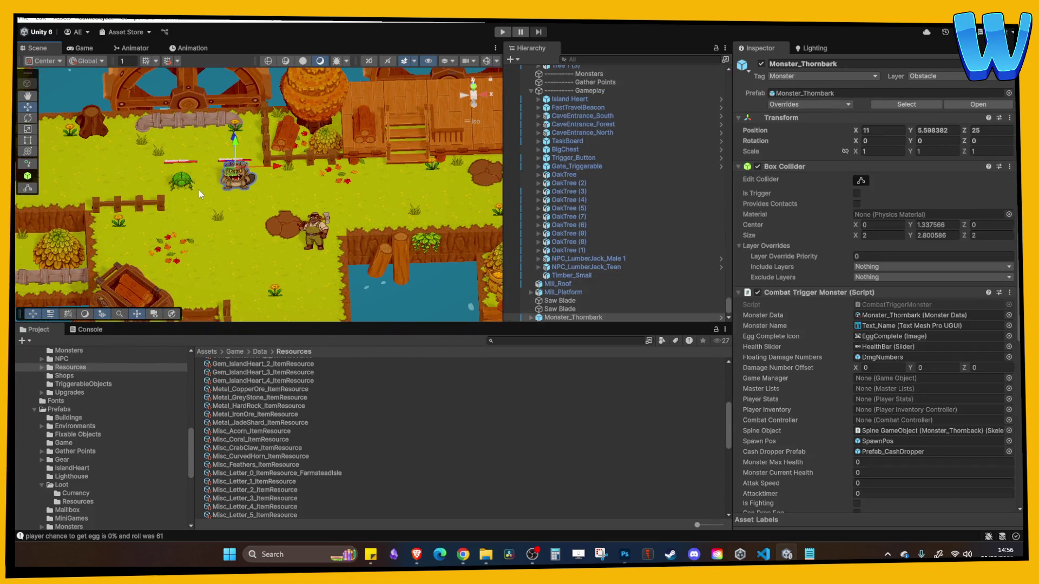
Delete the selected item and browse the Terrain, Gameplay, Mill_Platform and Mill_Roof objects
key(Delete)
click(314, 210)
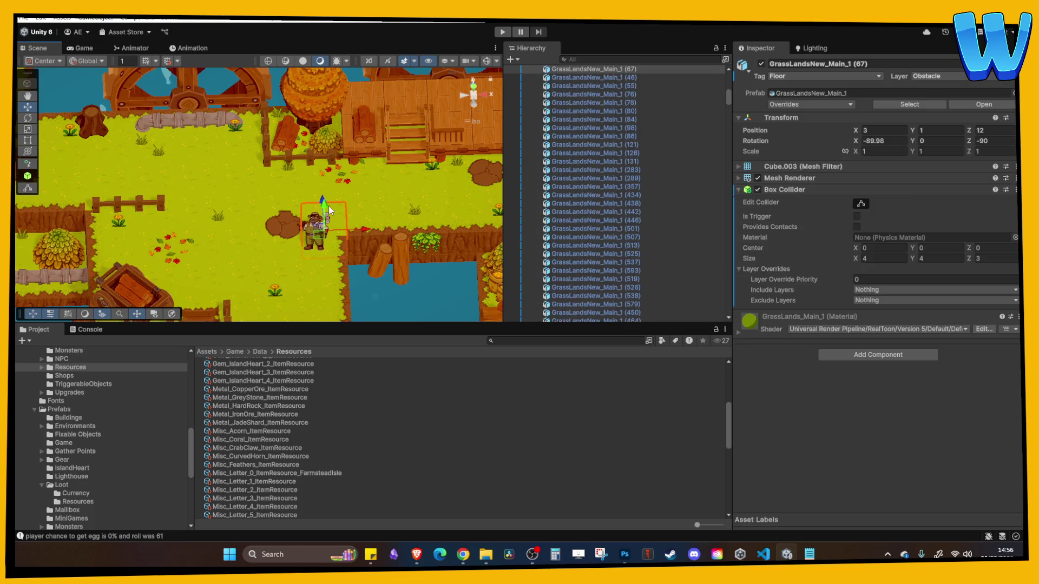
scroll(573, 160, up, 5)
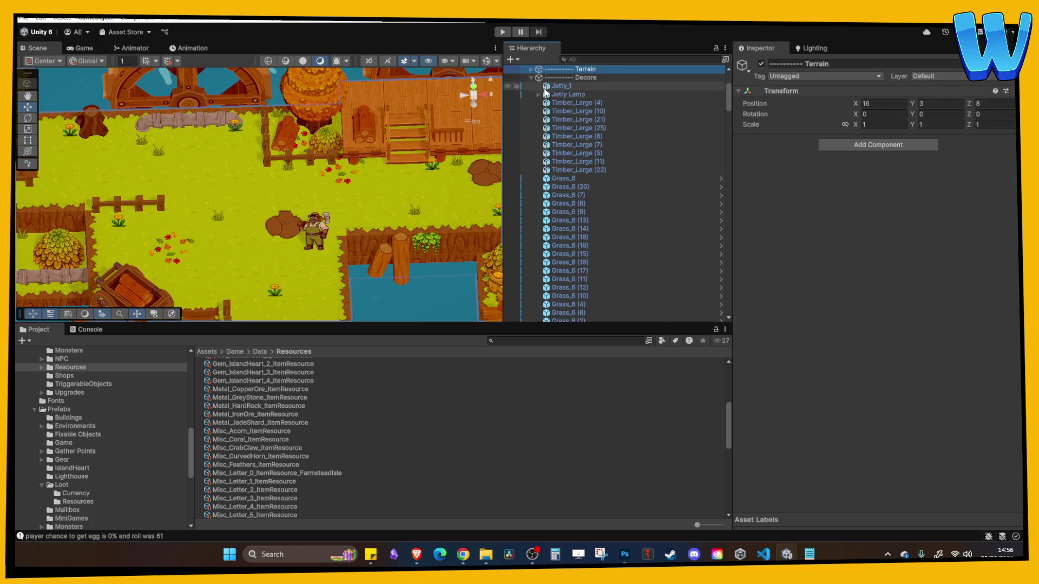
click(590, 110)
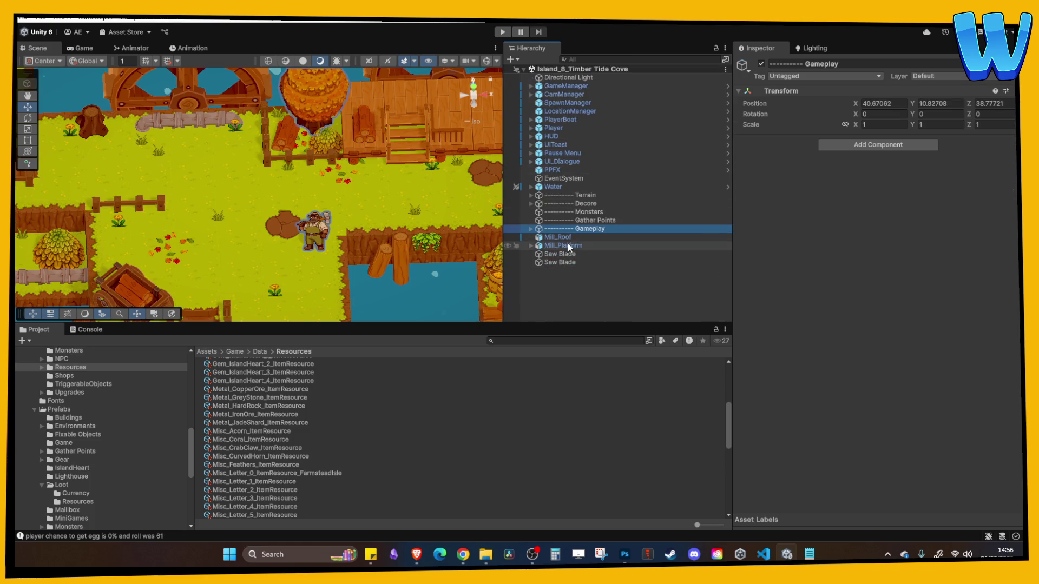
click(563, 246)
click(557, 237)
click(569, 275)
Frame the Saw Blade on the mill, orbit around it, then switch to Saw Blade.psd in Photoshop
double_click(563, 262)
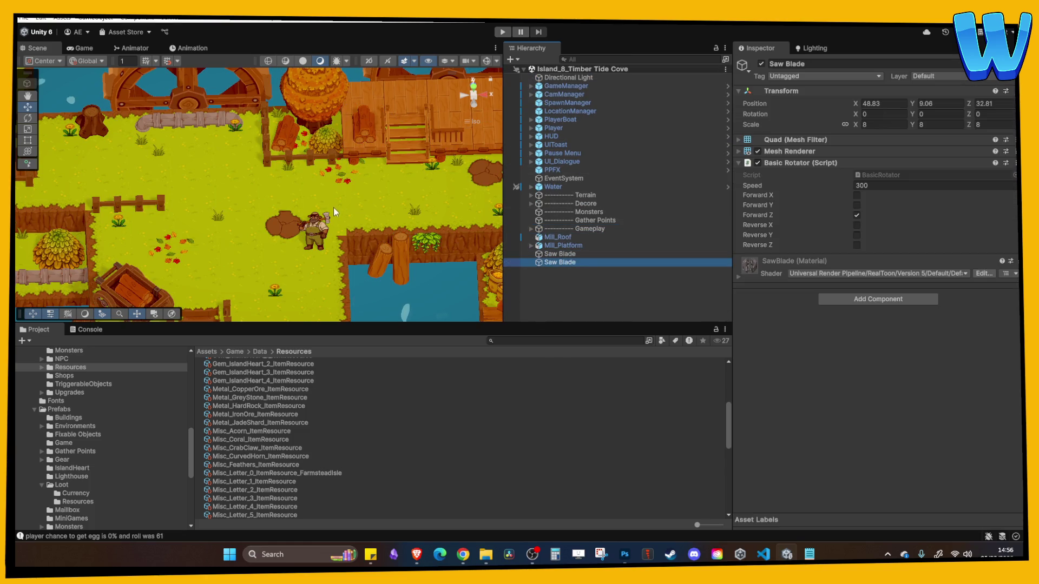
mouse_move(397, 171)
mouse_down()
mouse_move(284, 187)
mouse_move(271, 178)
mouse_up()
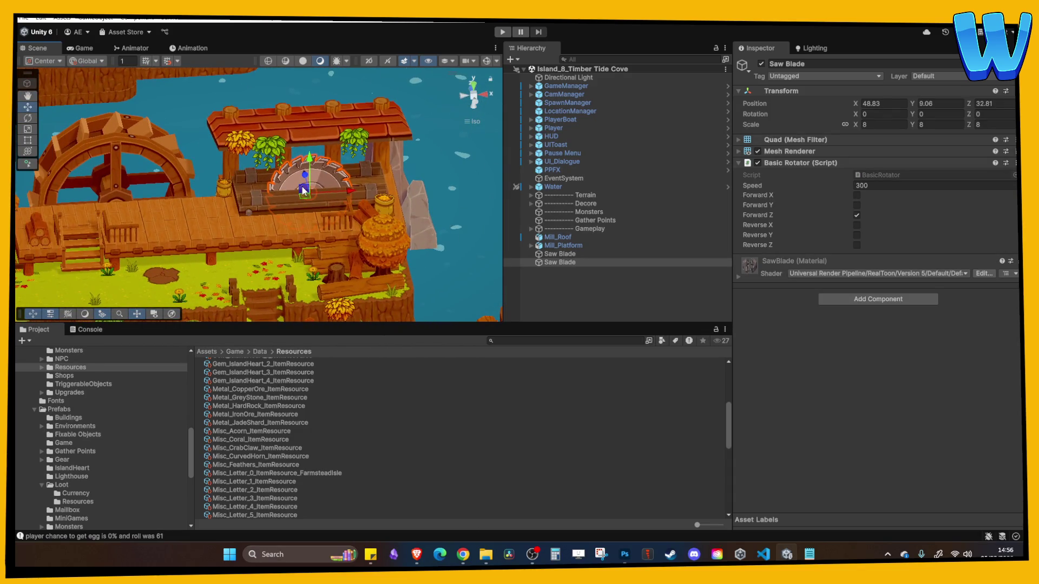
click(590, 291)
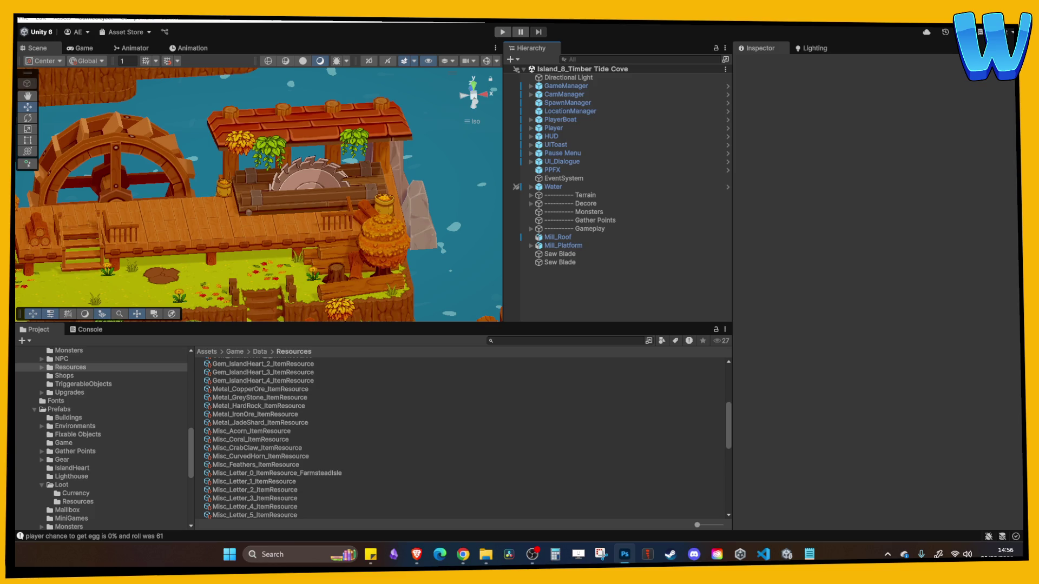
click(625, 555)
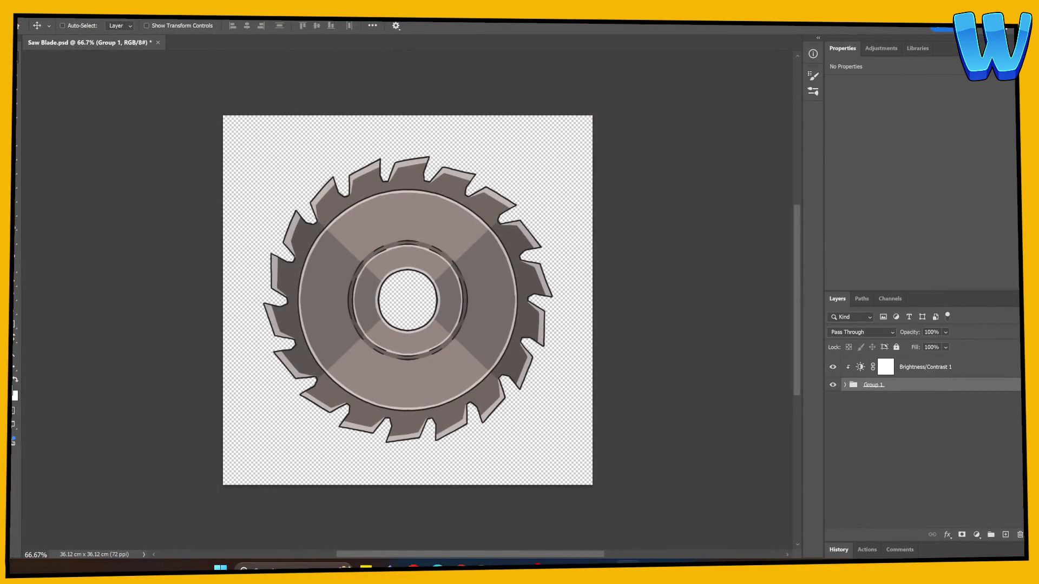
Group the Brightness/Contrast 1 adjustment and Group 1 together into a new Group 2
click(833, 384)
click(832, 385)
click(898, 371)
shift+click(891, 385)
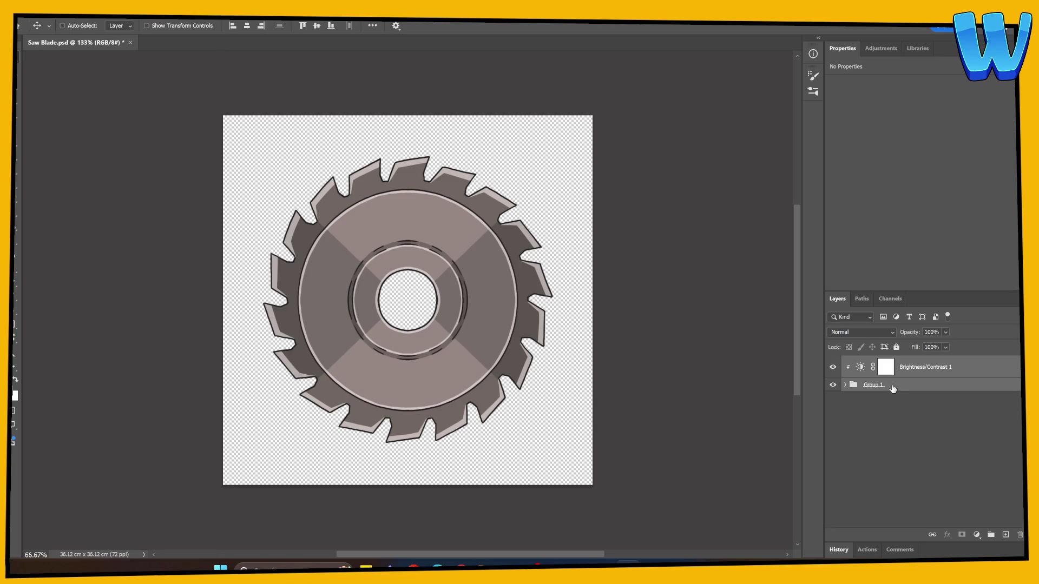
key(ctrl+g)
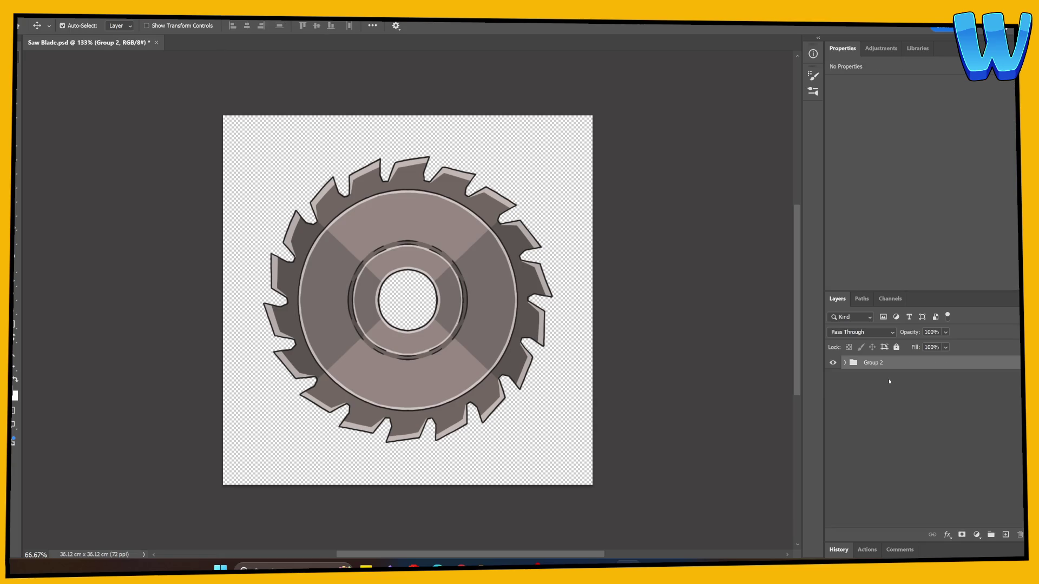
key(ctrl)
right_click(909, 364)
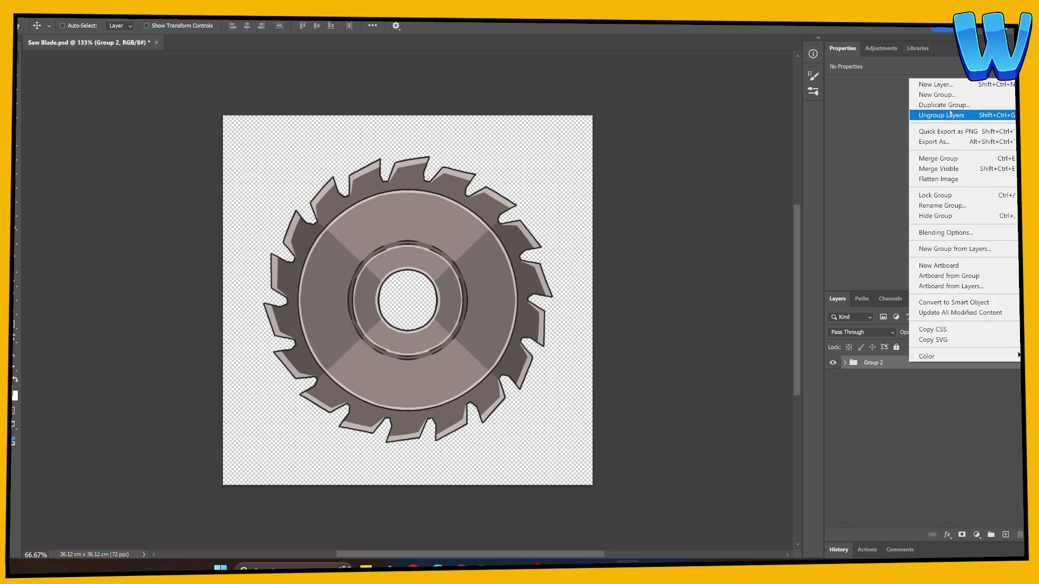
Duplicate Group 2, renaming the original Saw Blaed and the copy Saw Blade Broken
click(945, 105)
click(600, 271)
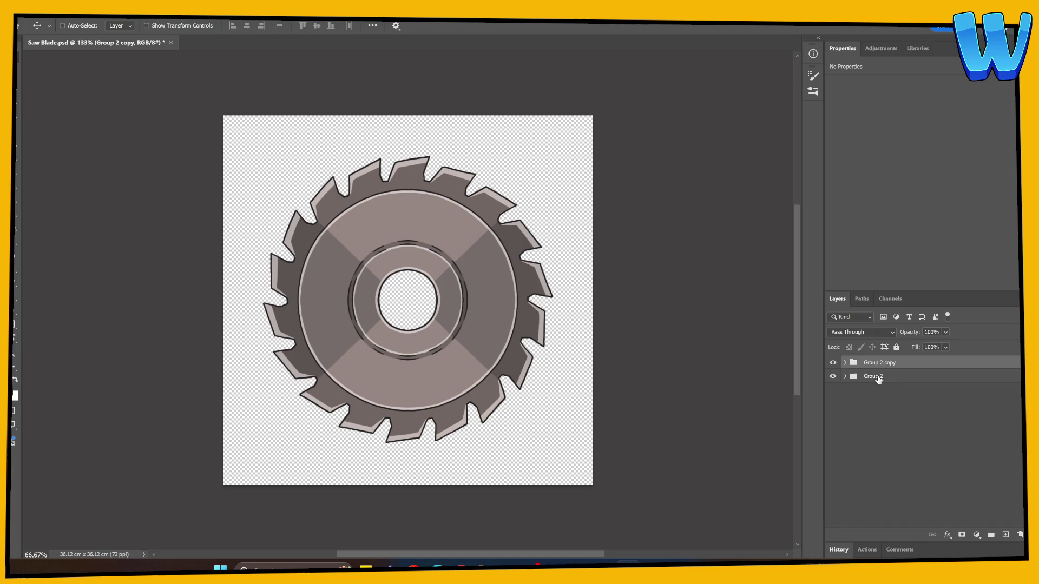
double_click(872, 376)
text(Saw Blaed)
key(Return)
double_click(880, 363)
text(Saw Blade Broken)
key(Return)
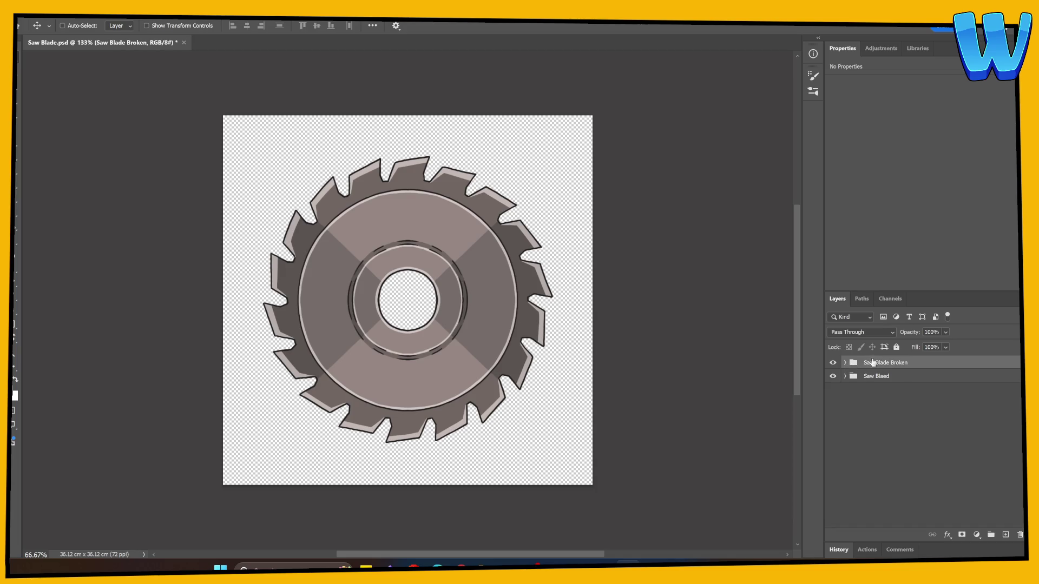
Merge Saw Blade Broken into one layer, hide Saw Blaed, and save the document
right_click(871, 364)
click(915, 157)
click(833, 385)
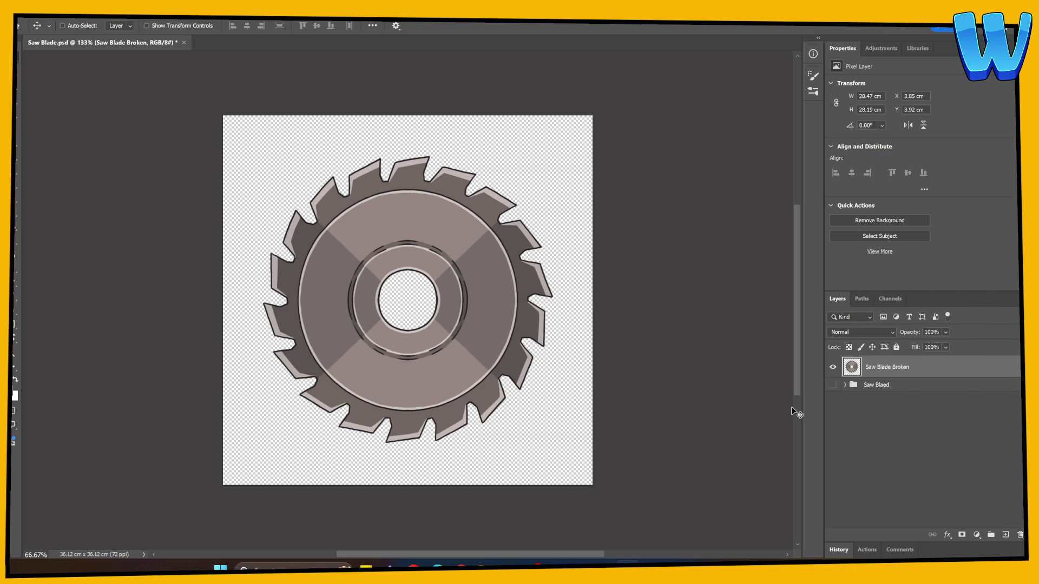
key(ctrl+plus)
key(ctrl+plus)
key(ctrl+s)
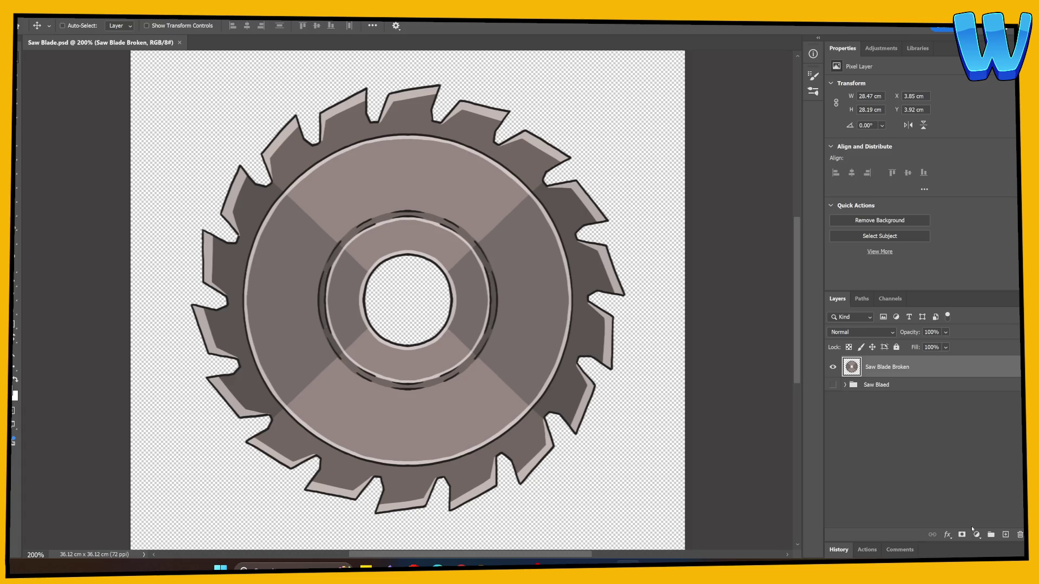
Switch to the Brush tool and turn off painting symmetry
scroll(394, 392, right, 2)
scroll(394, 392, down, 1)
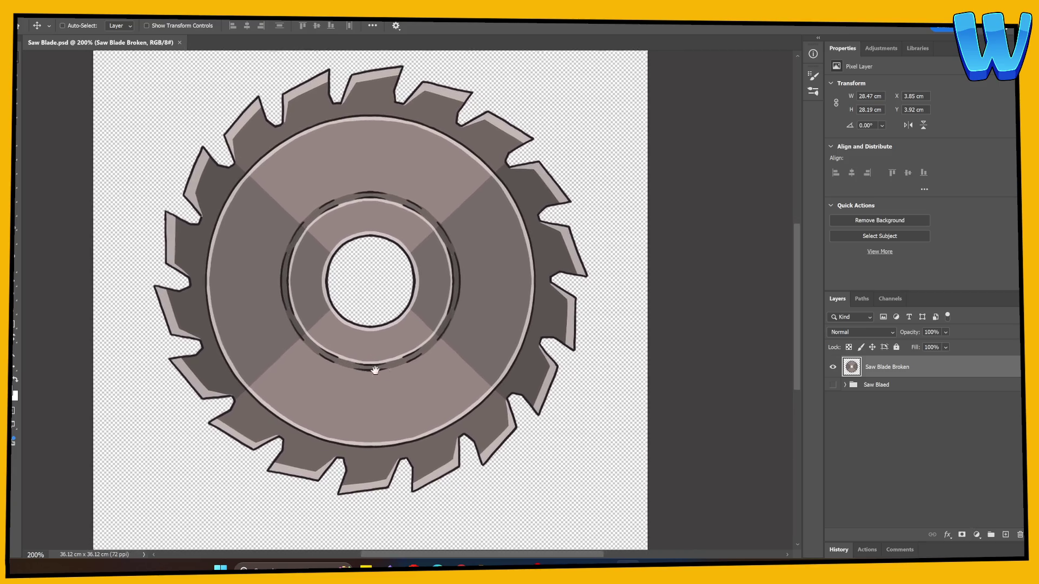
click(834, 368)
click(833, 367)
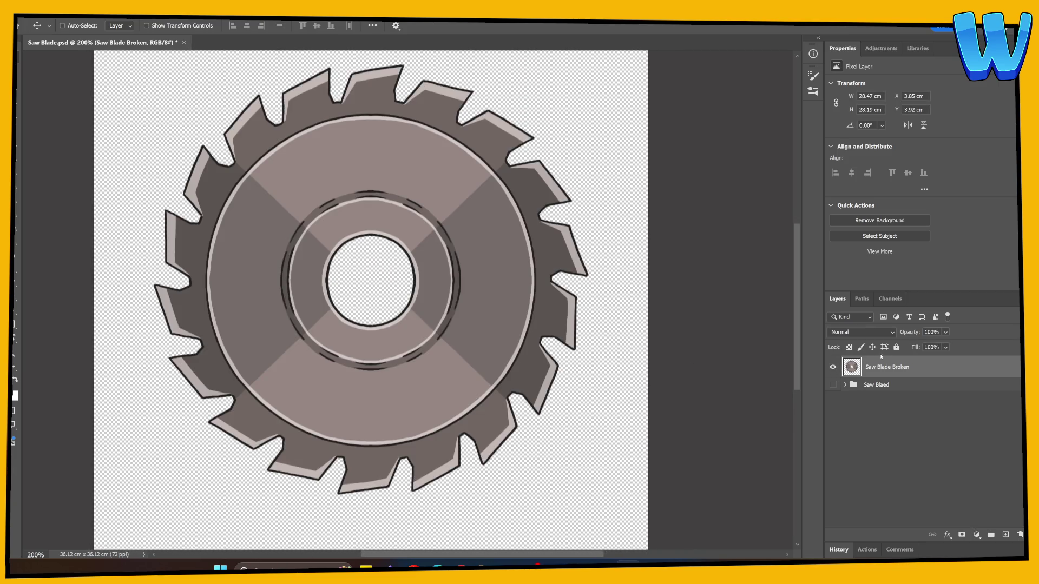
key(b)
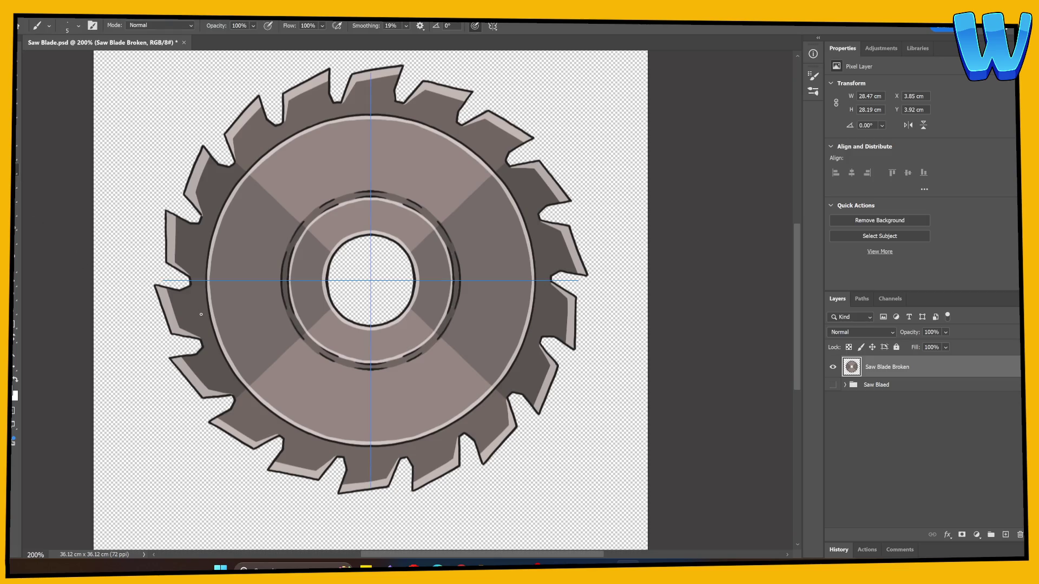
click(492, 26)
click(520, 37)
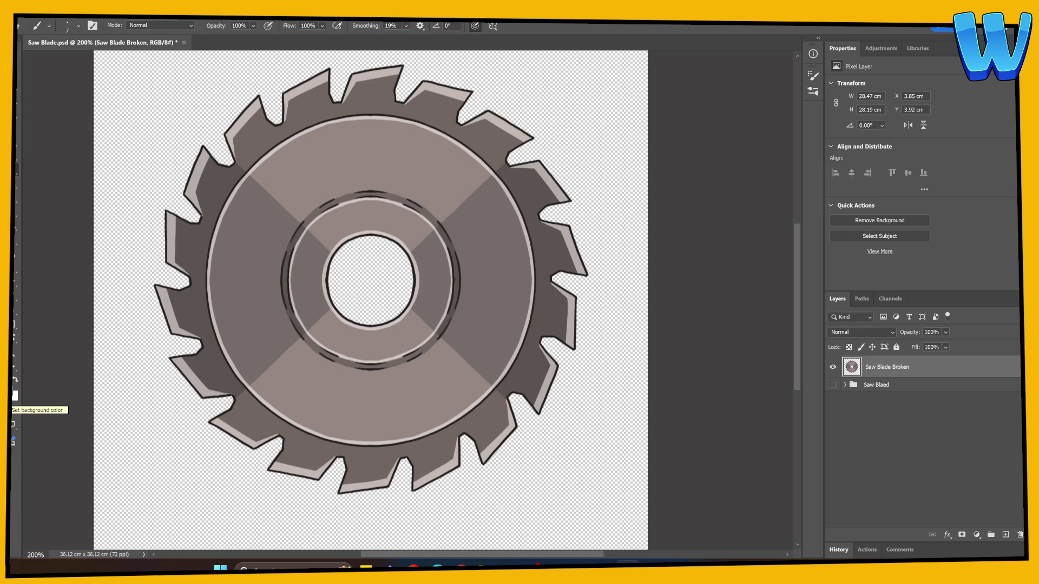
Set the foreground colour to yellow and hide the Saw Blade Broken layer
click(13, 391)
drag(680, 380, 681, 366)
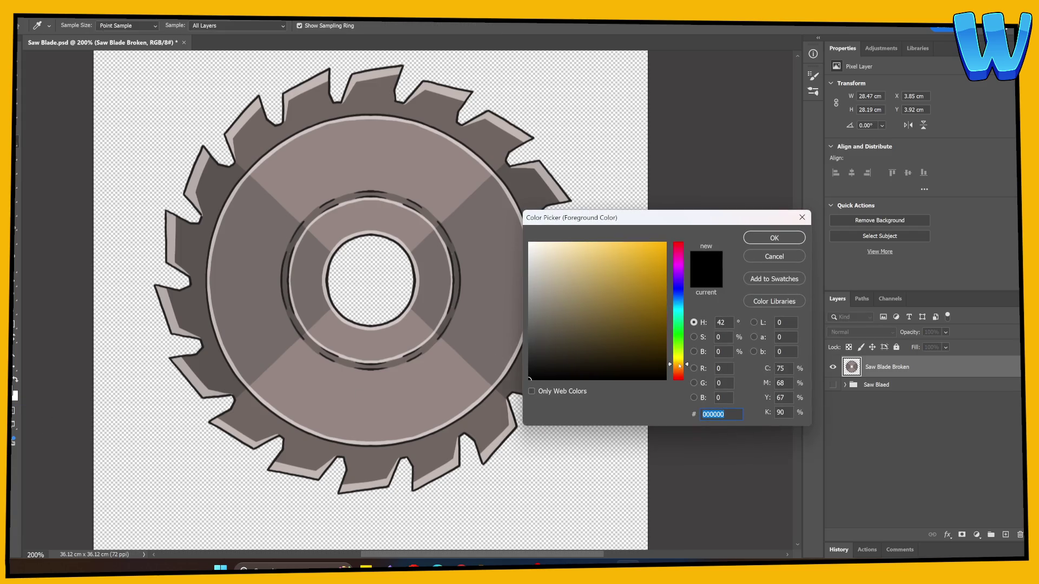
click(660, 291)
click(775, 238)
click(828, 367)
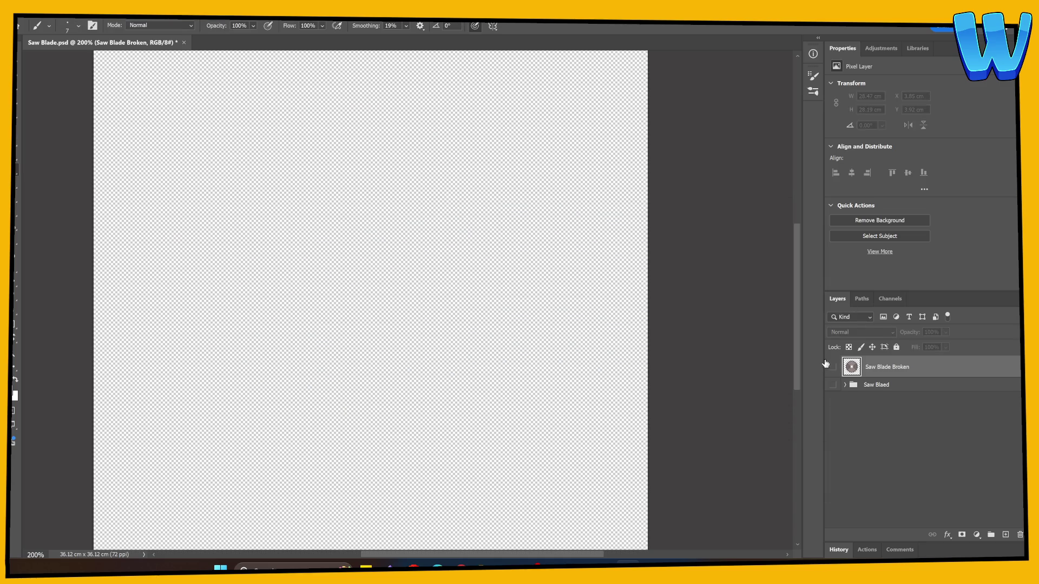
Add Layer 6 below the Saw Blaed group and fill it with white
click(1005, 535)
mouse_move(888, 367)
mouse_down()
mouse_move(896, 402)
mouse_move(858, 427)
mouse_up()
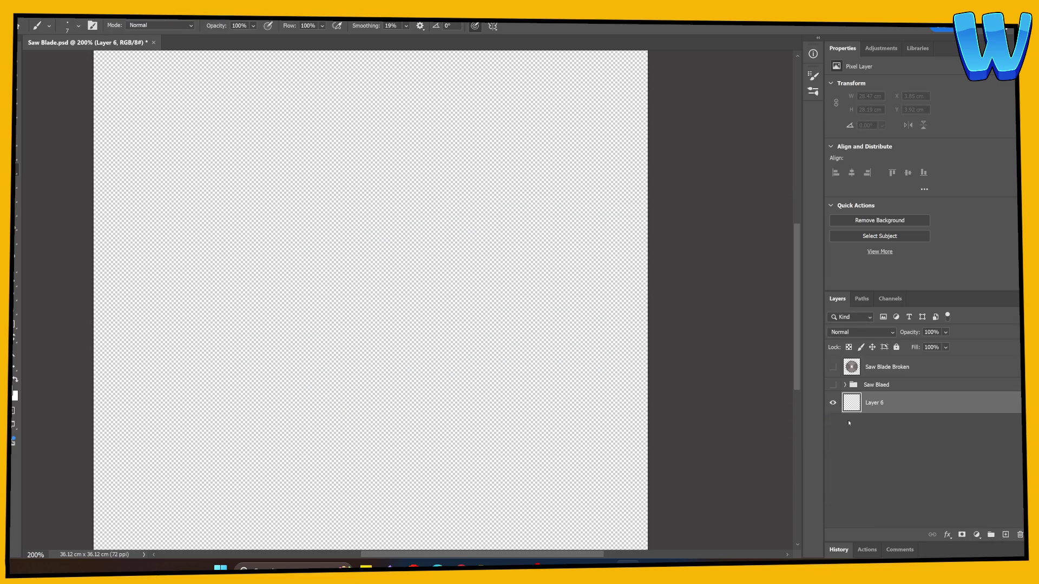
click(16, 226)
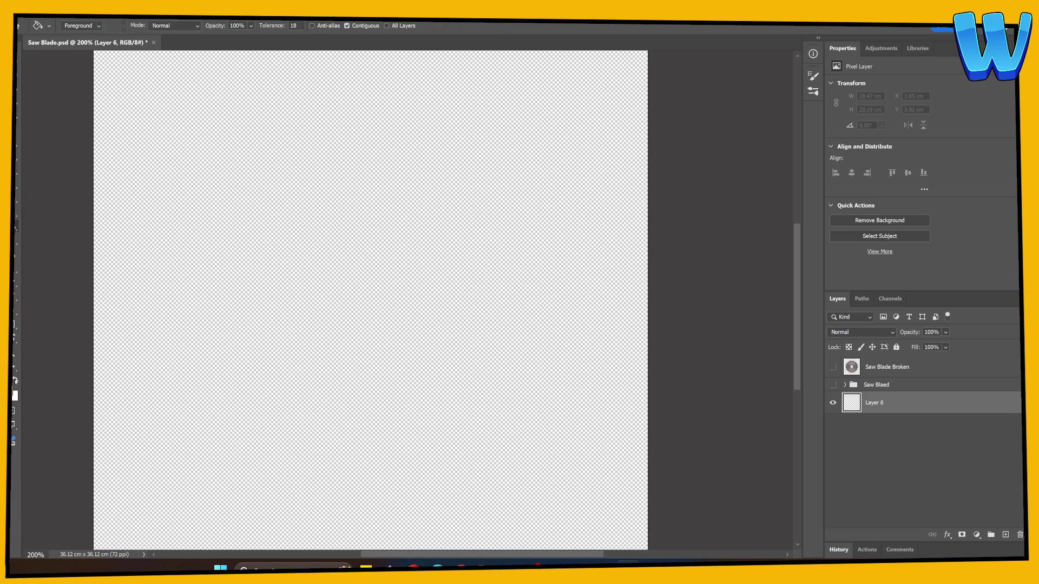
click(190, 321)
On a new layer, paint yellow and dark grey swatches with a size-60 brush
click(1005, 535)
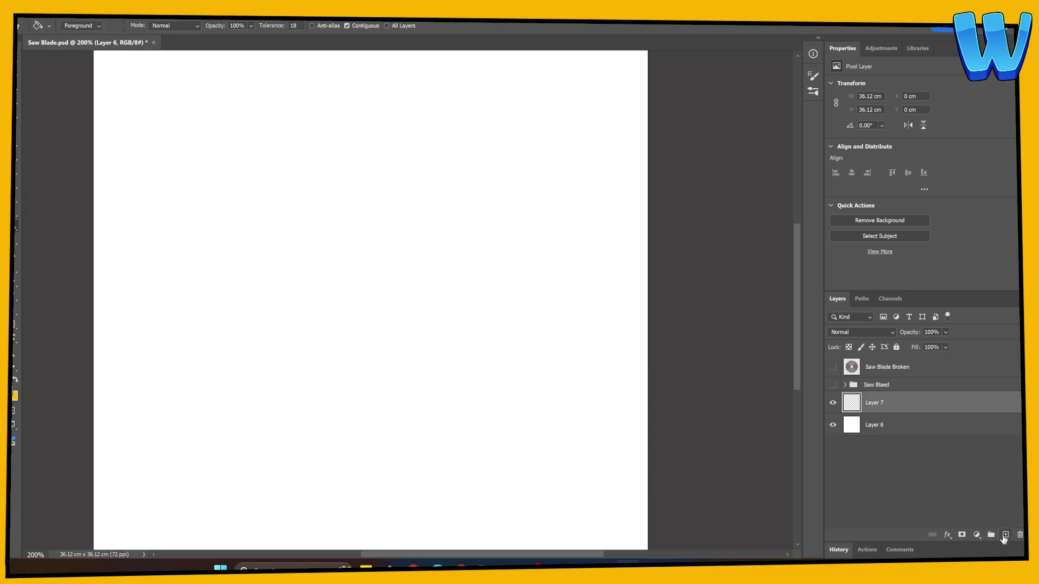
click(22, 171)
key(bracketright)
key(bracketright)
key(bracketright)
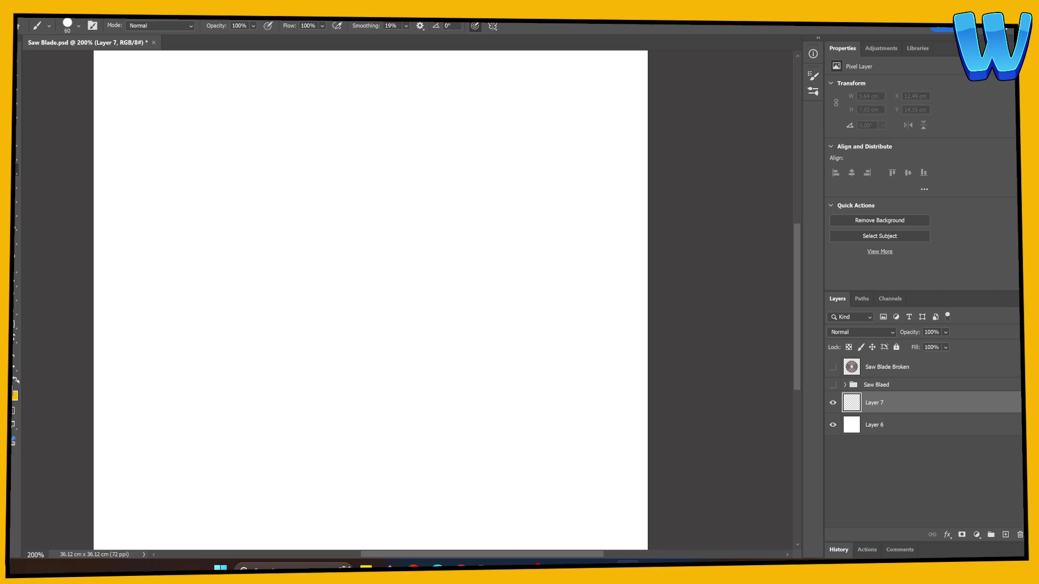
mouse_move(291, 212)
mouse_down()
mouse_move(352, 332)
mouse_move(296, 241)
mouse_move(324, 307)
mouse_move(318, 299)
mouse_up()
click(14, 393)
click(534, 336)
drag(679, 372, 679, 380)
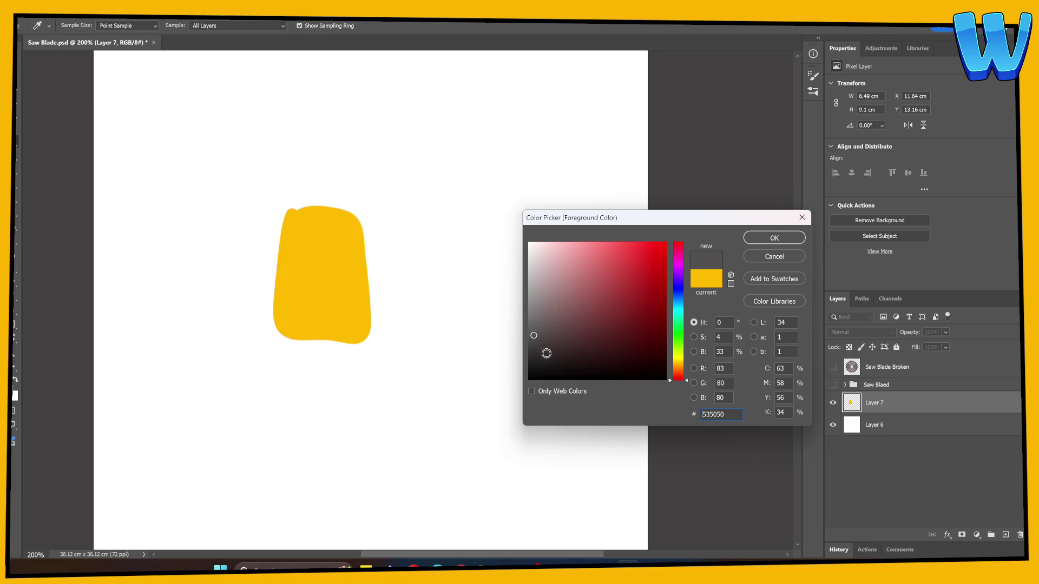
drag(533, 337, 533, 342)
key(Return)
mouse_move(366, 230)
mouse_down()
mouse_move(388, 329)
mouse_move(408, 221)
mouse_move(377, 291)
mouse_move(413, 225)
mouse_move(420, 327)
mouse_move(363, 339)
mouse_up()
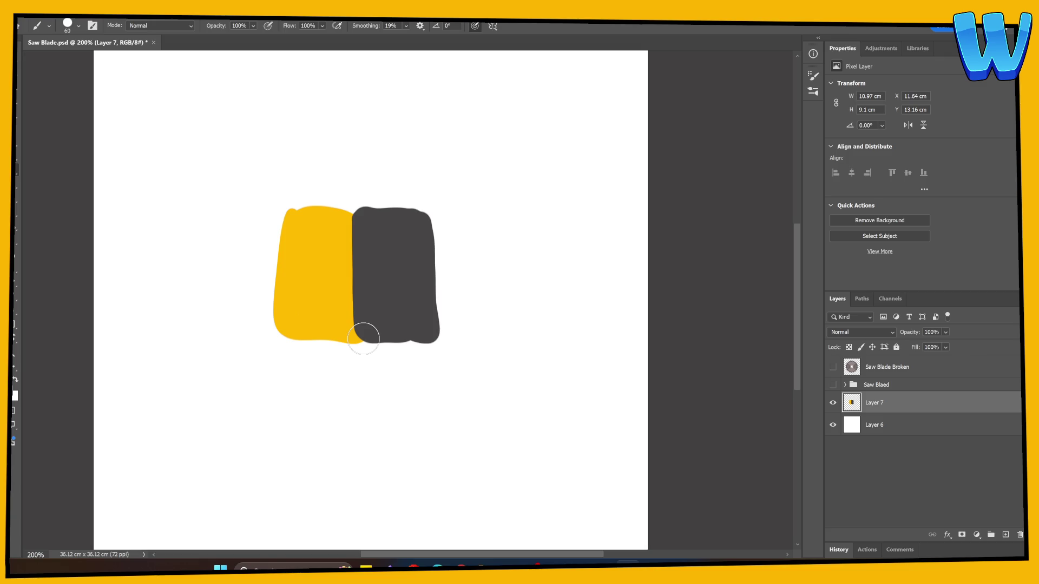
Paint a magenta block and a blue block below the yellow swatch
click(15, 395)
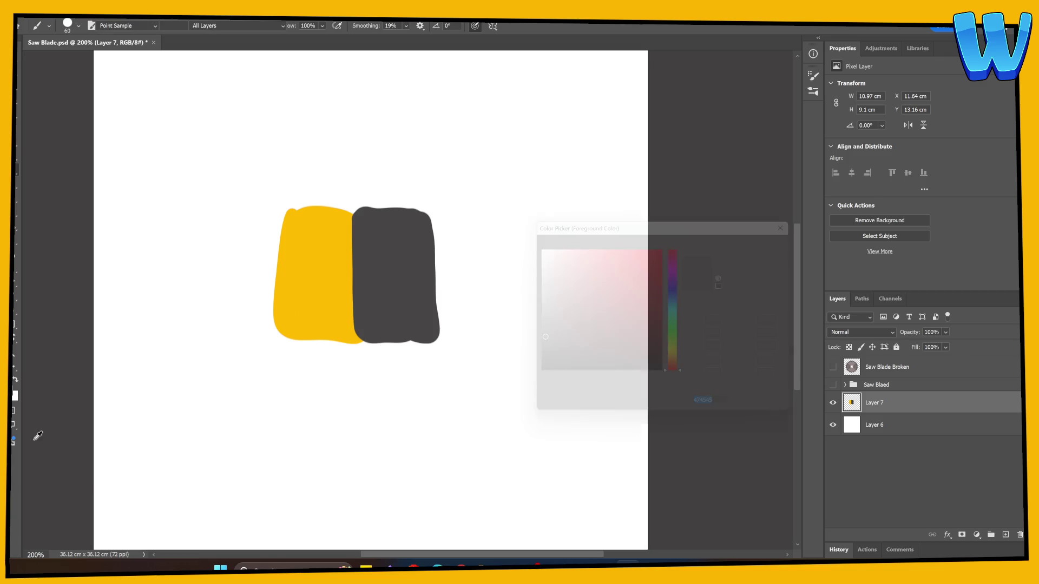
mouse_move(680, 295)
mouse_down()
mouse_move(679, 258)
mouse_move(642, 275)
mouse_move(665, 255)
mouse_up()
click(763, 241)
mouse_move(380, 400)
mouse_down()
mouse_move(378, 417)
mouse_move(448, 472)
mouse_move(379, 403)
mouse_move(395, 476)
mouse_move(428, 441)
mouse_up()
click(15, 395)
drag(678, 255, 679, 299)
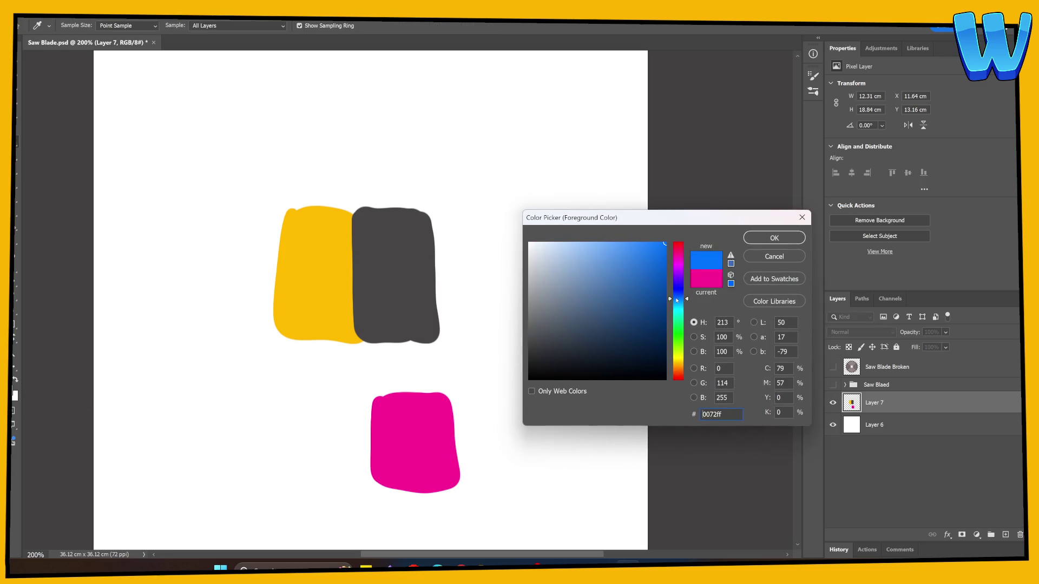
click(753, 242)
mouse_move(439, 398)
mouse_down()
mouse_move(447, 480)
mouse_move(505, 406)
mouse_move(449, 441)
mouse_move(480, 412)
mouse_move(454, 446)
mouse_up()
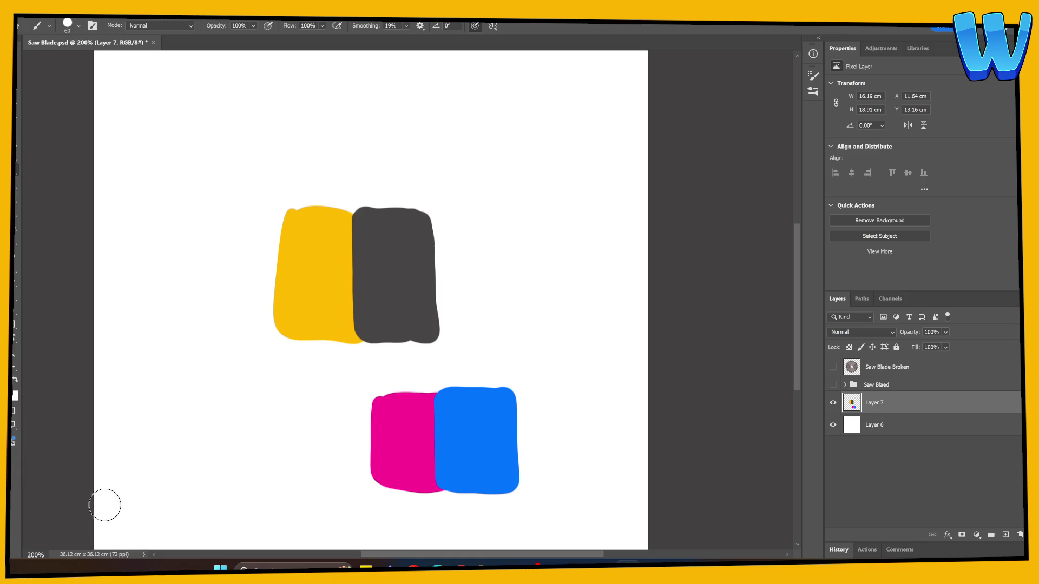
Hide the colour swatch layer and briefly preview the Saw Blade Broken artwork
click(833, 403)
click(833, 367)
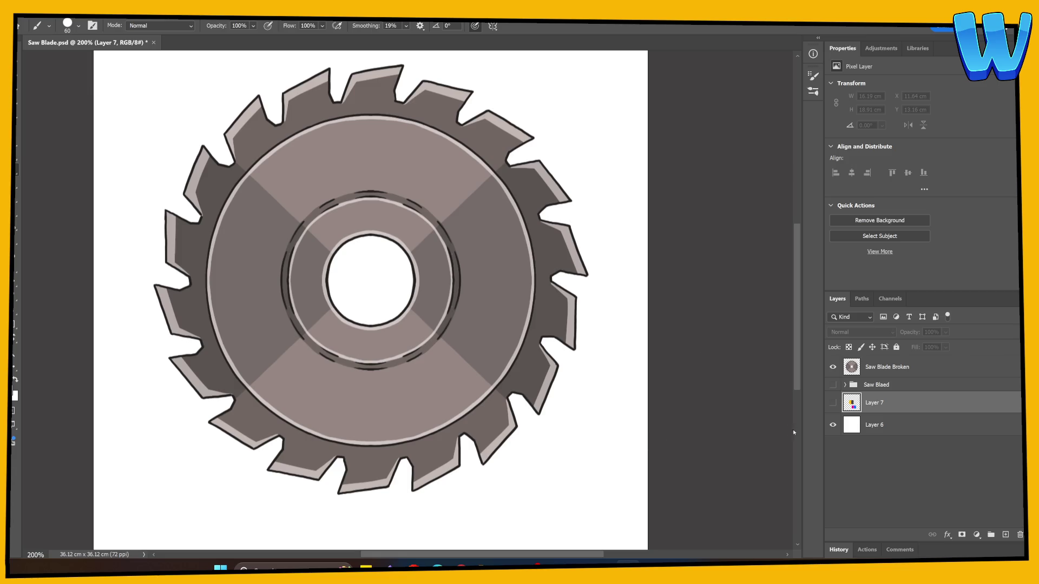
click(833, 368)
Show the swatch layer again and paint a black (000000) block near the top right
click(833, 403)
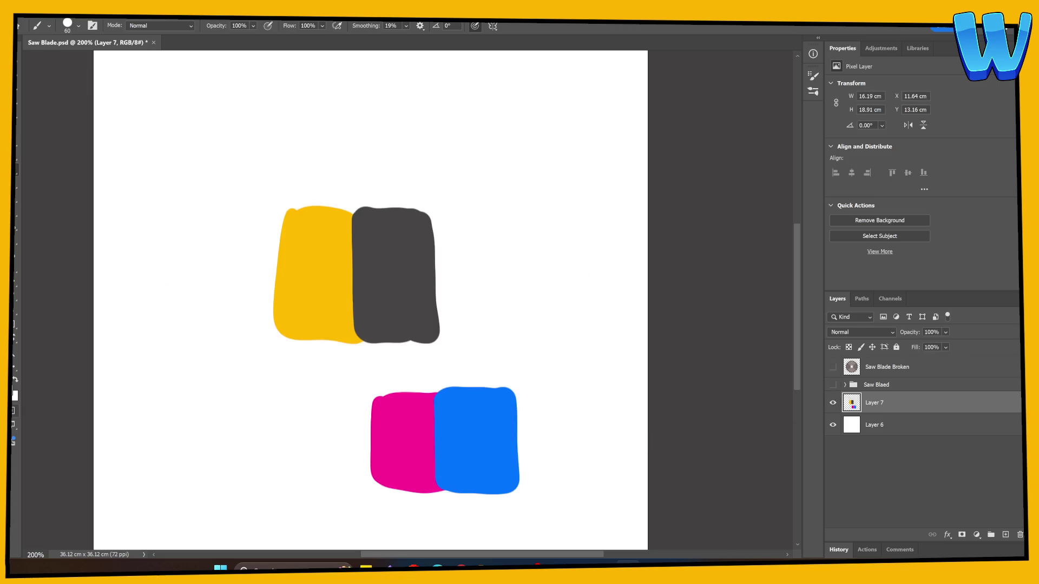
click(15, 395)
text(000000)
key(Return)
key(b)
mouse_move(486, 122)
mouse_down()
mouse_move(565, 189)
mouse_move(494, 105)
mouse_move(528, 153)
mouse_move(560, 142)
mouse_up()
Paint a bright orange (ff8a00) block beside the black one, undoing a stray loop
click(15, 396)
drag(680, 378, 682, 368)
drag(642, 305, 666, 243)
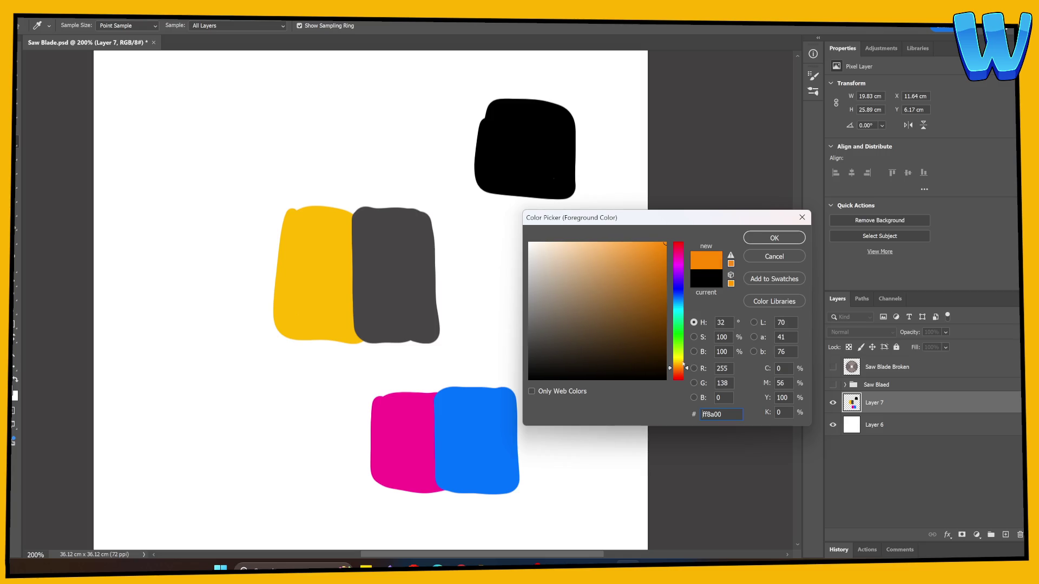
click(774, 238)
mouse_move(566, 115)
mouse_down()
mouse_move(607, 190)
mouse_move(560, 111)
mouse_move(595, 135)
mouse_move(582, 195)
mouse_up()
mouse_move(360, 188)
mouse_down()
mouse_move(391, 374)
mouse_move(319, 187)
mouse_up()
key(ctrl+z)
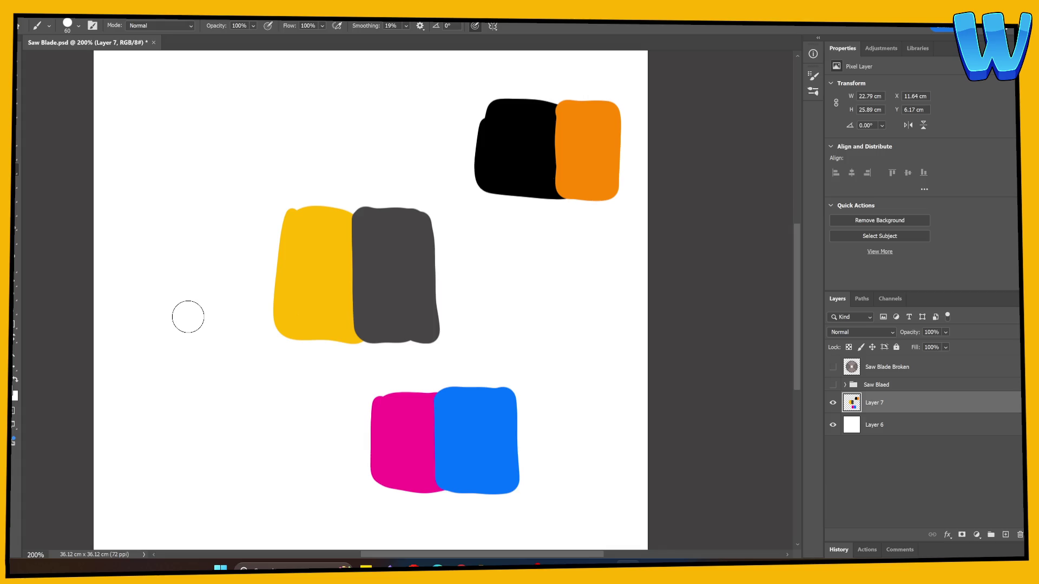
Hide the swatch layer, show the Saw Blade Broken artwork, and shrink the brush
click(833, 402)
click(833, 366)
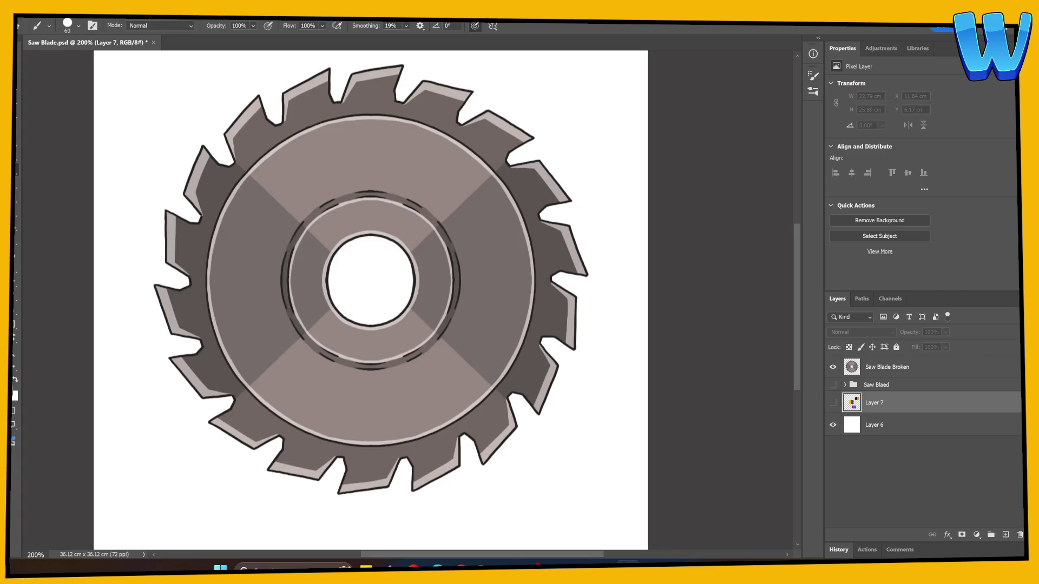
key(bracketleft)
key(bracketleft)
key(bracketleft)
Add Layer 8 above Saw Blade Broken and lower the blade's opacity to 71%
click(882, 368)
key(ctrl+shift+alt+n)
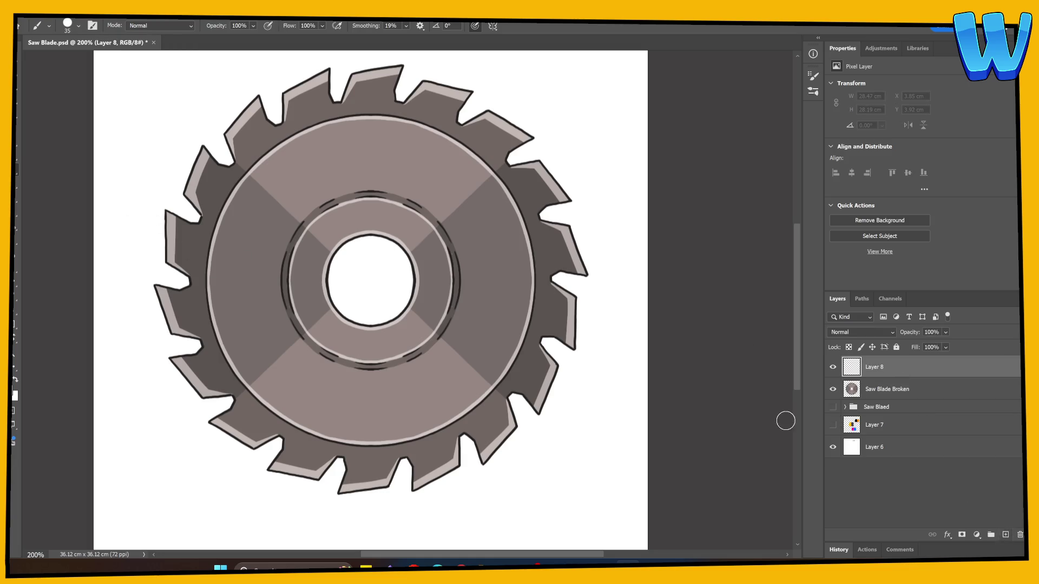
key(bracketleft)
key(bracketleft)
key(bracketleft)
drag(166, 216, 190, 274)
key(ctrl+z)
click(833, 389)
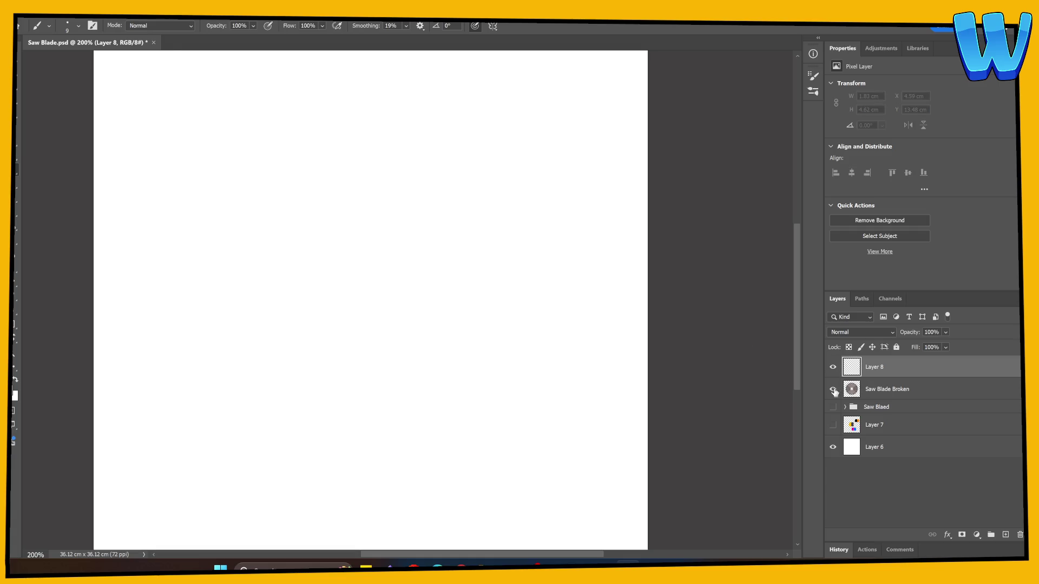
click(834, 389)
click(879, 389)
drag(916, 332, 901, 336)
On Layer 8, draw black broken edges up the left tooth and along the top teeth
click(864, 367)
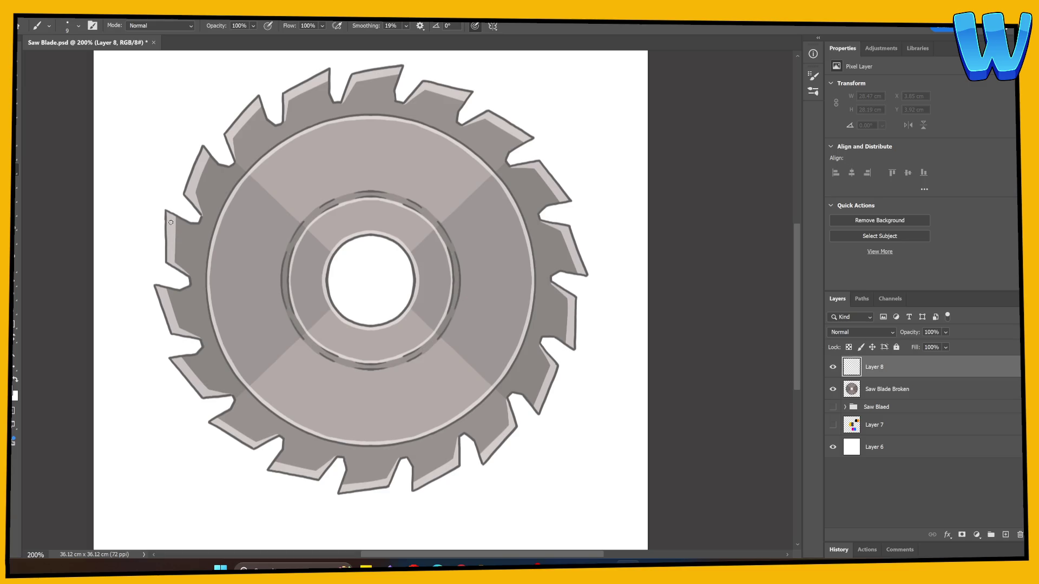
mouse_move(166, 258)
mouse_down()
mouse_move(166, 232)
mouse_move(191, 224)
mouse_move(235, 184)
mouse_move(245, 173)
mouse_move(235, 160)
mouse_up()
drag(272, 123, 297, 123)
key(ctrl+z)
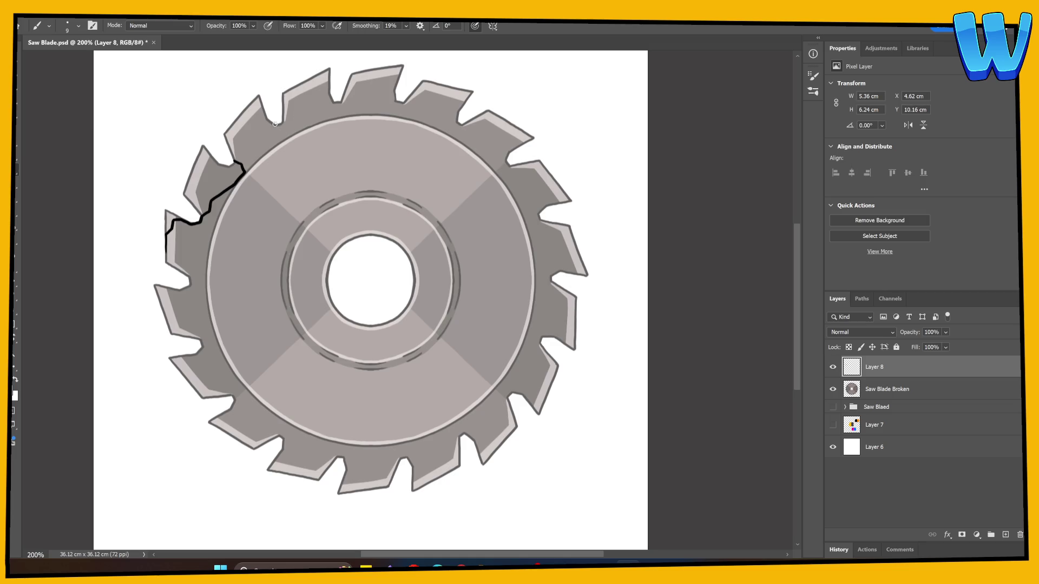
mouse_move(285, 105)
mouse_down()
mouse_move(282, 96)
mouse_move(315, 79)
mouse_move(390, 79)
mouse_move(402, 67)
mouse_move(458, 117)
mouse_move(483, 123)
mouse_up()
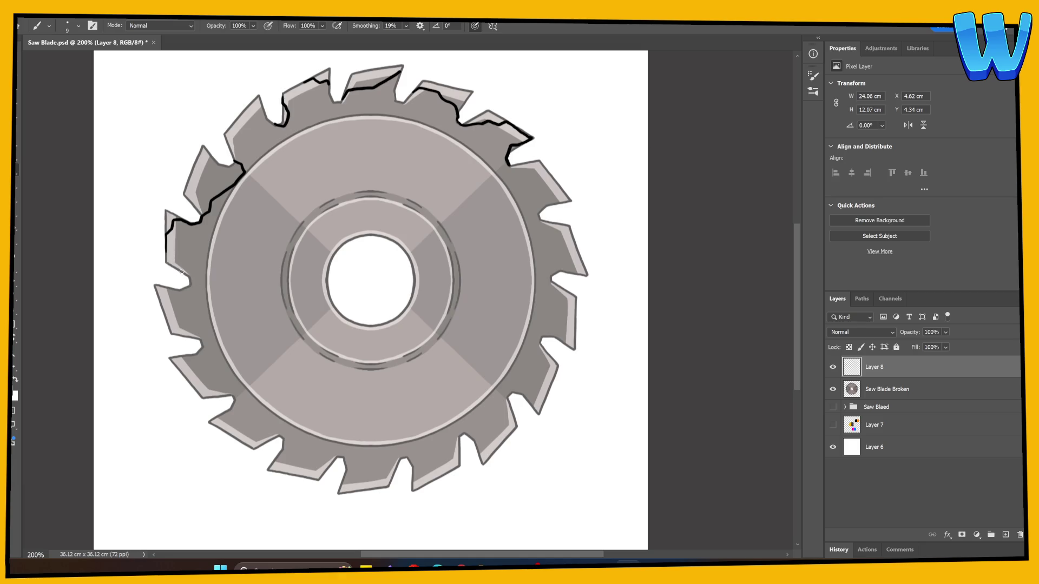
Extend the broken edge down the left side and lower teeth, undoing a stray straight line
drag(173, 302, 184, 323)
drag(200, 363, 224, 393)
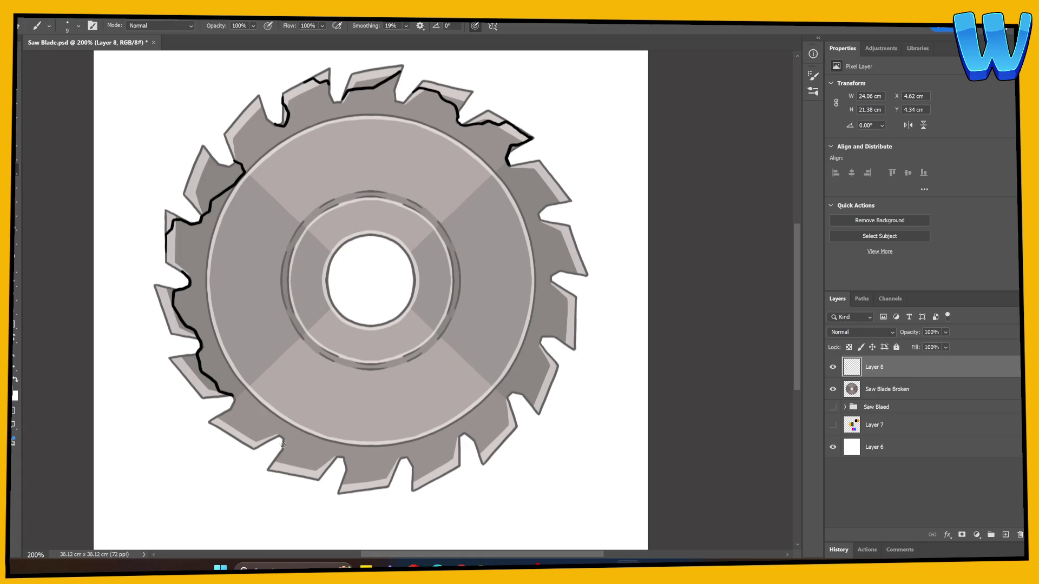
scroll(276, 449, down, 5)
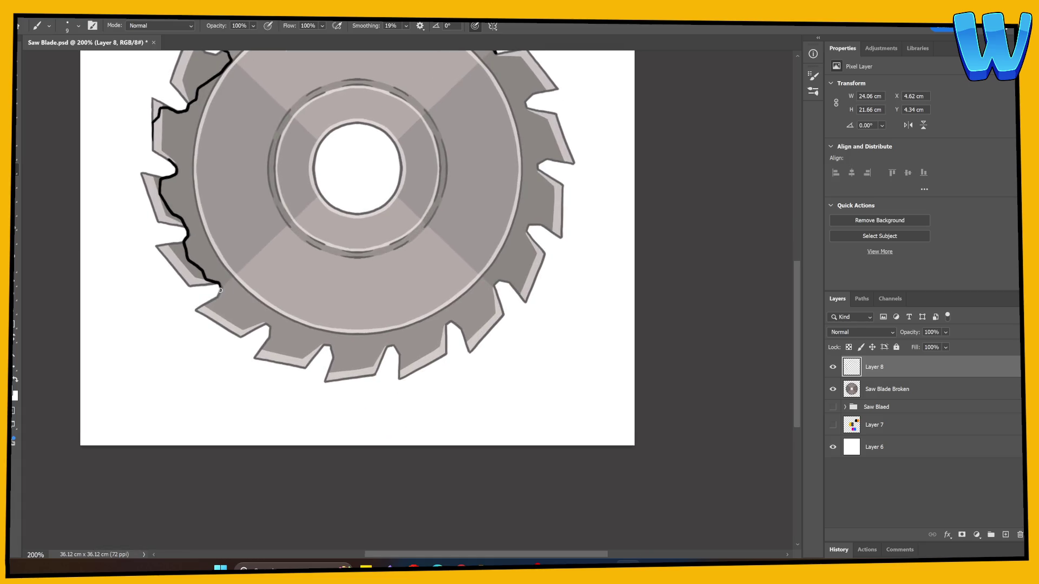
drag(231, 325, 250, 329)
drag(348, 281, 303, 399)
drag(98, 317, 594, 320)
key(ctrl+z)
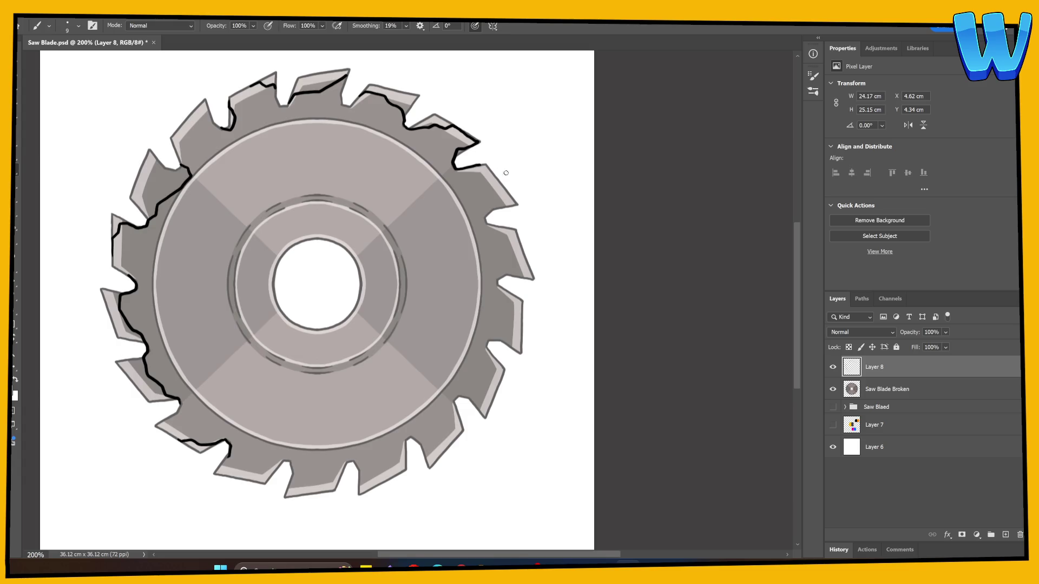
Trace black broken edges along the upper right, right, lower right and bottom teeth
mouse_move(506, 193)
mouse_down()
mouse_move(503, 255)
mouse_move(518, 269)
mouse_up()
mouse_move(492, 357)
mouse_down()
mouse_move(487, 388)
mouse_move(456, 423)
mouse_up()
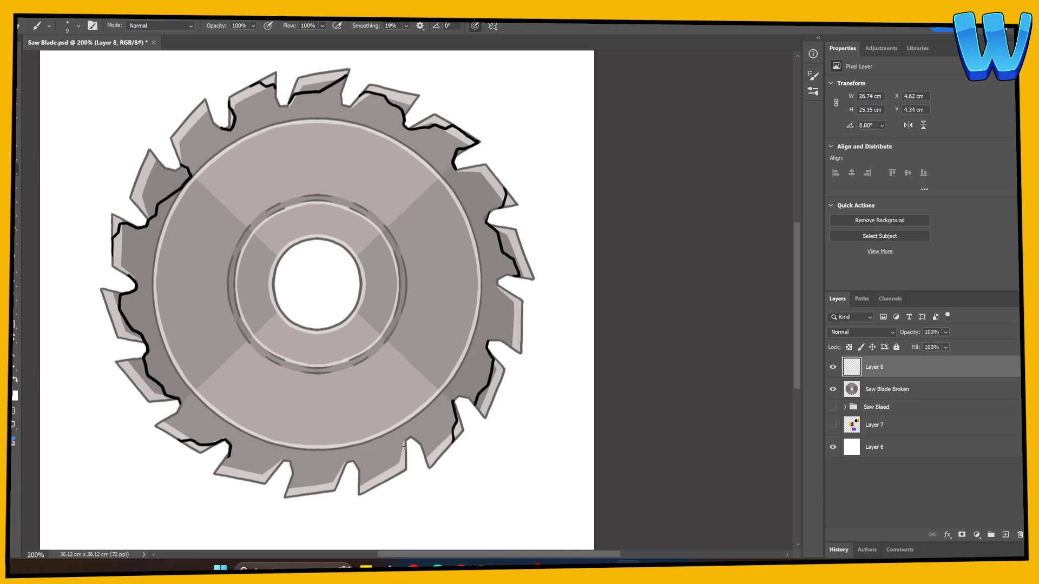
mouse_move(403, 445)
mouse_down()
mouse_move(371, 479)
mouse_move(465, 379)
mouse_move(437, 362)
mouse_up()
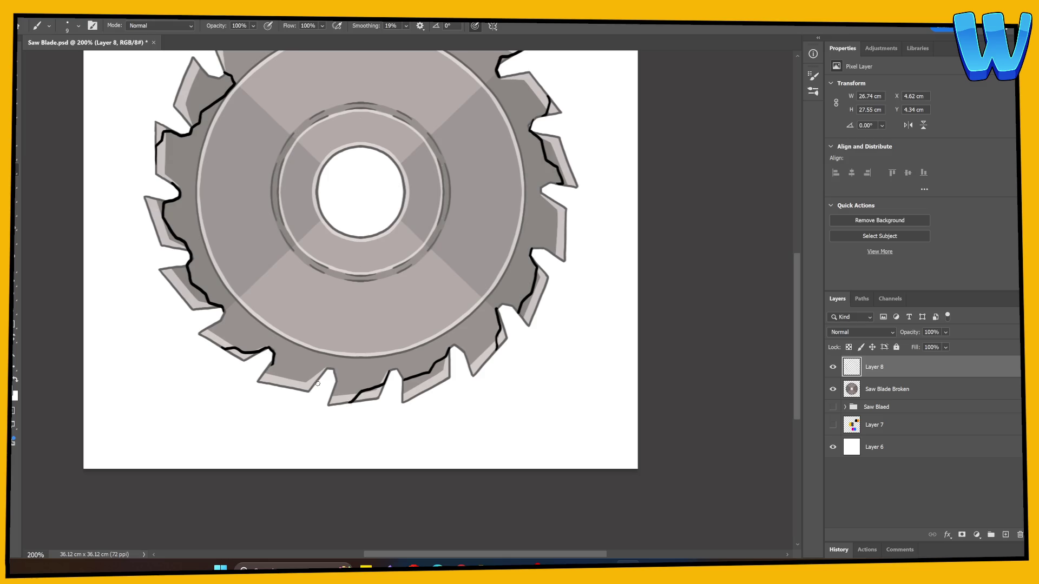
drag(276, 372, 327, 368)
Back on Layer 8 with the Brush, trace a broken edge along the upper rim
scroll(497, 339, up, 3)
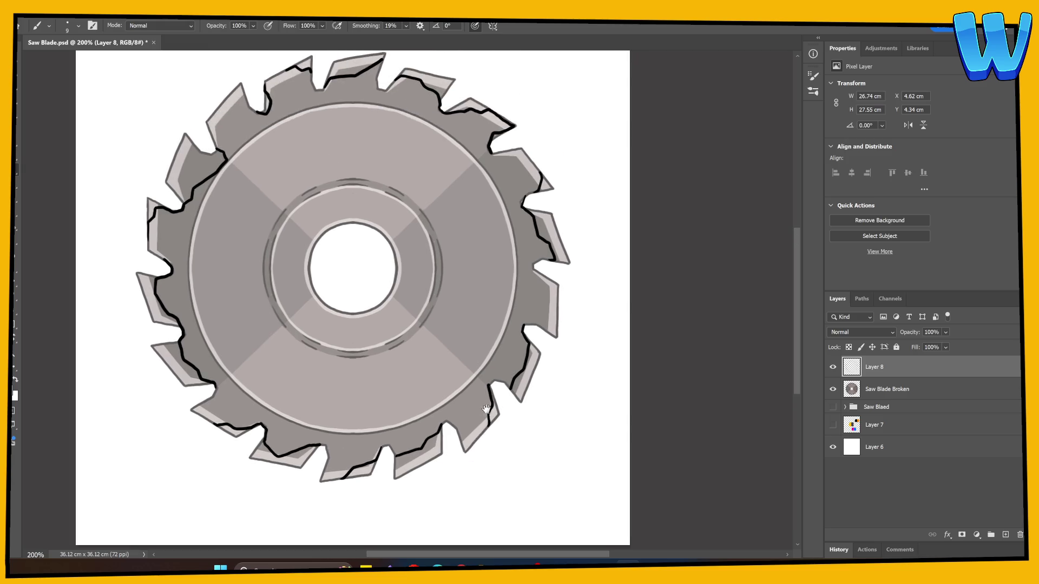
click(856, 396)
key(e)
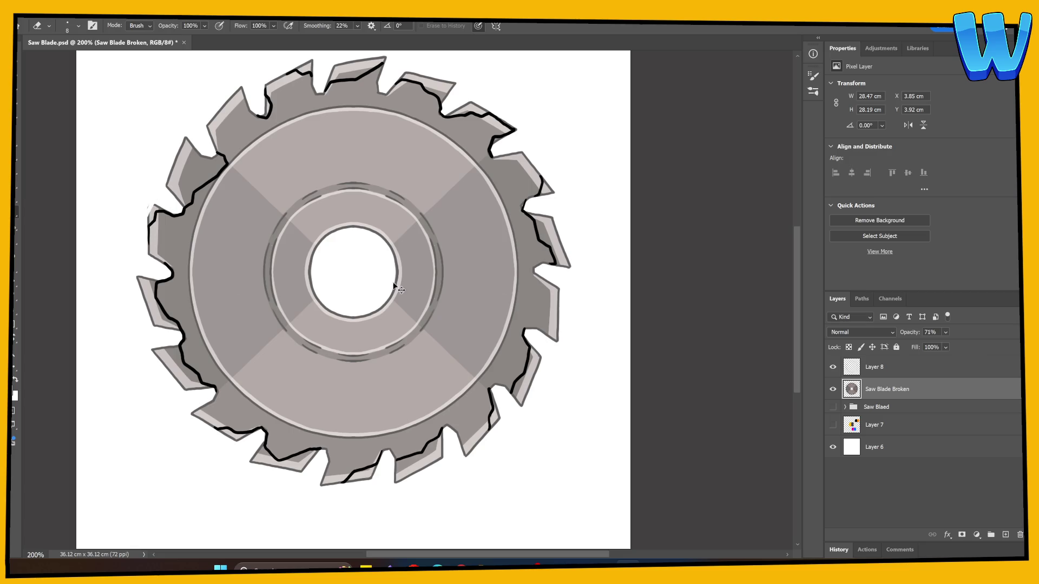
key(alt+bracketright)
key(b)
drag(320, 140, 286, 232)
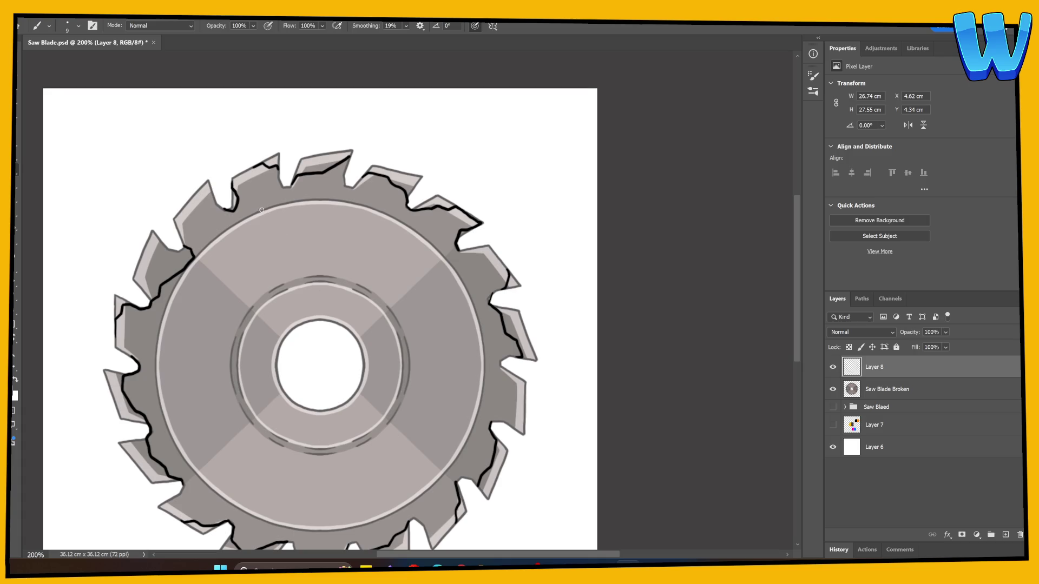
mouse_move(224, 233)
mouse_down()
mouse_move(247, 216)
mouse_move(285, 215)
mouse_up()
Draw a black crack from the upper rim down to the inner ring, redoing the first attempt
mouse_move(278, 356)
mouse_down()
mouse_move(315, 277)
mouse_move(277, 228)
mouse_up()
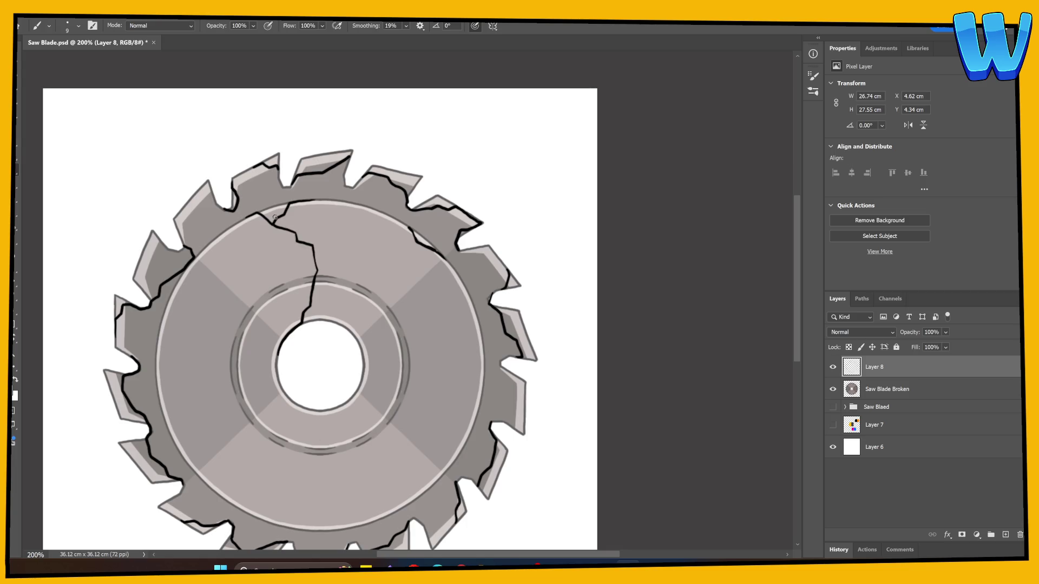
key(ctrl+z)
drag(273, 224, 319, 314)
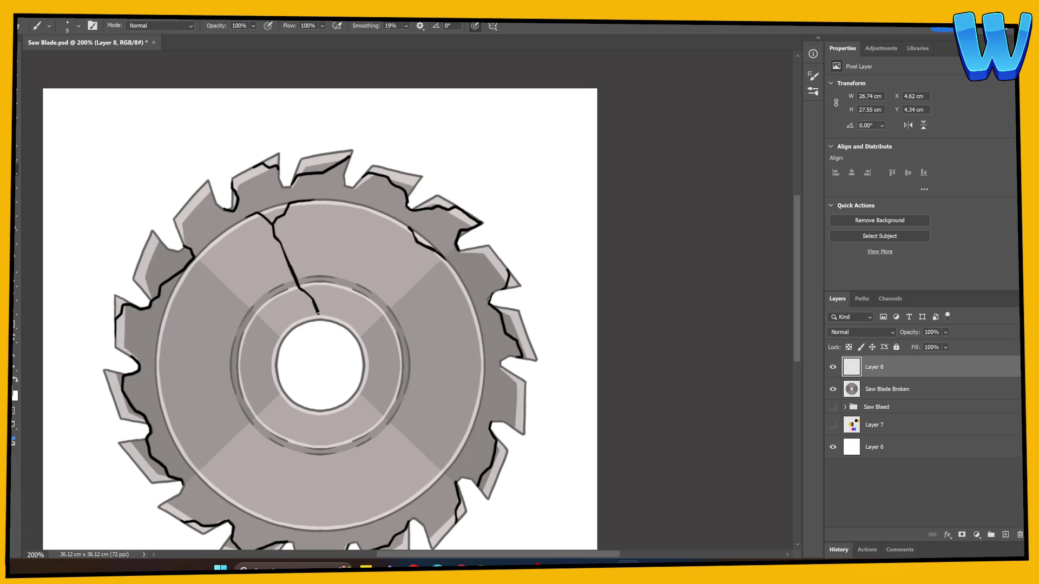
key(e)
key(b)
scroll(456, 307, down, 1)
scroll(457, 308, right, 1)
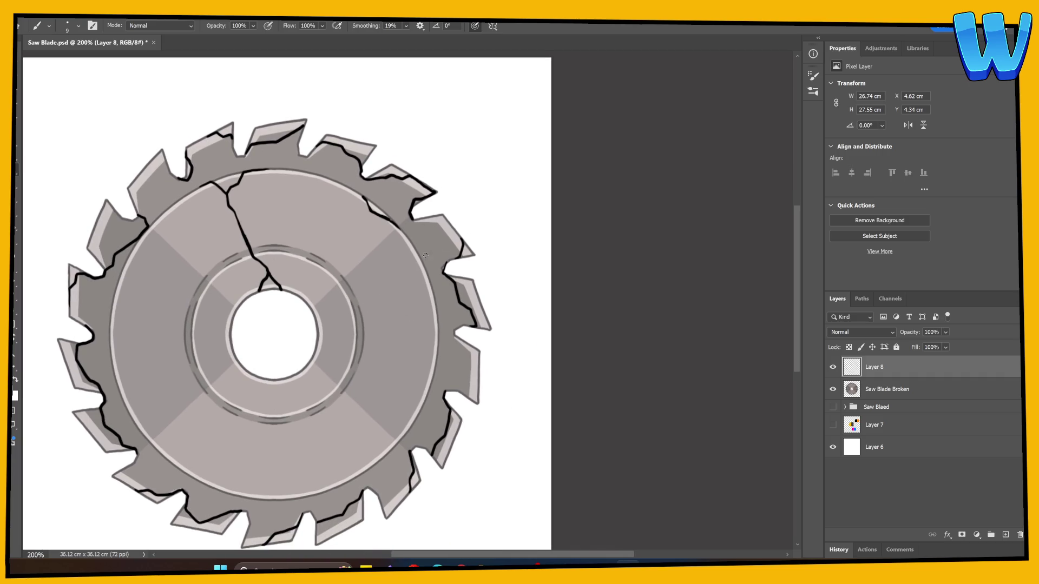
click(859, 390)
Erase the tooth tips jutting past the outline on the left edge and upper left tooth
scroll(325, 314, left, 1)
key(e)
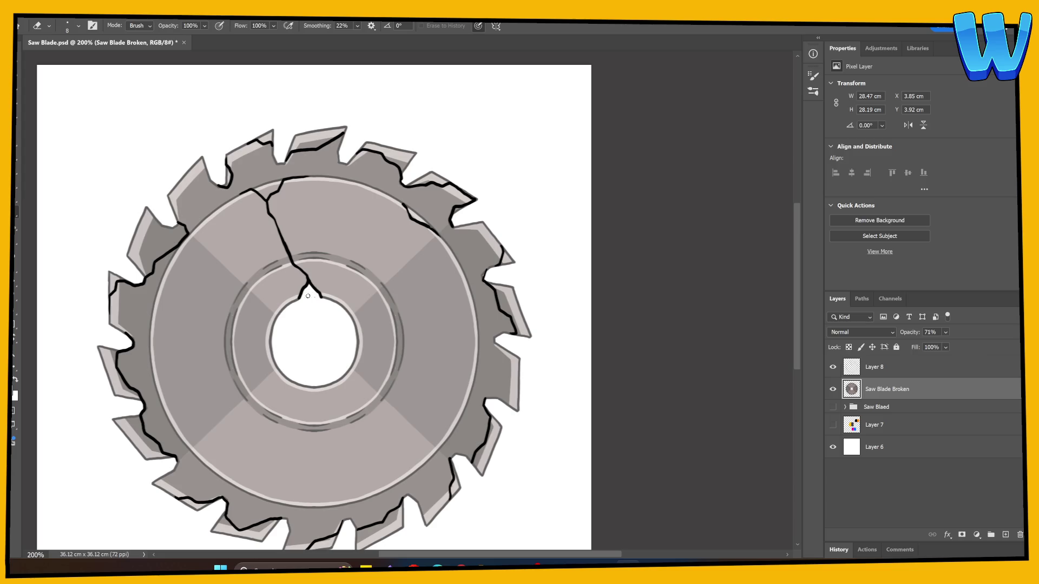
scroll(177, 285, left, 2)
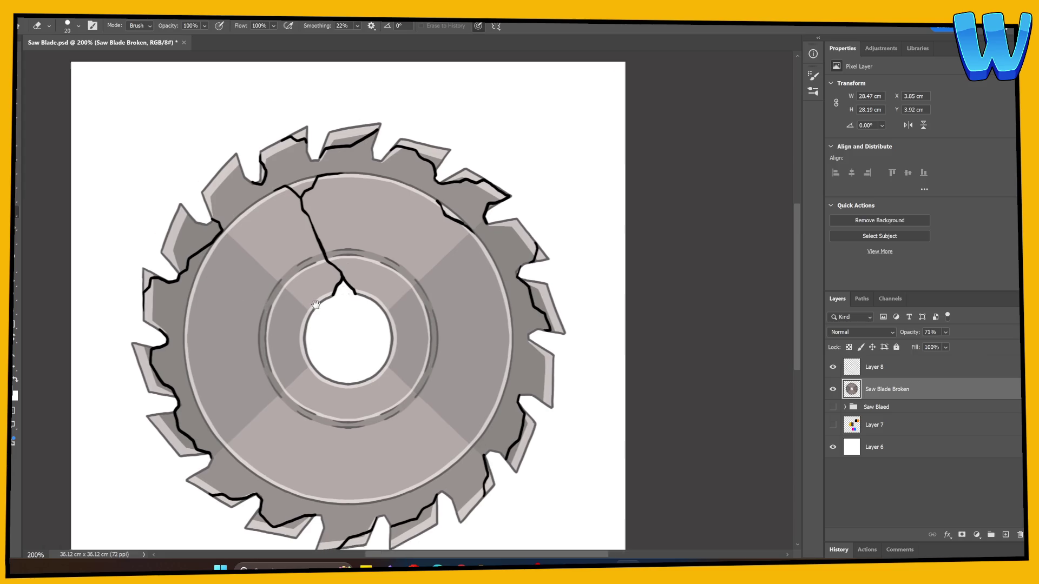
mouse_move(188, 277)
mouse_down()
mouse_move(259, 224)
mouse_move(238, 211)
mouse_move(217, 222)
mouse_move(210, 244)
mouse_move(219, 257)
mouse_move(252, 217)
mouse_move(227, 226)
mouse_move(233, 231)
mouse_move(233, 223)
mouse_up()
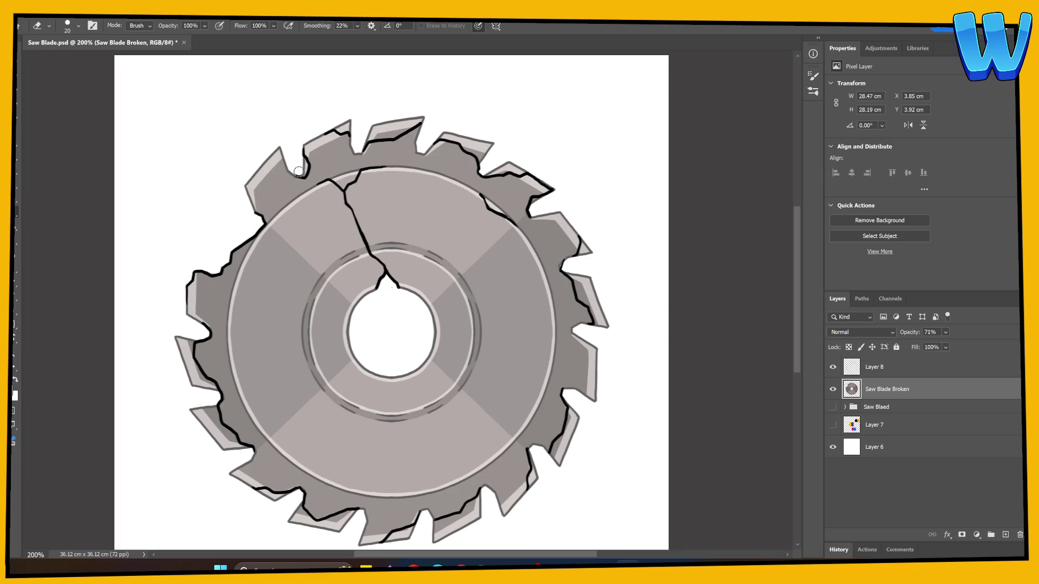
mouse_move(333, 126)
mouse_down()
mouse_move(360, 116)
mouse_move(363, 141)
mouse_move(424, 116)
mouse_move(378, 123)
mouse_move(405, 123)
mouse_up()
scroll(277, 242, up, 2)
scroll(277, 242, right, 5)
Erase the remaining tooth edges and sliver beyond the outline around the notch
mouse_move(305, 187)
mouse_down()
mouse_move(293, 193)
mouse_move(318, 194)
mouse_move(338, 209)
mouse_move(353, 197)
mouse_move(330, 194)
mouse_up()
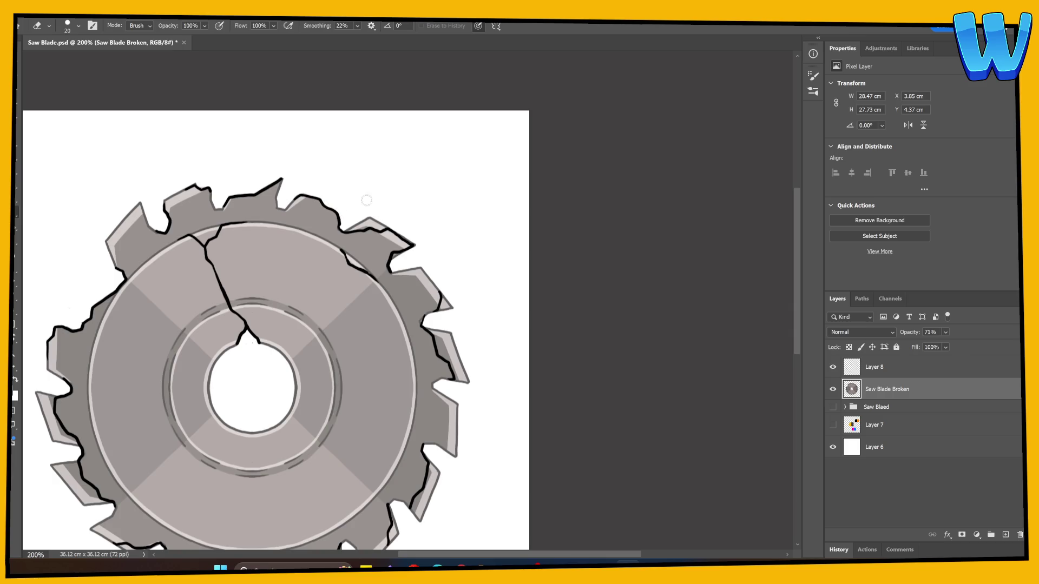
drag(356, 227, 378, 226)
scroll(406, 271, down, 2)
scroll(406, 271, right, 3)
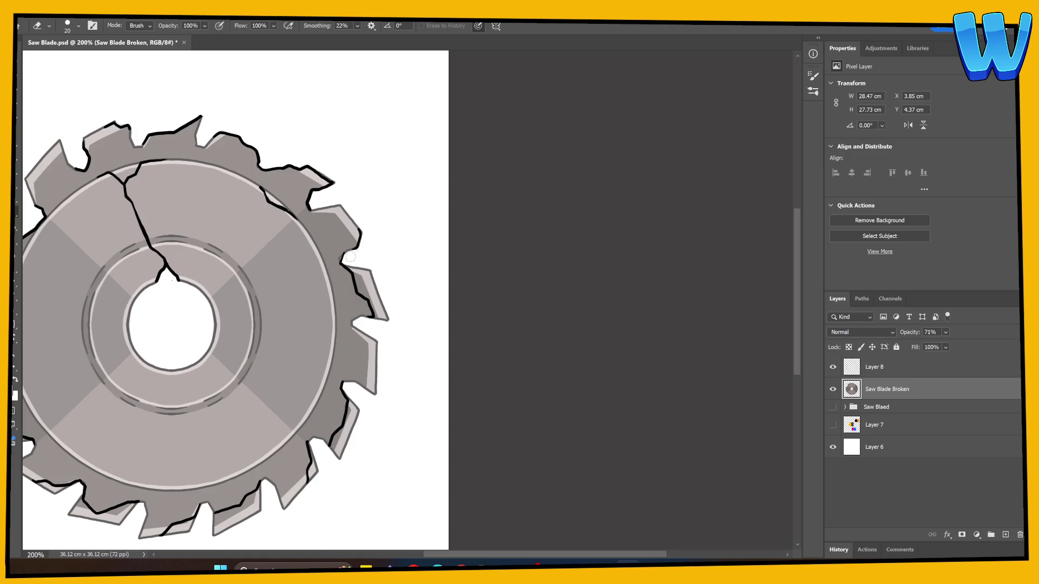
mouse_move(345, 263)
mouse_down()
mouse_move(377, 325)
mouse_move(364, 289)
mouse_move(375, 303)
mouse_move(379, 294)
mouse_up()
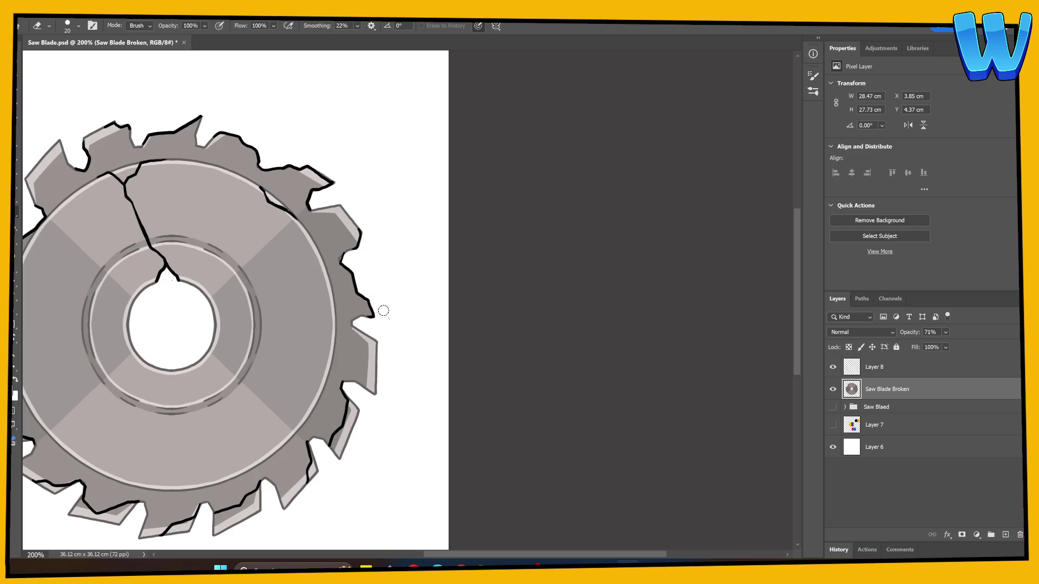
mouse_move(378, 353)
mouse_down()
mouse_move(415, 274)
mouse_move(420, 292)
mouse_move(403, 279)
mouse_move(391, 336)
mouse_move(382, 328)
mouse_move(389, 313)
mouse_move(370, 338)
mouse_move(360, 322)
mouse_move(365, 342)
mouse_move(344, 320)
mouse_move(373, 313)
mouse_move(391, 292)
mouse_move(390, 319)
mouse_move(383, 297)
mouse_move(355, 327)
mouse_move(295, 339)
mouse_move(313, 325)
mouse_move(227, 323)
mouse_move(261, 310)
mouse_move(228, 328)
mouse_move(196, 295)
mouse_move(168, 295)
mouse_move(206, 299)
mouse_up()
scroll(371, 352, down, 3)
scroll(372, 353, left, 3)
Erase the last light slivers along the left teeth, then return to Layer 8
drag(109, 201, 182, 253)
mouse_move(209, 297)
mouse_down()
mouse_move(182, 253)
mouse_move(233, 299)
mouse_move(204, 284)
mouse_up()
mouse_move(157, 175)
mouse_down()
mouse_move(167, 179)
mouse_move(169, 208)
mouse_move(174, 186)
mouse_move(173, 216)
mouse_move(194, 238)
mouse_move(176, 227)
mouse_up()
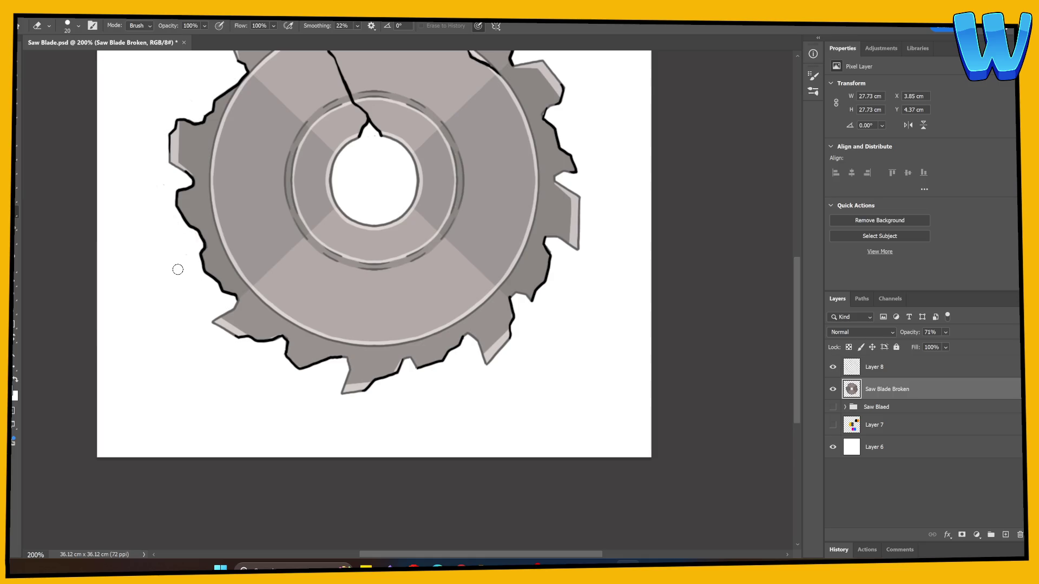
mouse_move(312, 352)
mouse_down()
mouse_move(253, 429)
mouse_move(269, 437)
mouse_up()
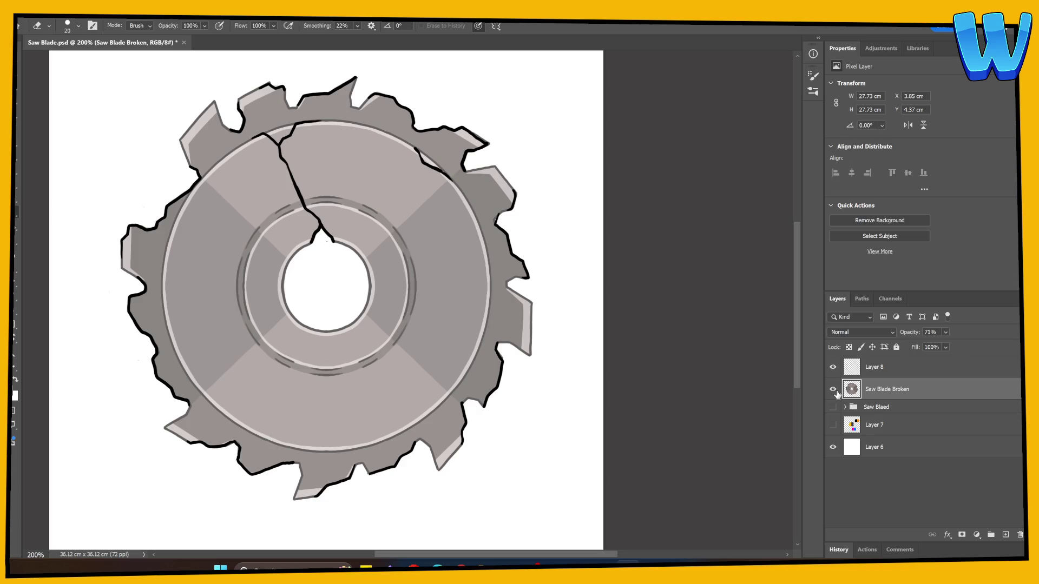
click(855, 369)
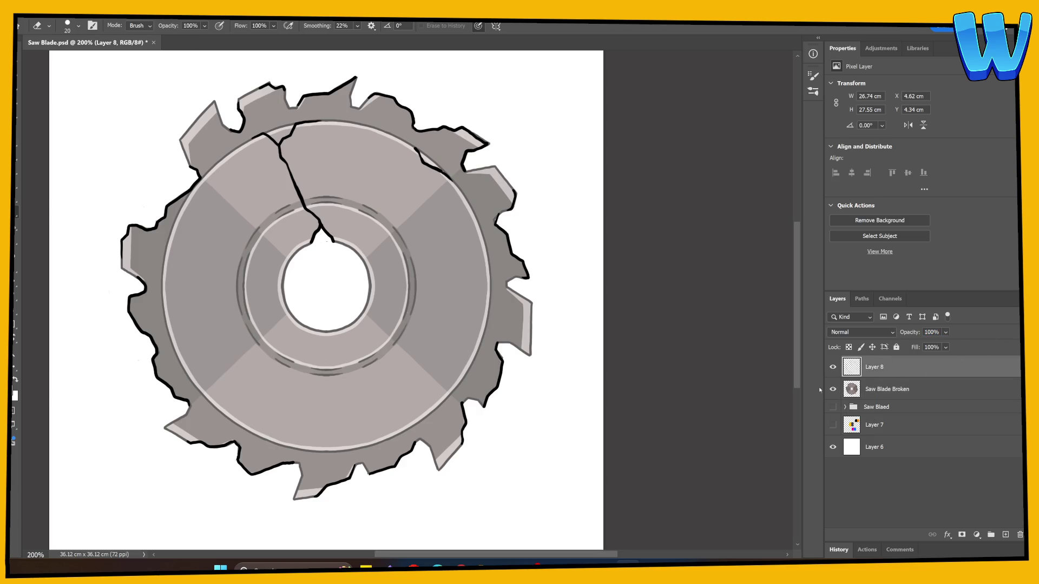
drag(481, 394, 532, 402)
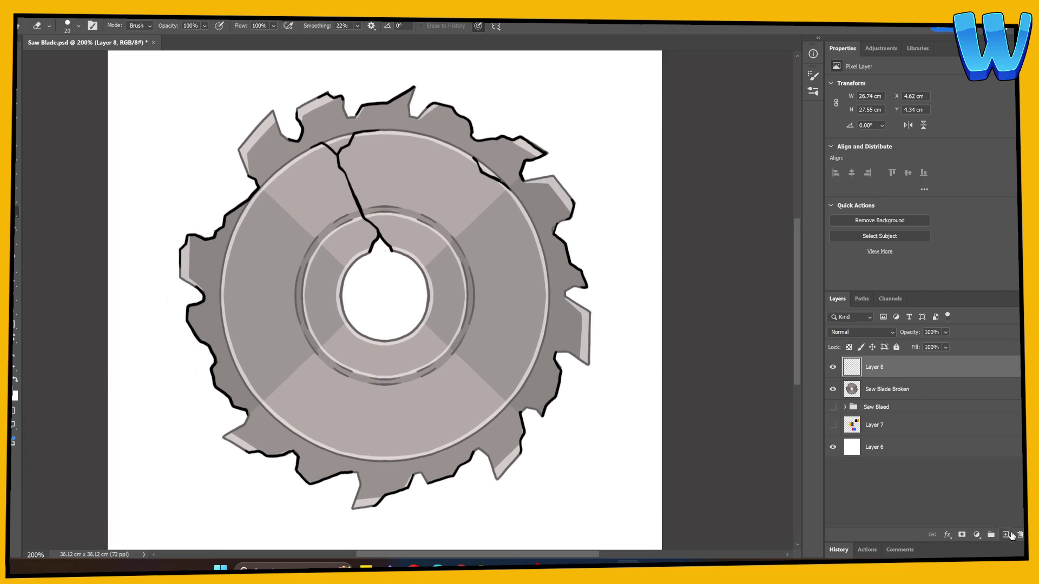
Fill a new layer clipped to Layer 8 with the grey sampled from the blade's rim
click(1009, 535)
key(ctrl+alt+g)
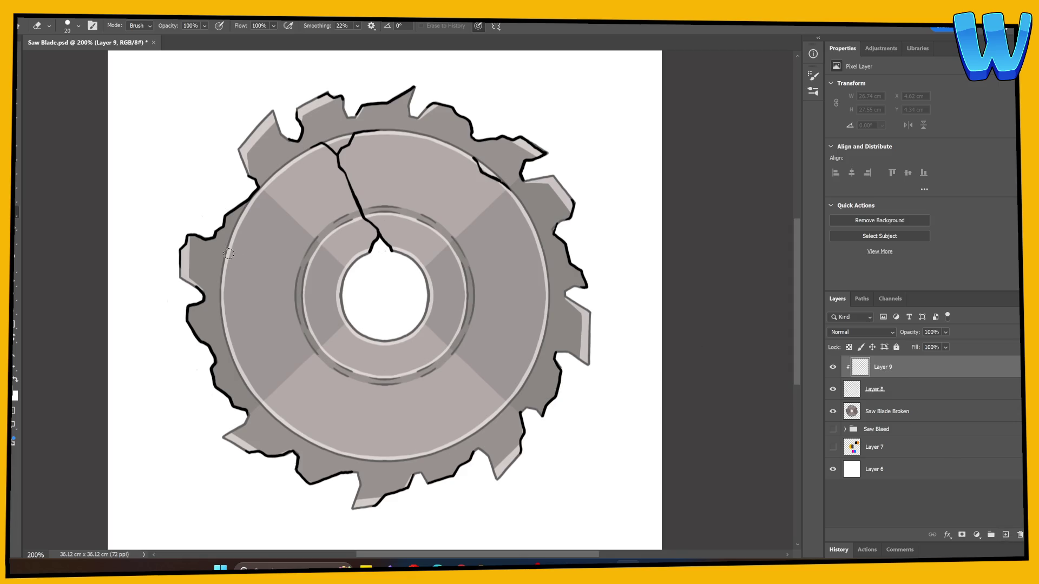
key(b)
alt+click(223, 274)
key(g)
click(346, 348)
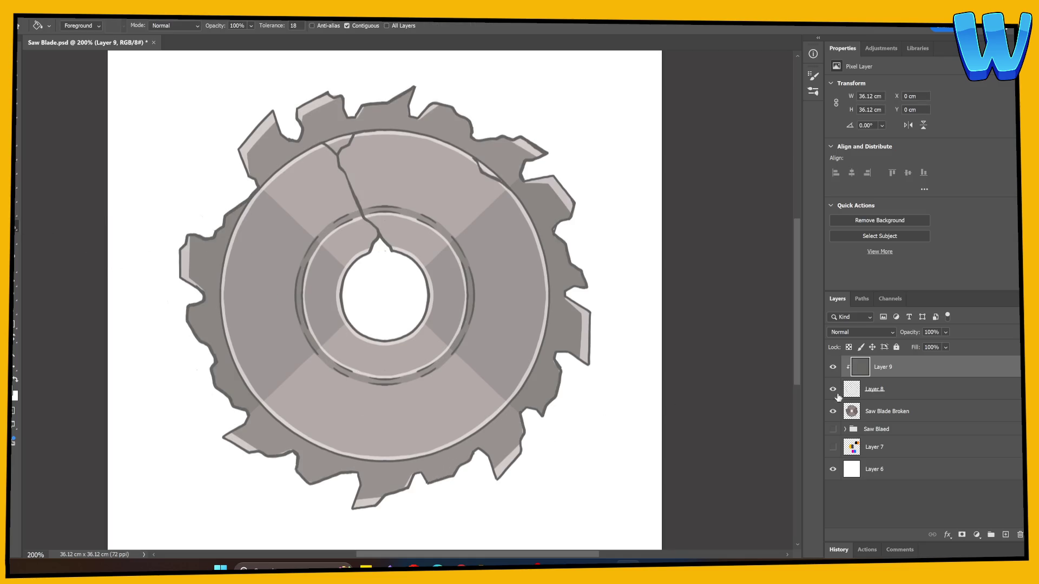
Merge the grey fill and the Layer 8 outlines into a single Layer 9
click(868, 395)
shift+click(890, 369)
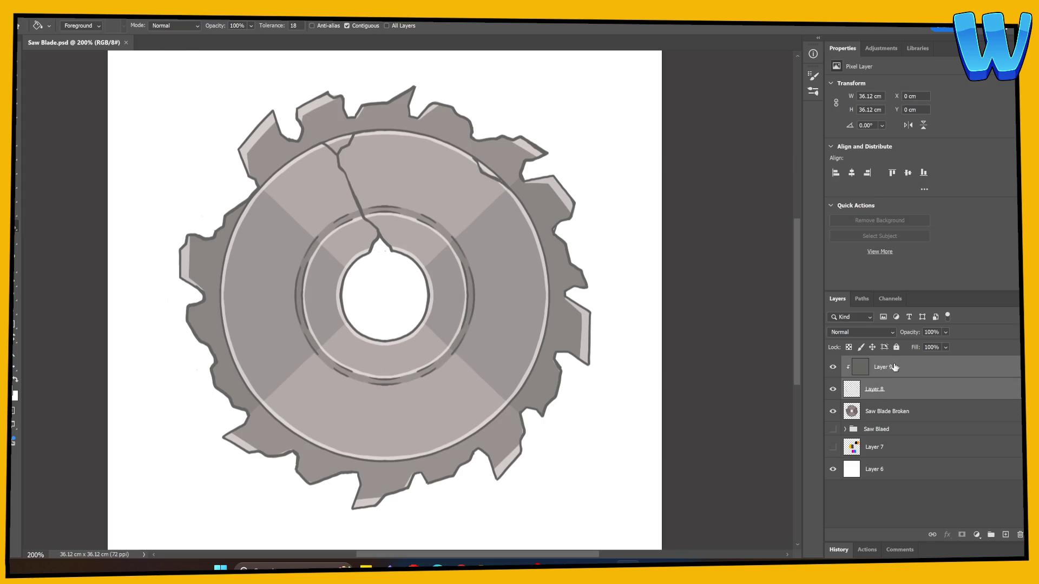
right_click(892, 369)
click(941, 189)
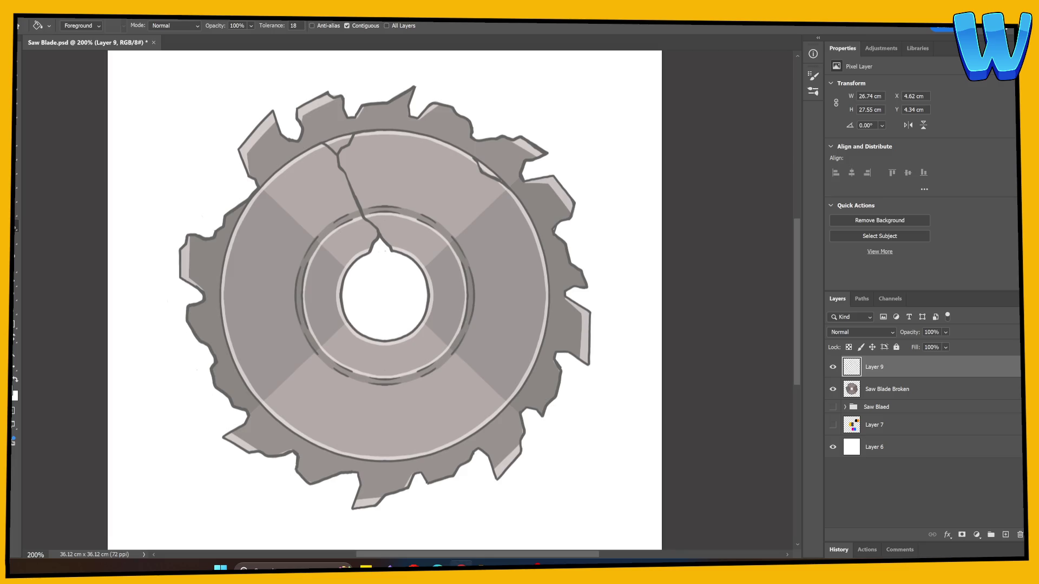
click(870, 390)
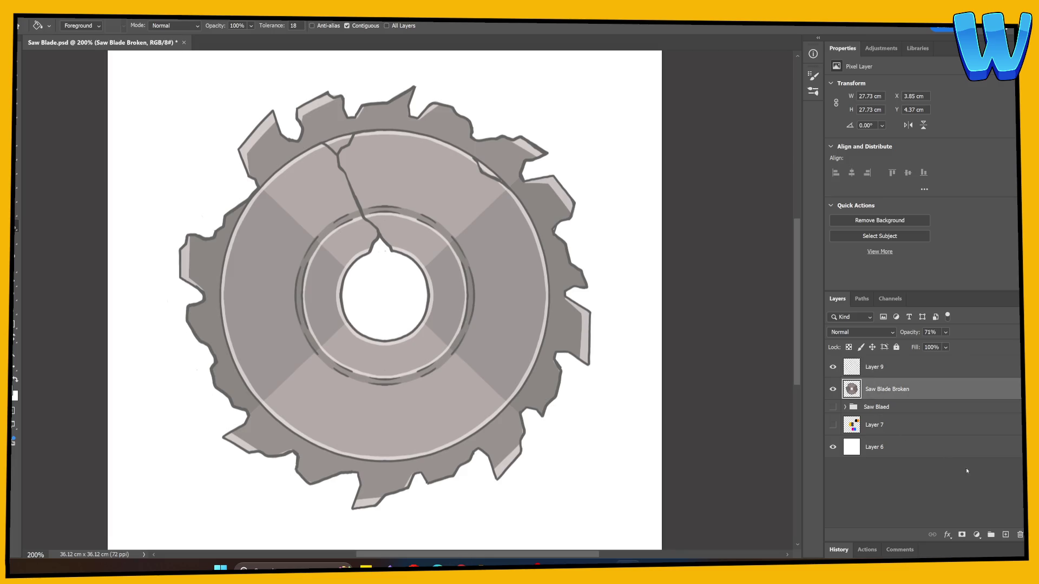
Create Layer 10 clipped to Saw Blade Broken and set the foreground colour to #ab6219
click(1007, 537)
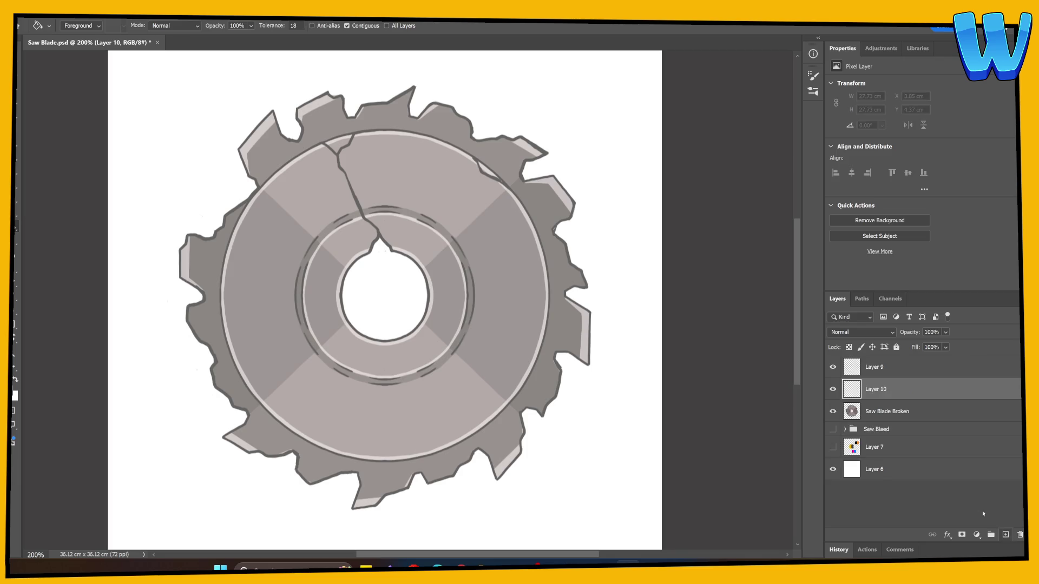
alt+click(865, 400)
key(i)
click(15, 395)
text(ab6219)
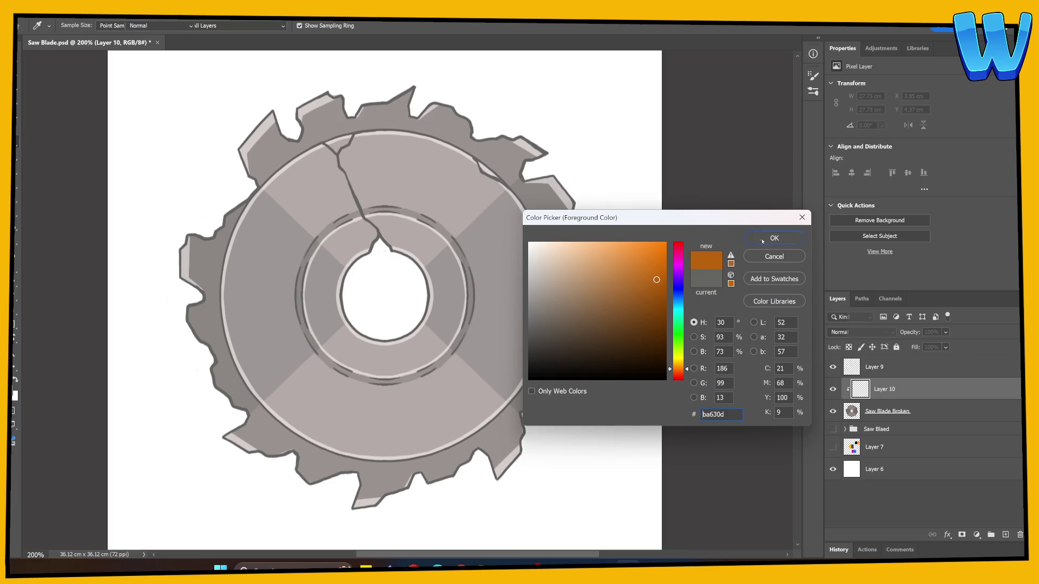
click(774, 238)
Set Layer 10 to Color blending and paint rust down the top-left tooth with a size 30 brush
key(b)
click(866, 332)
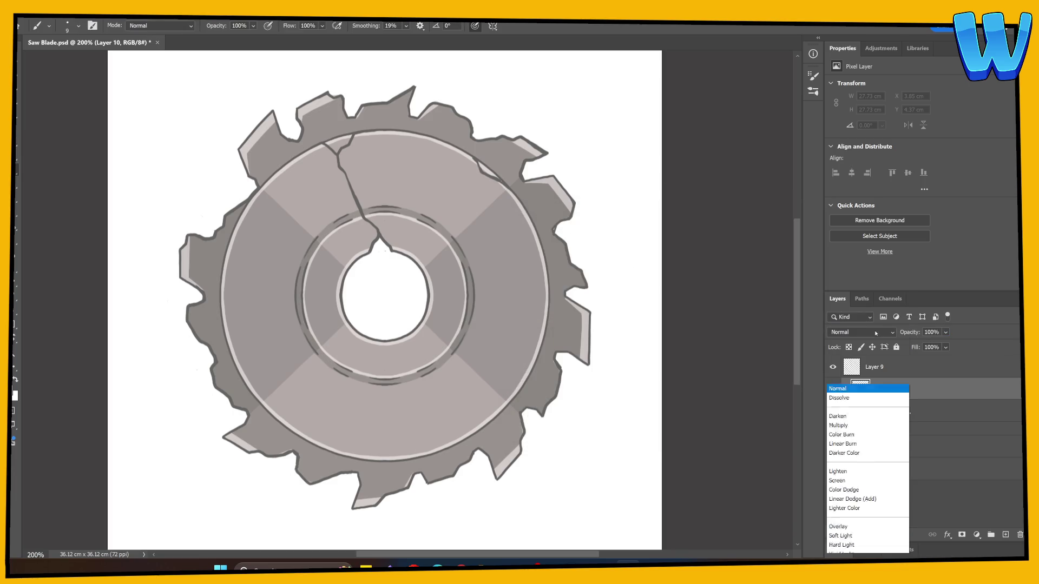
click(856, 536)
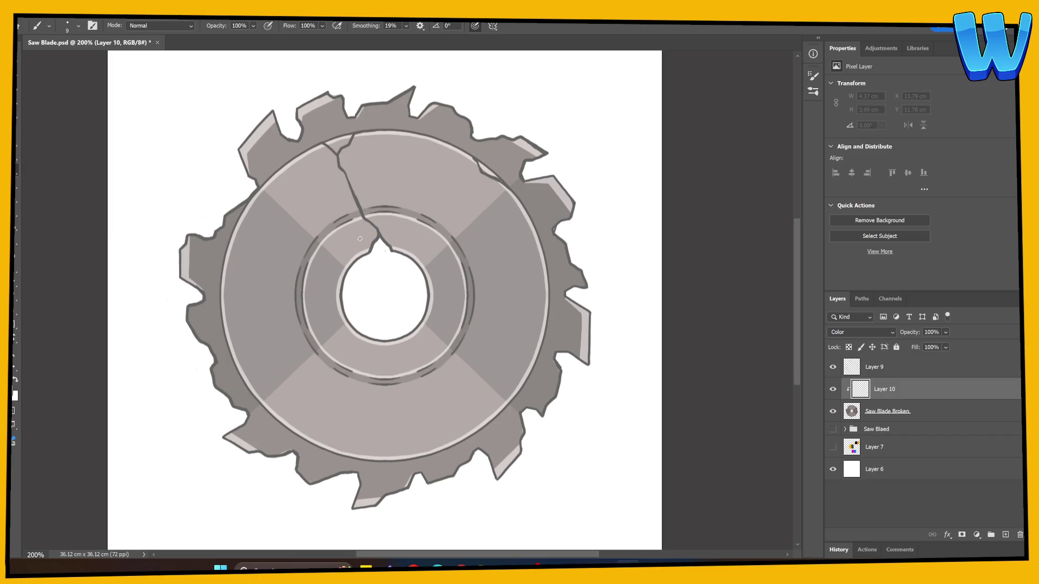
key(bracketright)
key(bracketright)
key(bracketright)
mouse_move(259, 122)
mouse_down()
mouse_move(246, 146)
mouse_move(248, 191)
mouse_up()
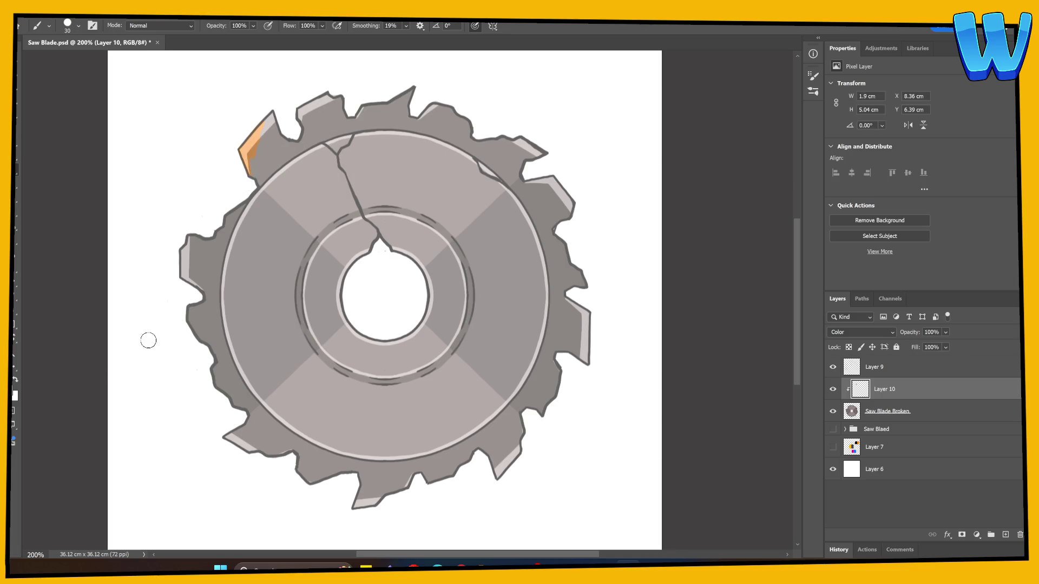
Darken the rust orange and paint it along the blade's edge, outer rim and crack
click(13, 392)
drag(657, 278, 665, 286)
click(757, 237)
drag(251, 180, 183, 277)
mouse_move(291, 163)
mouse_down()
mouse_move(325, 146)
mouse_move(281, 174)
mouse_up()
mouse_move(345, 148)
mouse_down()
mouse_move(339, 168)
mouse_move(355, 137)
mouse_up()
Paint rust on the lower crack and the upper-left, top, right, left and lower-left teeth
drag(295, 115, 343, 98)
mouse_move(362, 218)
mouse_down()
mouse_move(359, 140)
mouse_move(344, 167)
mouse_up()
mouse_move(402, 103)
mouse_down()
mouse_move(414, 88)
mouse_move(463, 120)
mouse_up()
drag(469, 143, 521, 134)
mouse_move(495, 172)
mouse_down()
mouse_move(545, 157)
mouse_move(418, 198)
mouse_up()
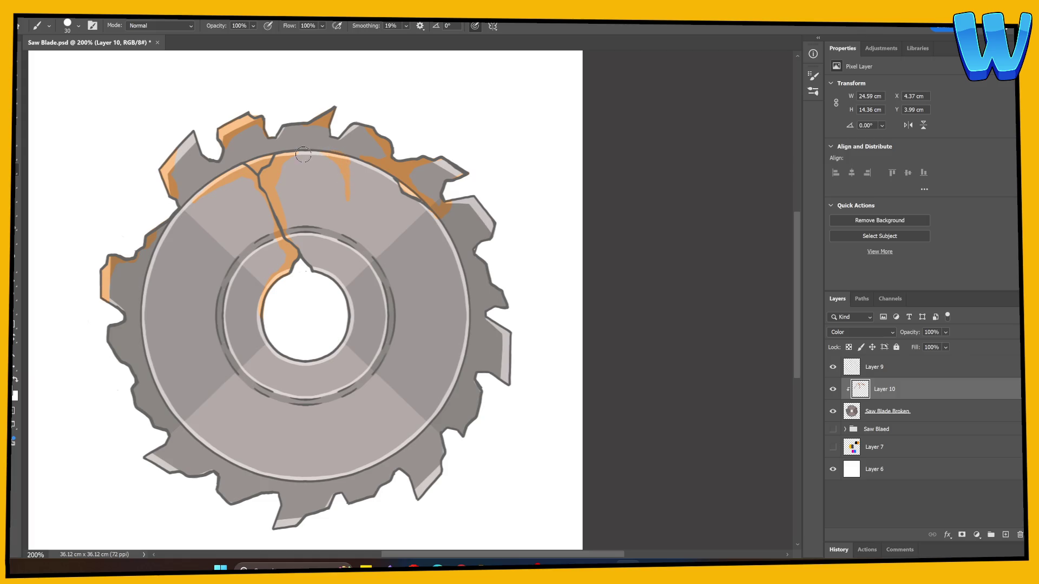
key(e)
key(b)
scroll(291, 229, down, 3)
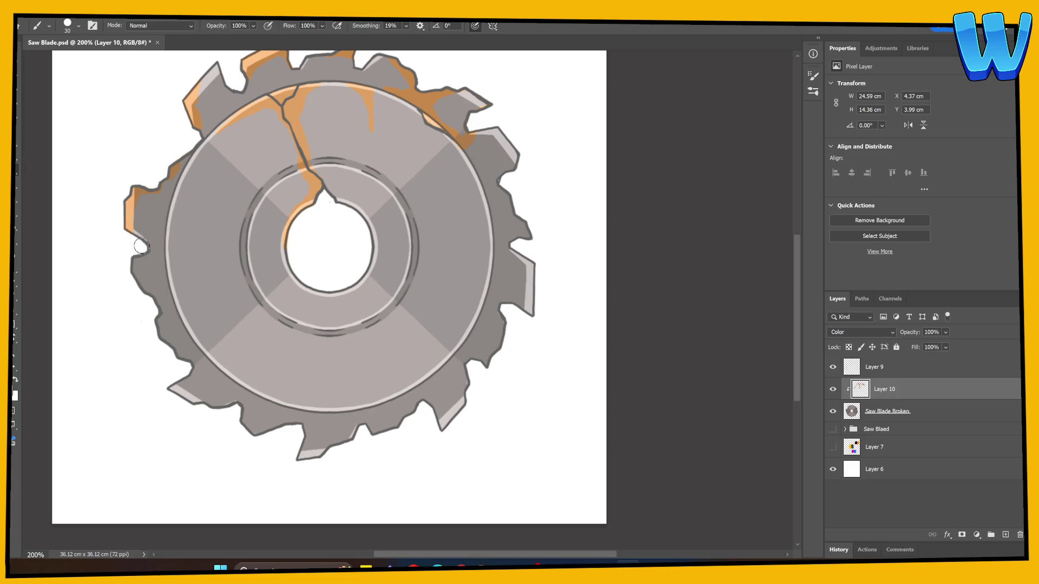
drag(143, 280, 150, 294)
mouse_move(171, 383)
mouse_down()
mouse_move(246, 431)
mouse_move(289, 430)
mouse_up()
click(871, 414)
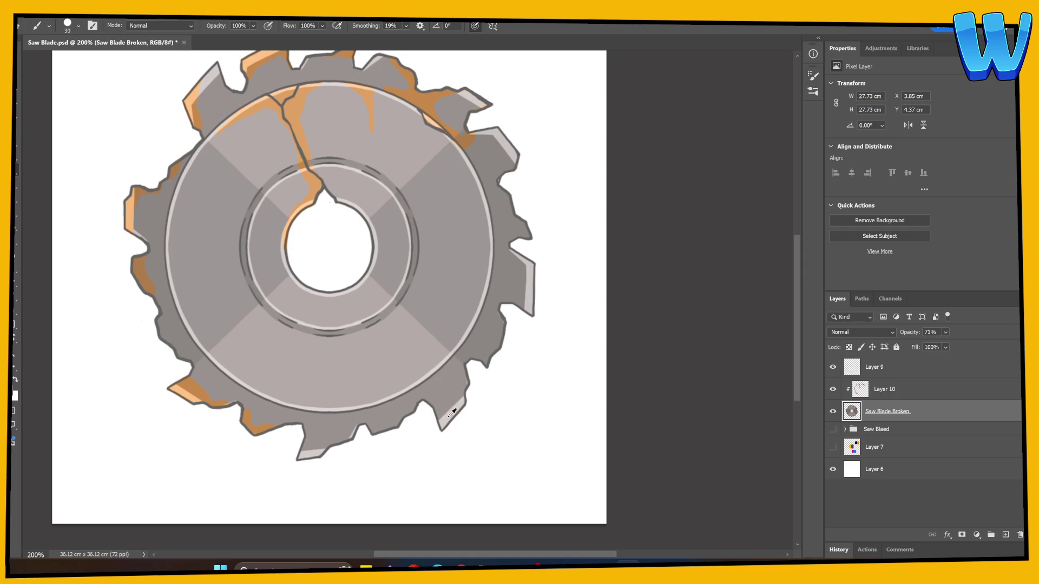
Add clipped Layer 11 and paint over the lower tooth's highlight, checking it with Layer 9 toggled
click(999, 533)
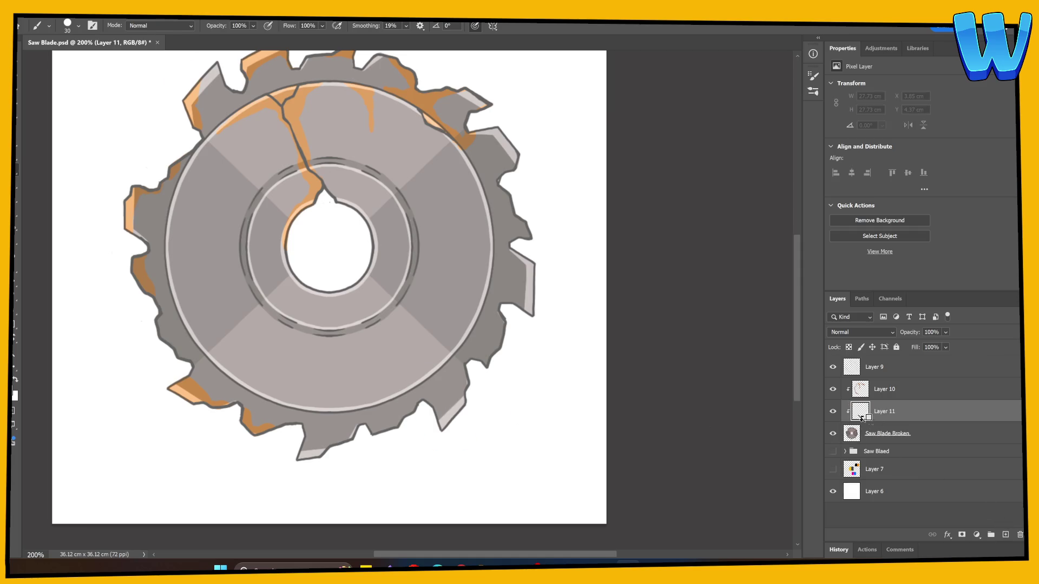
mouse_move(405, 428)
mouse_down()
mouse_move(371, 433)
mouse_move(417, 406)
mouse_move(385, 434)
mouse_up()
click(834, 368)
click(834, 368)
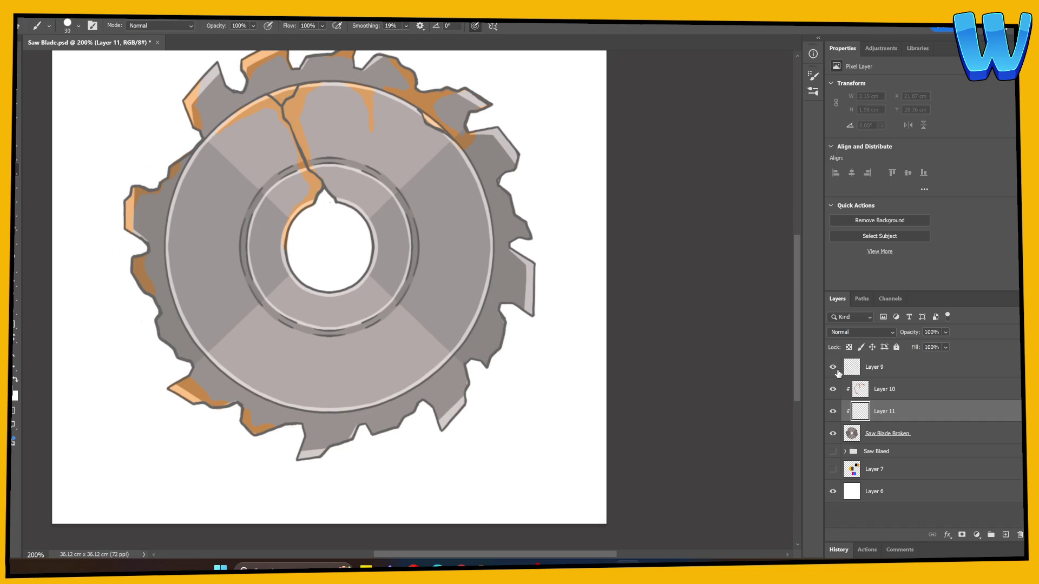
Compare Layer 10 in Normal and Color blending, then paint rust along the right tooth's edge
click(866, 393)
scroll(390, 306, up, 3)
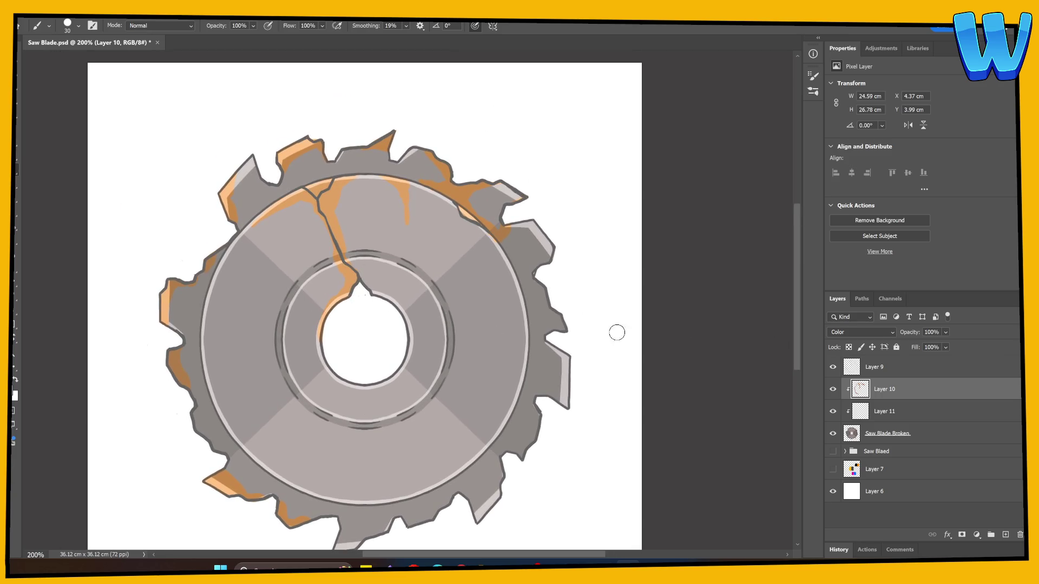
click(861, 332)
click(848, 262)
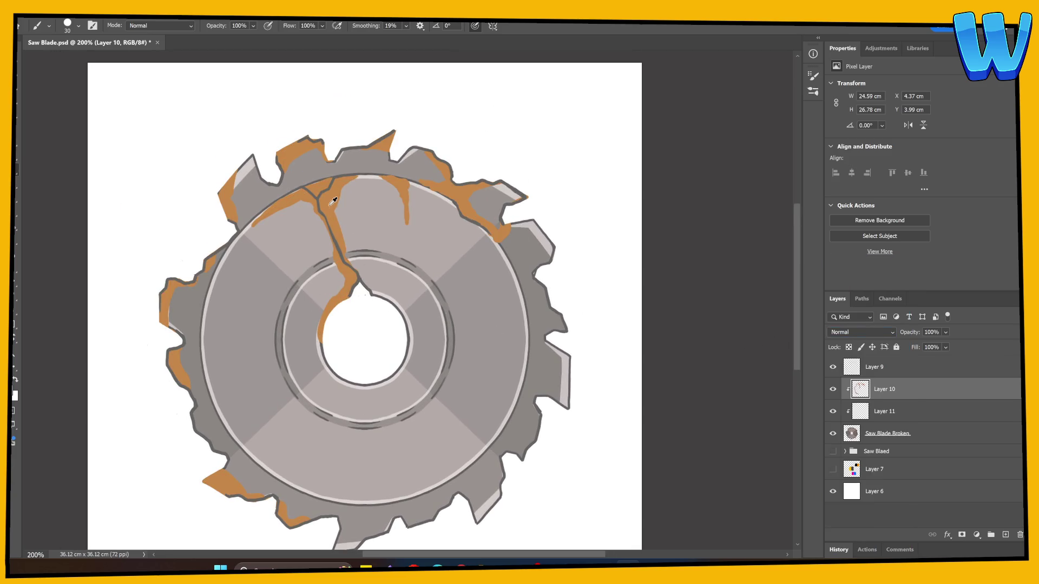
click(861, 332)
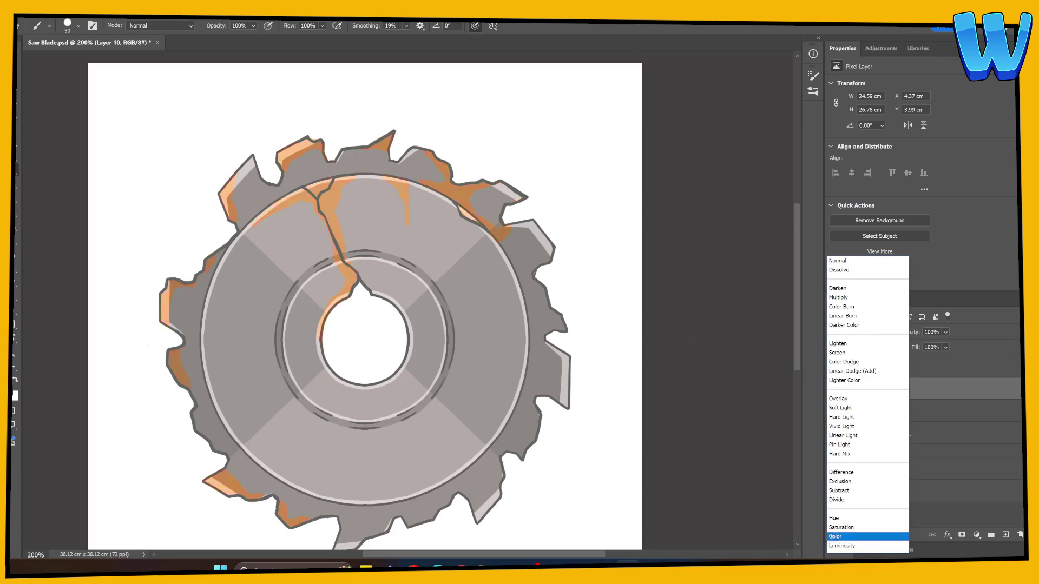
click(850, 538)
drag(556, 242, 539, 285)
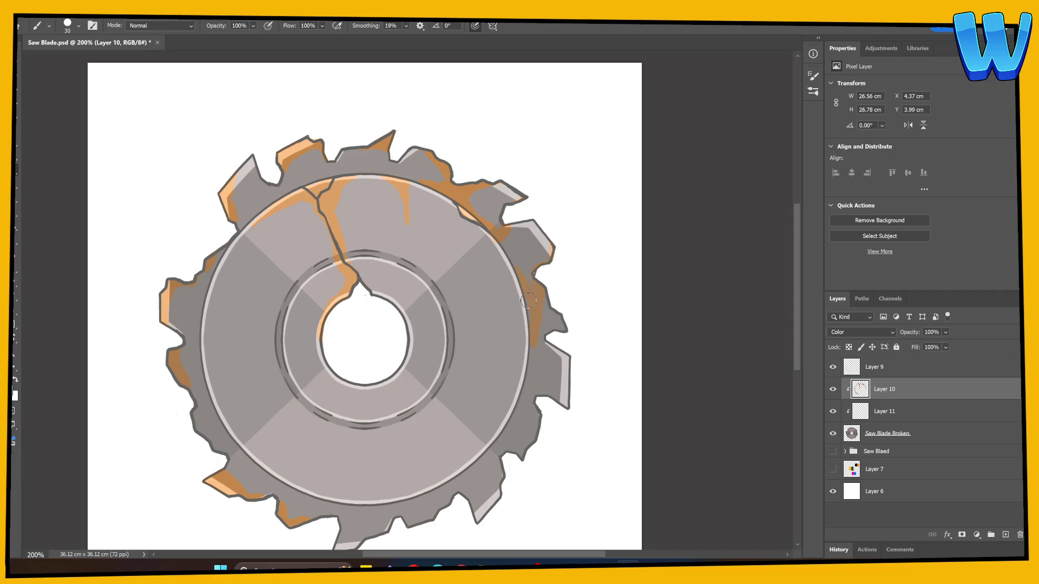
Paint rust streaks down the inner ring and around the centre hole's lower-left rim
scroll(554, 337, down, 3)
scroll(487, 325, right, 5)
mouse_move(298, 310)
mouse_down()
mouse_move(308, 227)
mouse_move(282, 202)
mouse_up()
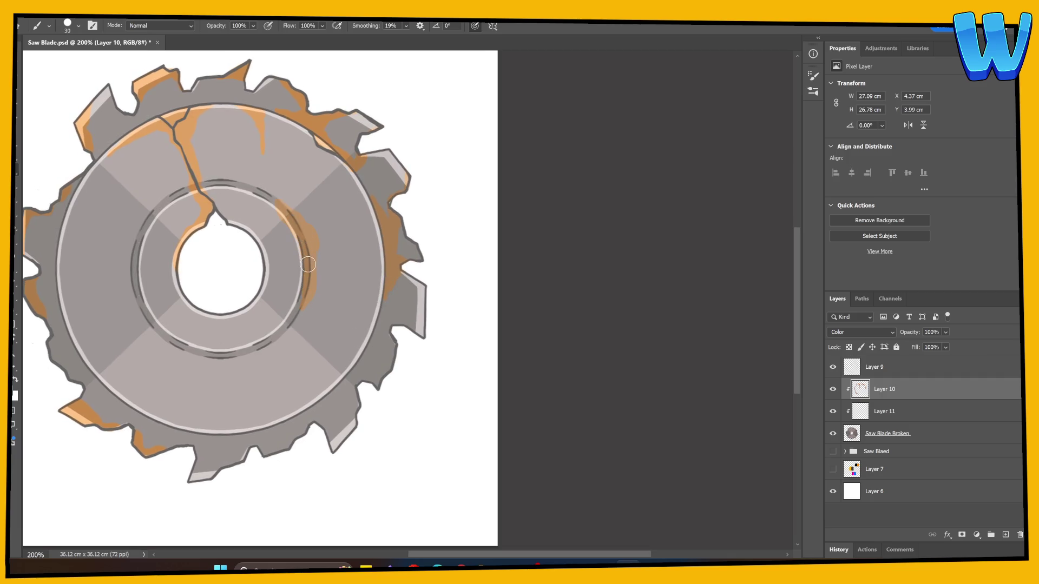
mouse_move(287, 338)
mouse_down()
mouse_move(311, 289)
mouse_move(313, 244)
mouse_up()
drag(360, 300, 369, 246)
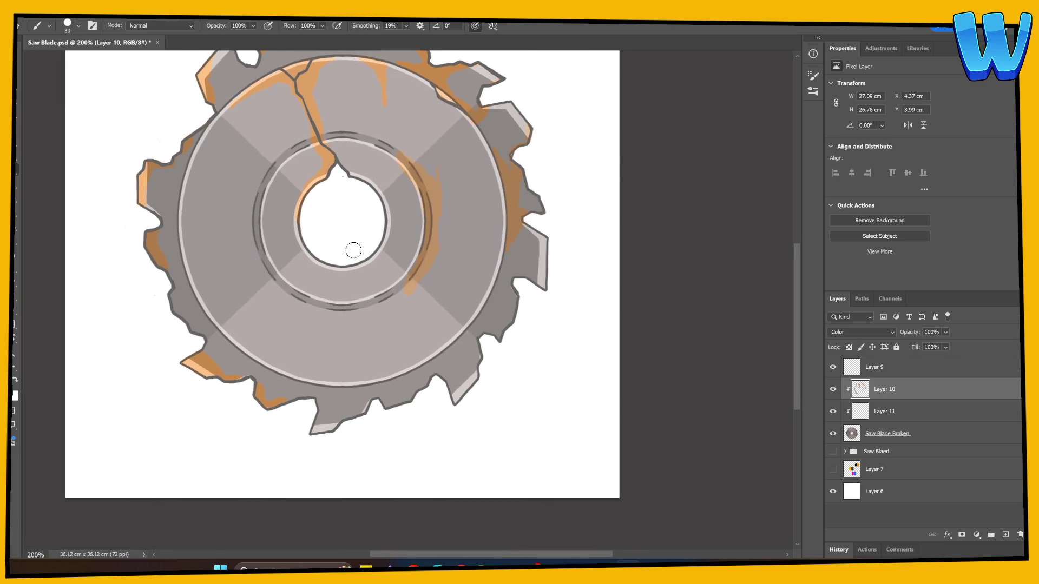
drag(267, 260, 268, 334)
mouse_move(381, 254)
mouse_down()
mouse_move(362, 317)
mouse_move(330, 363)
mouse_up()
mouse_move(286, 315)
mouse_down()
mouse_move(337, 317)
mouse_move(300, 327)
mouse_move(315, 359)
mouse_up()
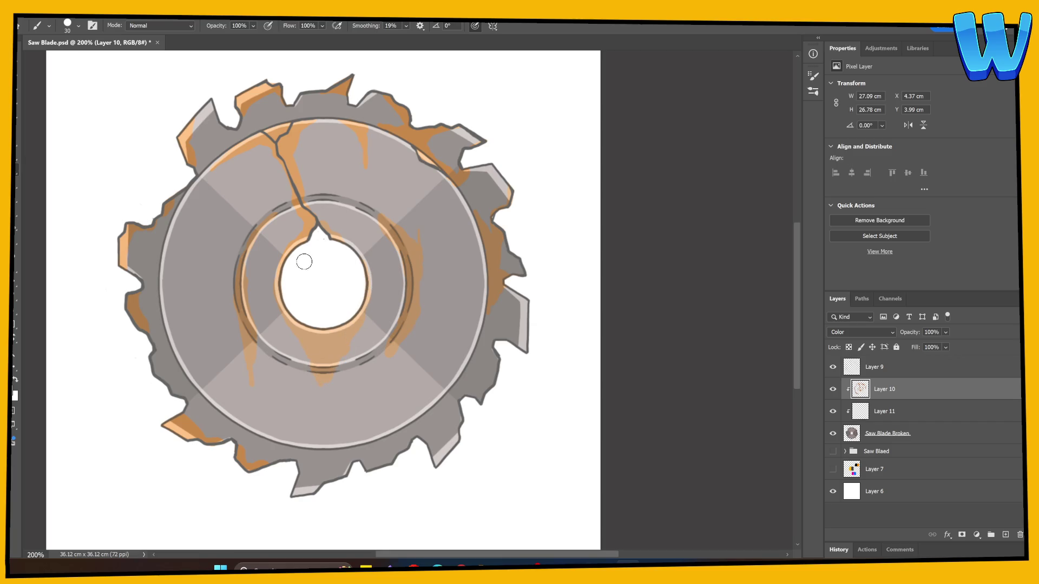
key(ctrl+minus)
key(ctrl+minus)
key(ctrl+minus)
key(ctrl+plus)
key(ctrl+plus)
key(ctrl+plus)
Enlarge the brush to 70 and paint rust down the outer ring's left and lower-left edges
key(bracketright)
key(bracketright)
key(bracketright)
drag(174, 209, 171, 272)
drag(189, 356, 185, 350)
scroll(222, 302, down, 2)
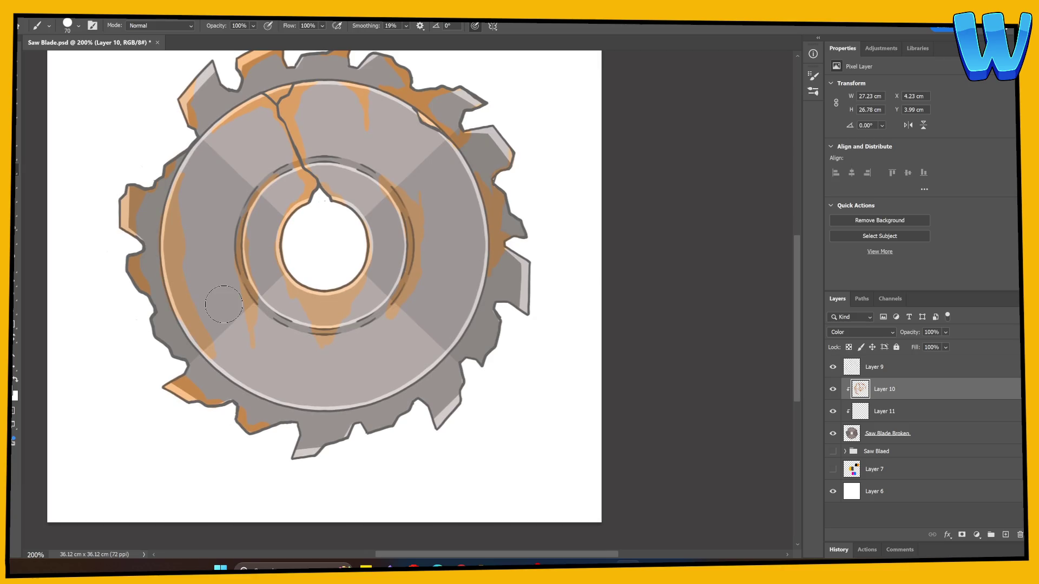
drag(258, 285, 274, 265)
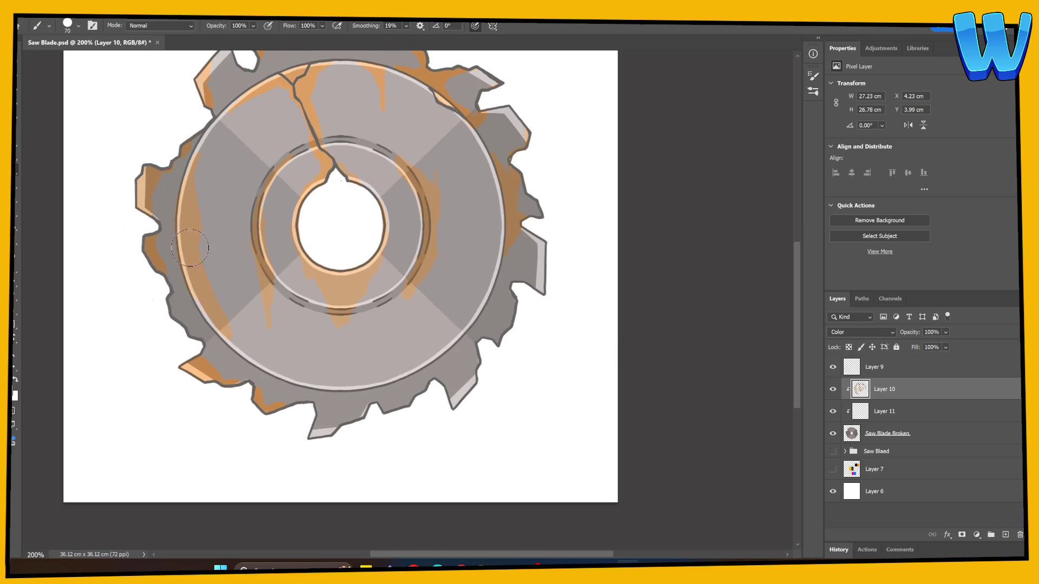
drag(383, 247, 345, 352)
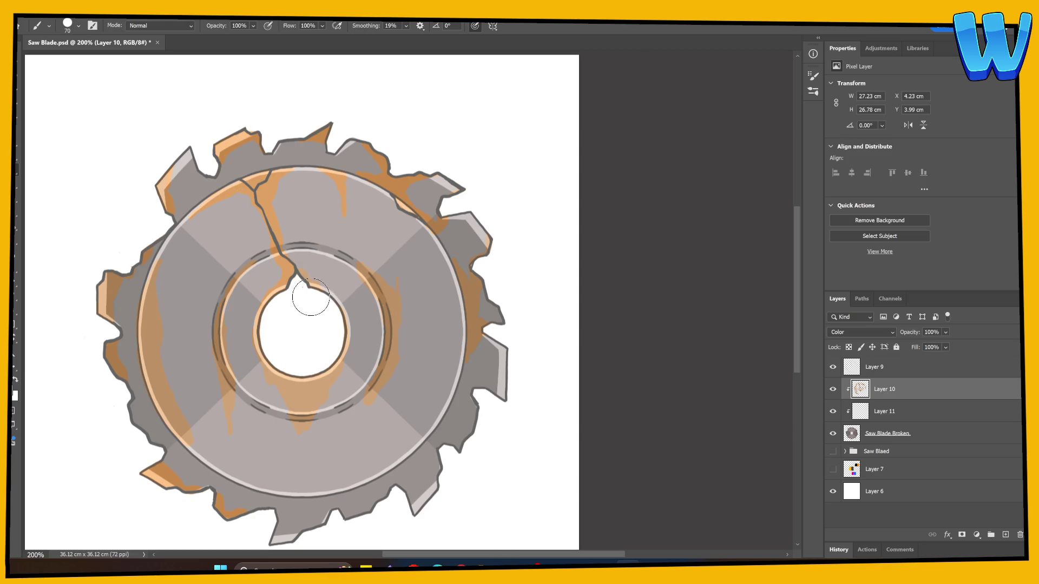
mouse_move(301, 298)
mouse_down()
mouse_move(341, 269)
mouse_move(343, 248)
mouse_move(341, 327)
mouse_up()
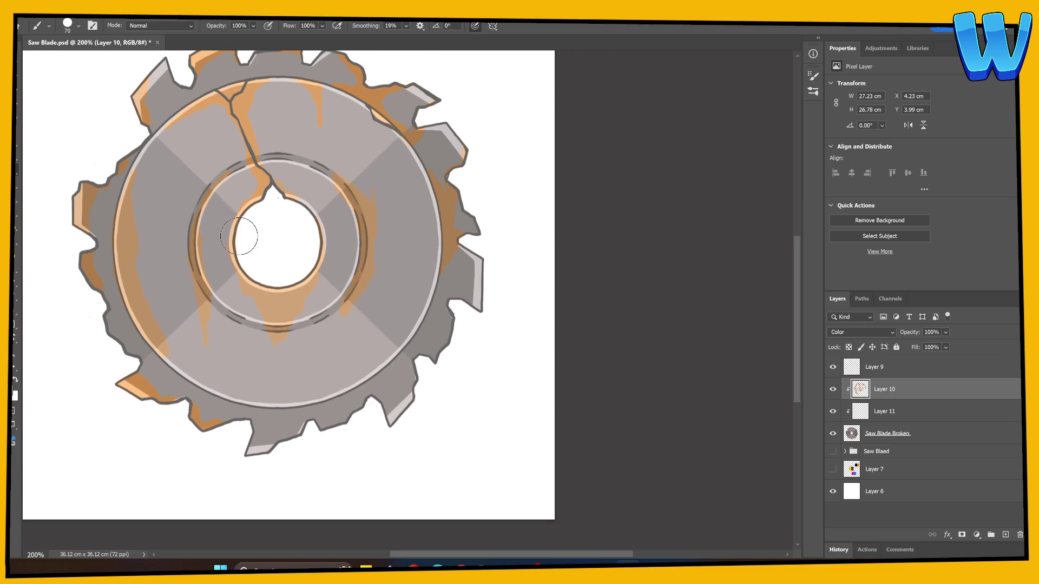
drag(348, 223, 315, 256)
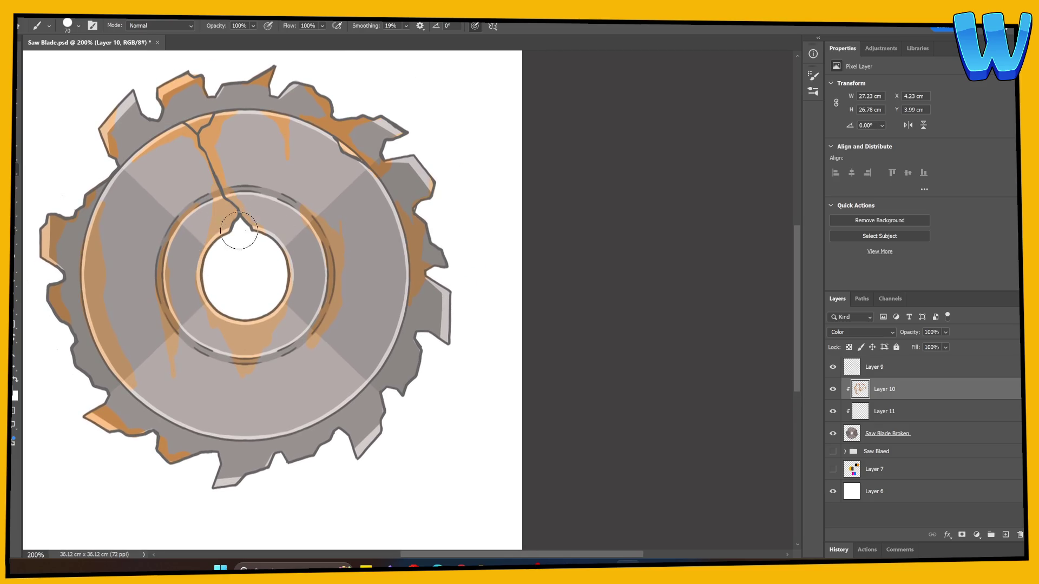
Try rust over the upper-right ring, undo it, and preview Layer 10 in Normal before reverting
mouse_move(341, 238)
mouse_down()
mouse_move(313, 196)
mouse_move(347, 216)
mouse_move(342, 264)
mouse_up()
key(ctrl+z)
click(860, 333)
click(845, 263)
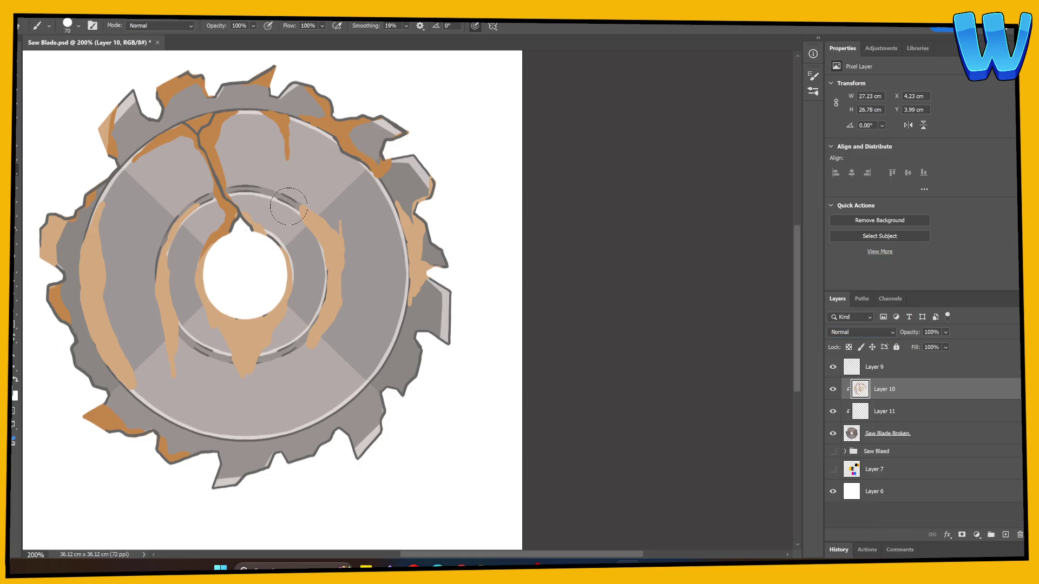
key(ctrl+z)
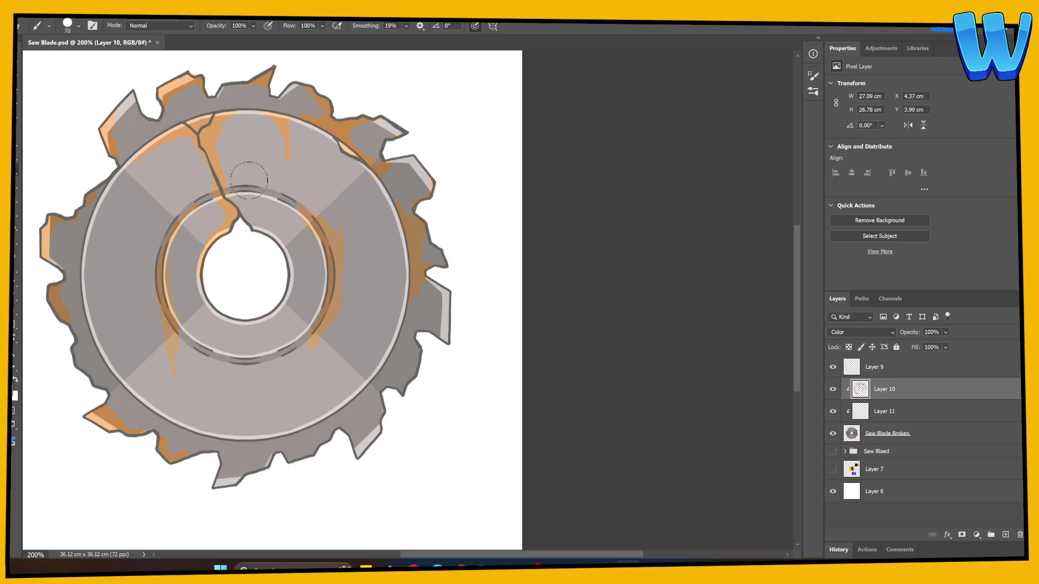
click(844, 332)
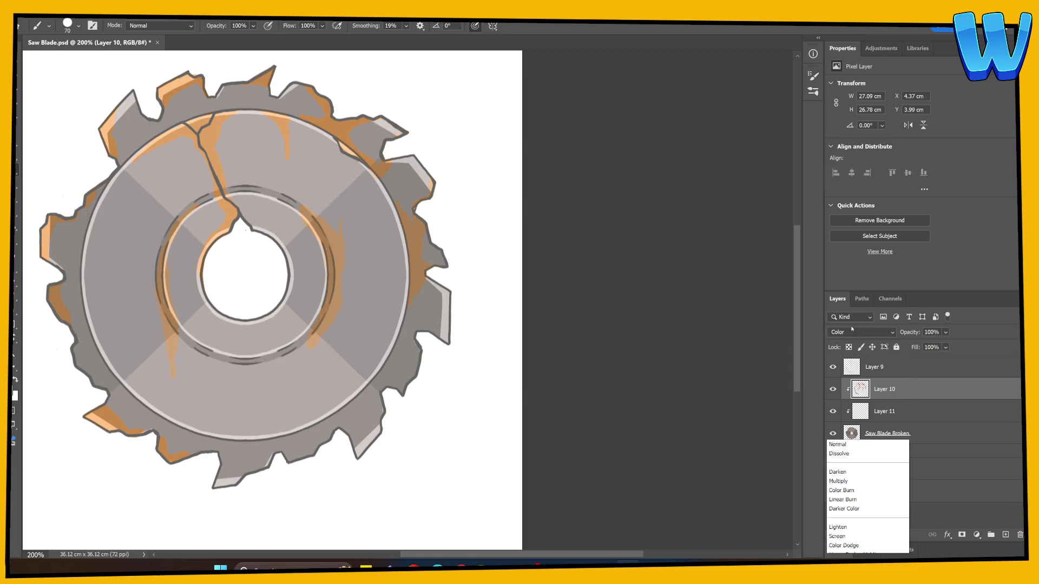
Set Layer 10 to Color and paint rust along the inner ring's left side, undoing a stray rim stroke
click(841, 260)
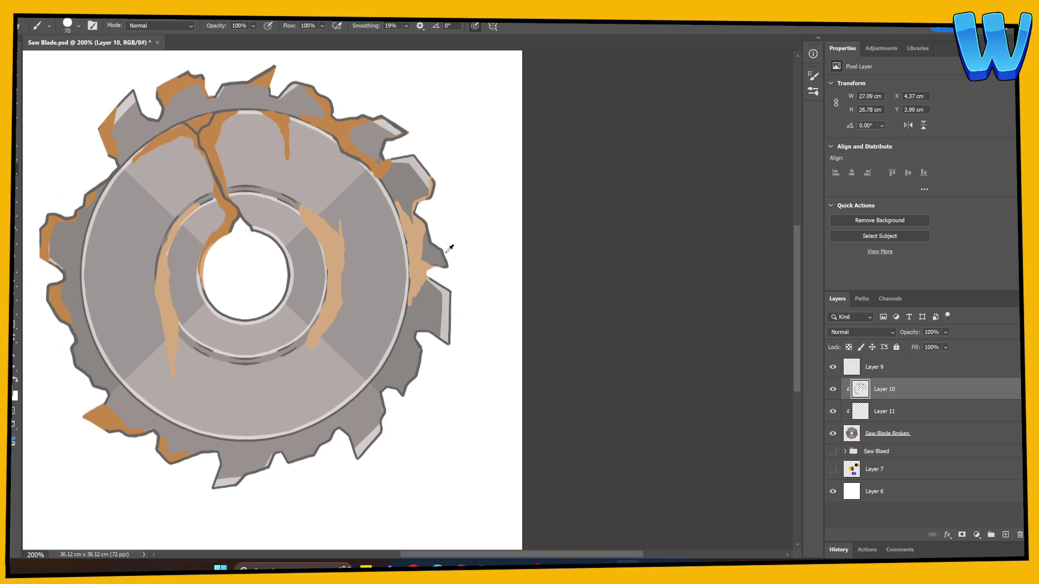
click(860, 332)
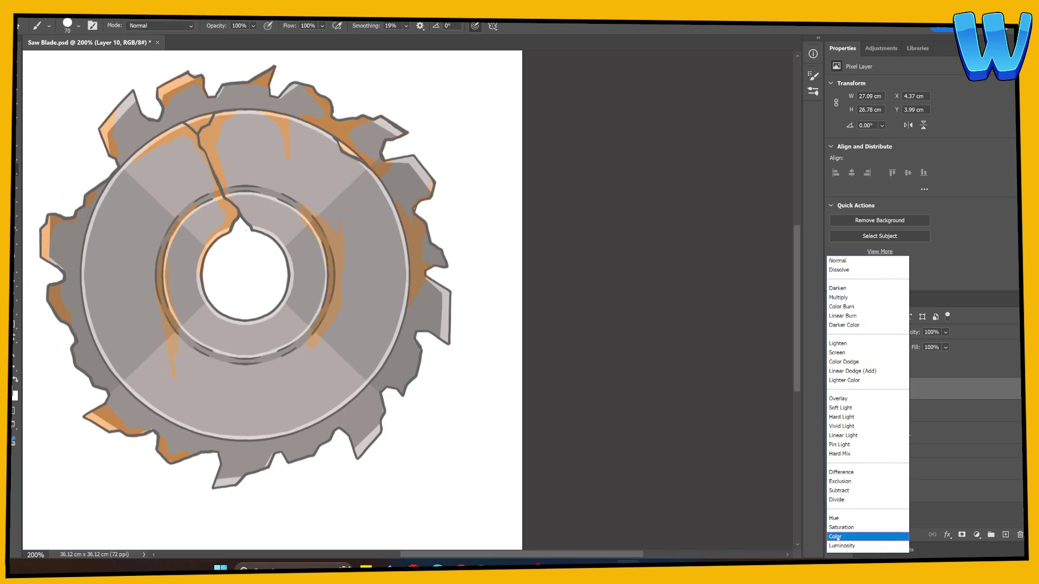
click(855, 536)
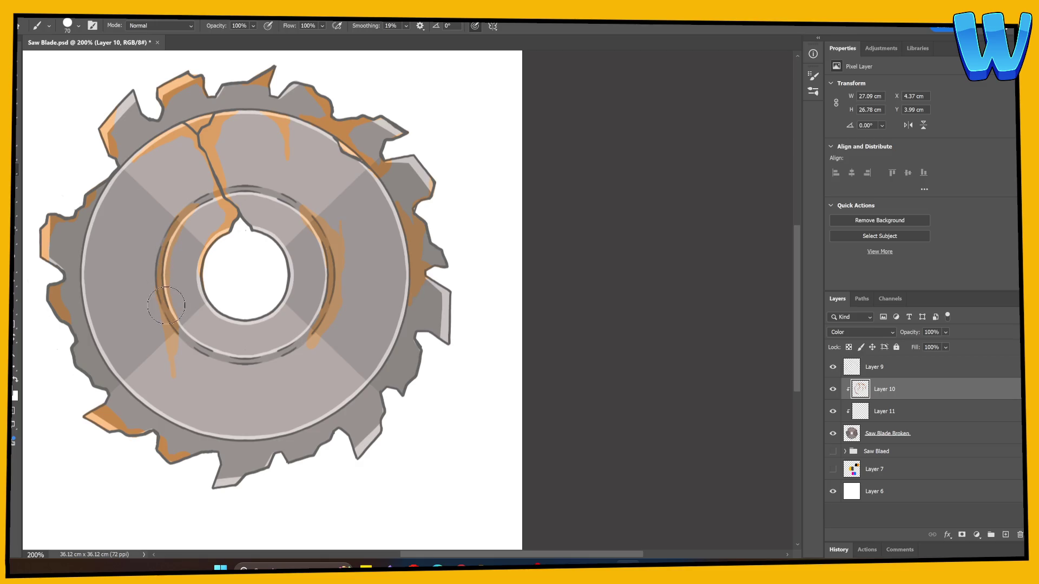
mouse_move(211, 303)
mouse_down()
mouse_move(205, 262)
mouse_move(222, 184)
mouse_up()
drag(401, 313, 335, 433)
key(ctrl+z)
Preview Layer 10 in Normal and other blend modes, then return it to Color
click(860, 333)
click(841, 263)
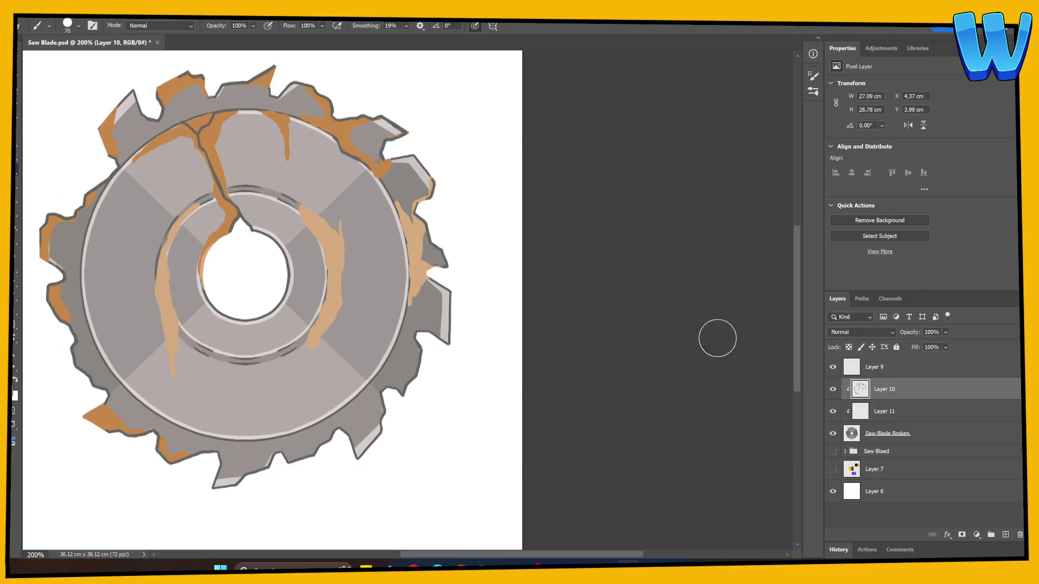
click(865, 333)
click(866, 335)
click(866, 334)
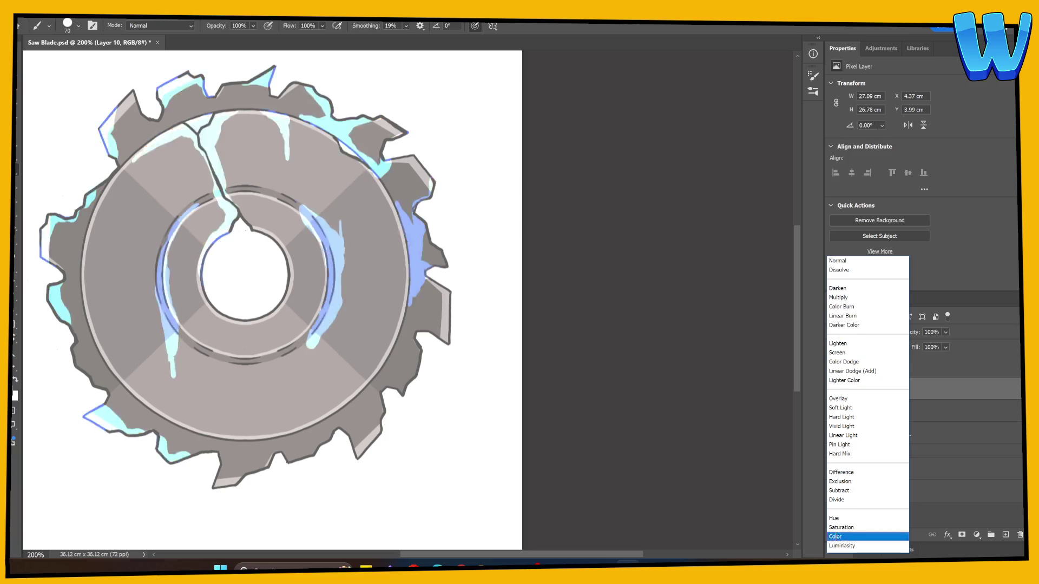
click(845, 536)
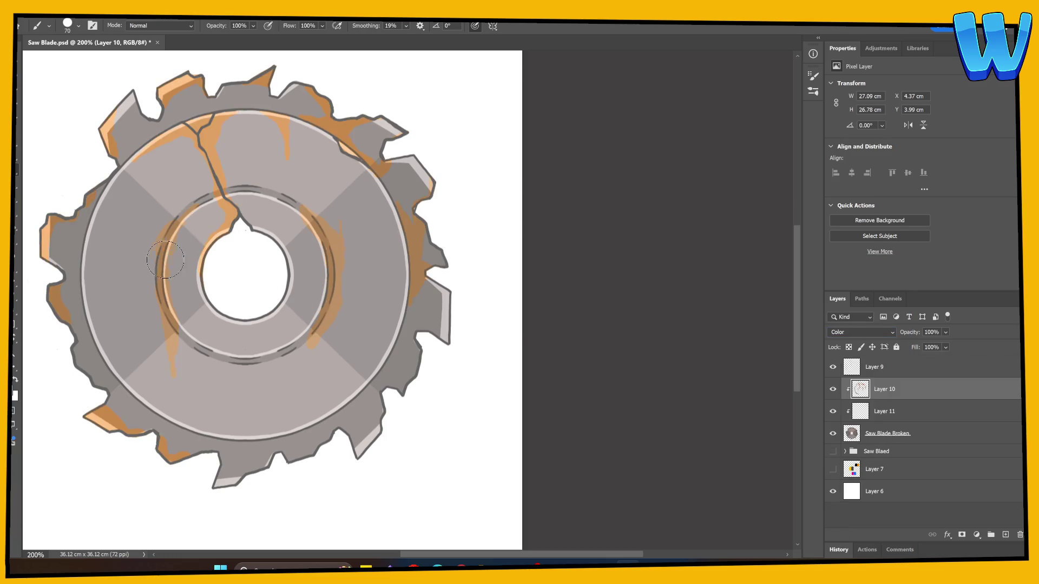
Switch to darker orange #cb731d and paint heavier rust on the inner ring and outer rim, brush up to 125
mouse_move(259, 228)
mouse_down()
mouse_move(284, 265)
mouse_move(264, 323)
mouse_up()
click(13, 391)
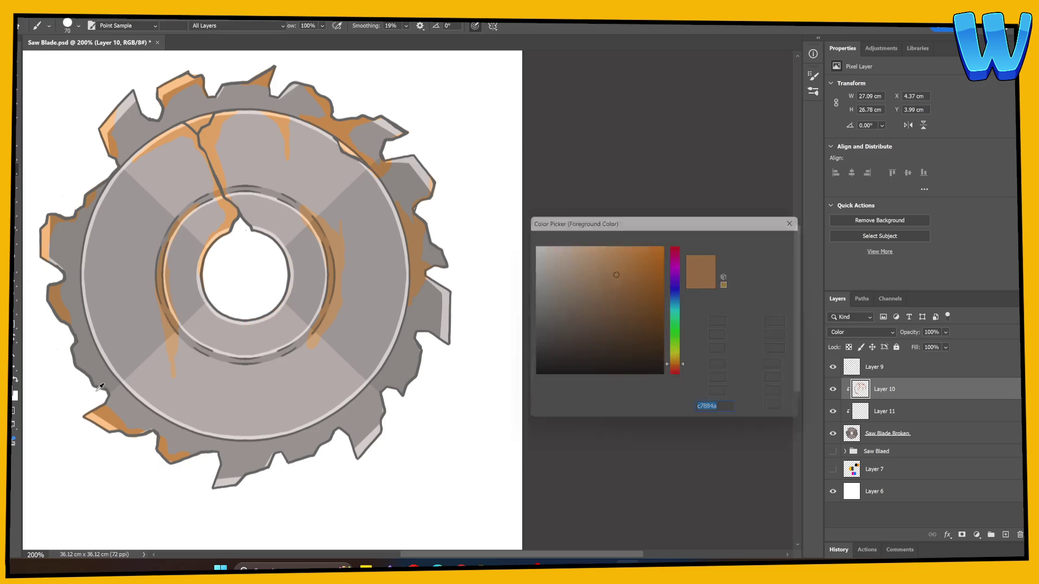
click(648, 271)
click(764, 240)
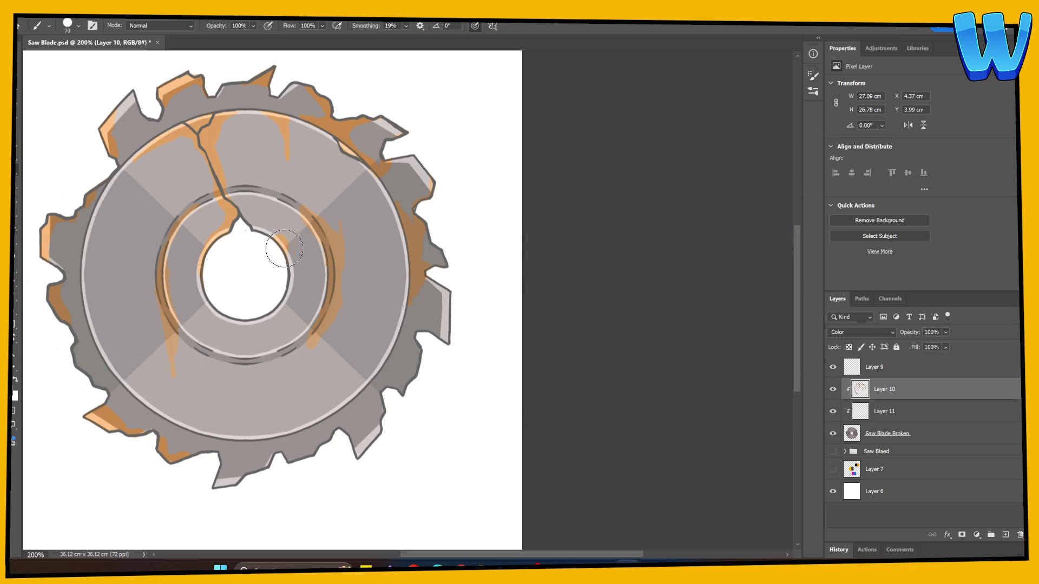
drag(313, 223, 326, 344)
drag(181, 209, 174, 372)
mouse_move(267, 462)
mouse_down()
mouse_move(363, 401)
mouse_move(299, 445)
mouse_move(374, 387)
mouse_move(407, 319)
mouse_up()
mouse_move(314, 386)
mouse_down()
mouse_move(373, 392)
mouse_move(314, 428)
mouse_move(232, 428)
mouse_move(282, 433)
mouse_up()
key(bracketright)
key(bracketright)
key(bracketright)
drag(225, 112, 258, 156)
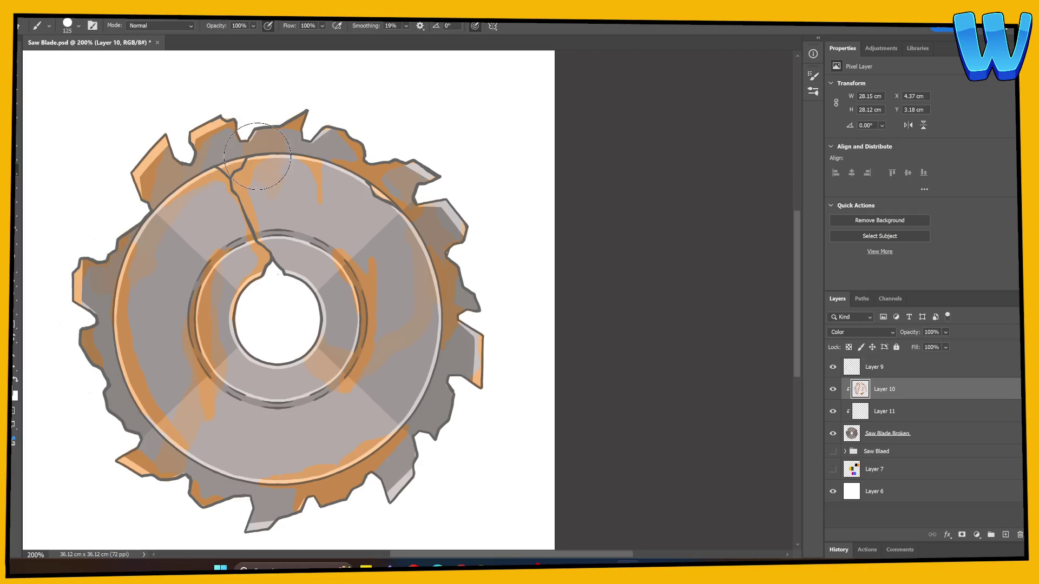
Choose a duller green as the foreground paint colour
click(14, 391)
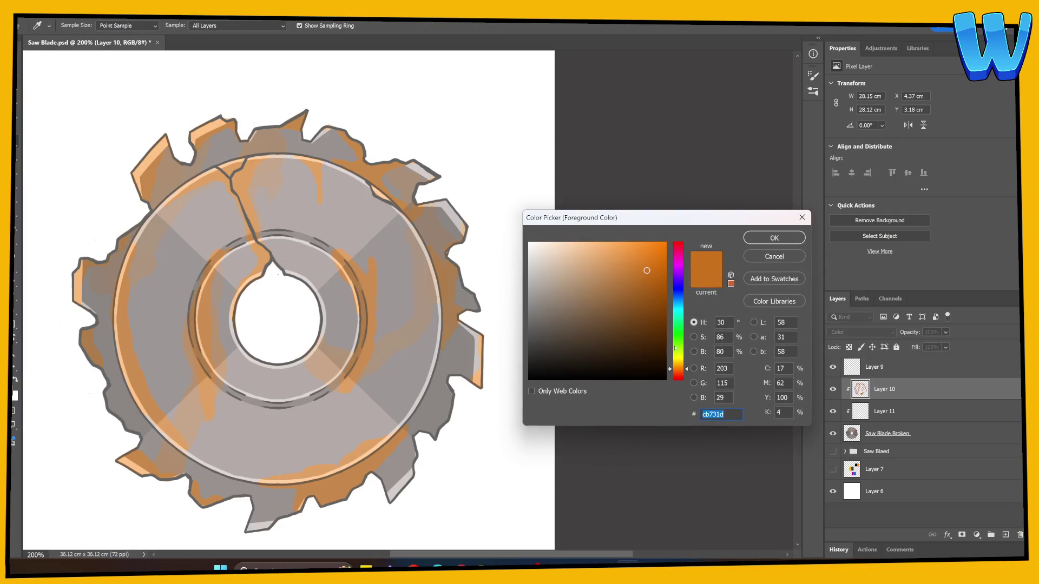
drag(677, 349, 678, 333)
drag(657, 292, 659, 266)
mouse_move(679, 329)
mouse_down()
mouse_move(657, 294)
mouse_move(626, 297)
mouse_up()
key(Return)
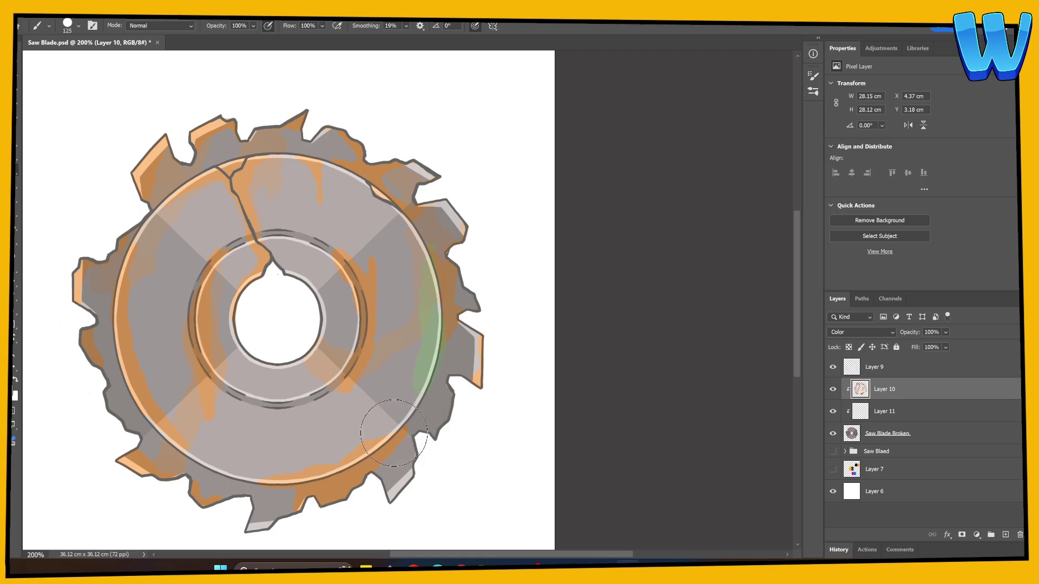
click(15, 394)
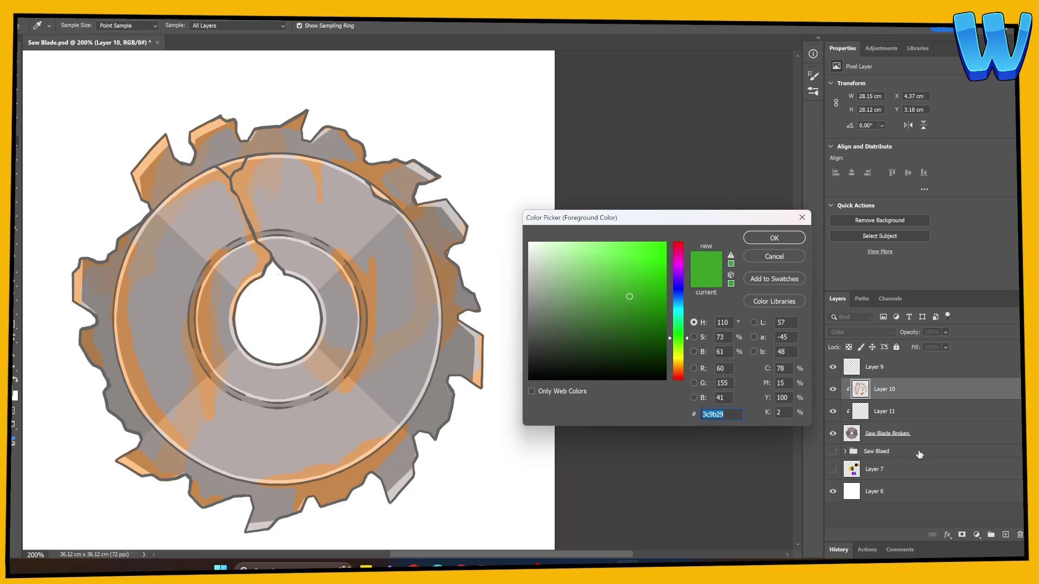
Add Layer 12 and test green strokes in Overlay mode at brush sizes 60 and 45, undoing them
key(Escape)
click(1002, 536)
drag(335, 284, 356, 367)
click(861, 332)
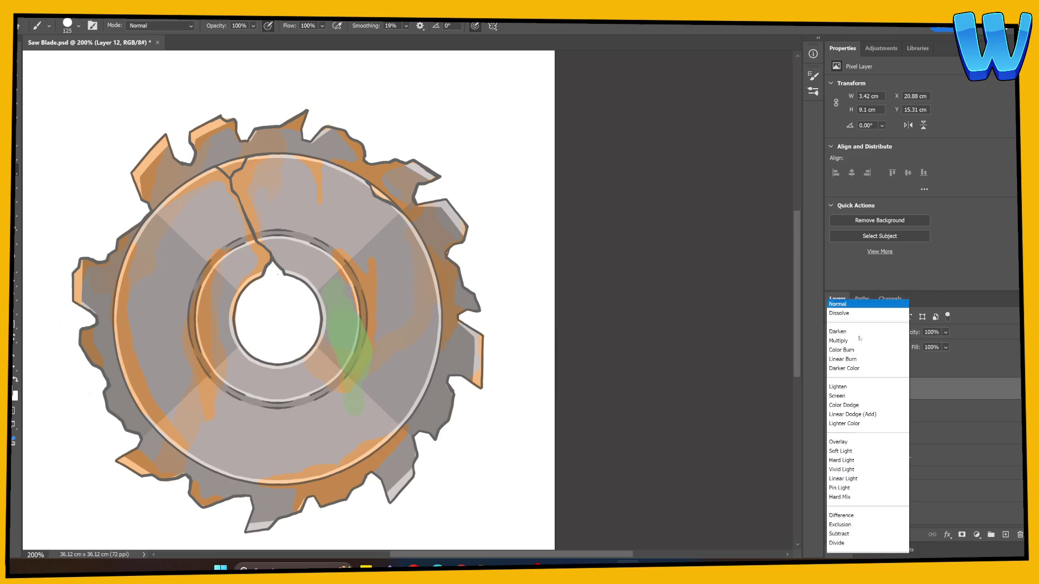
click(844, 399)
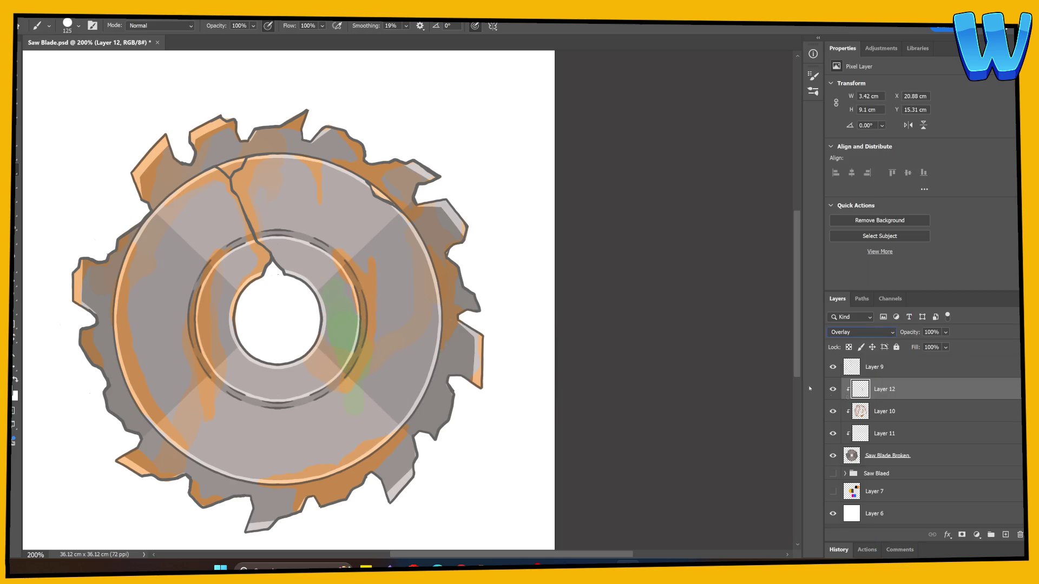
key(ctrl+z)
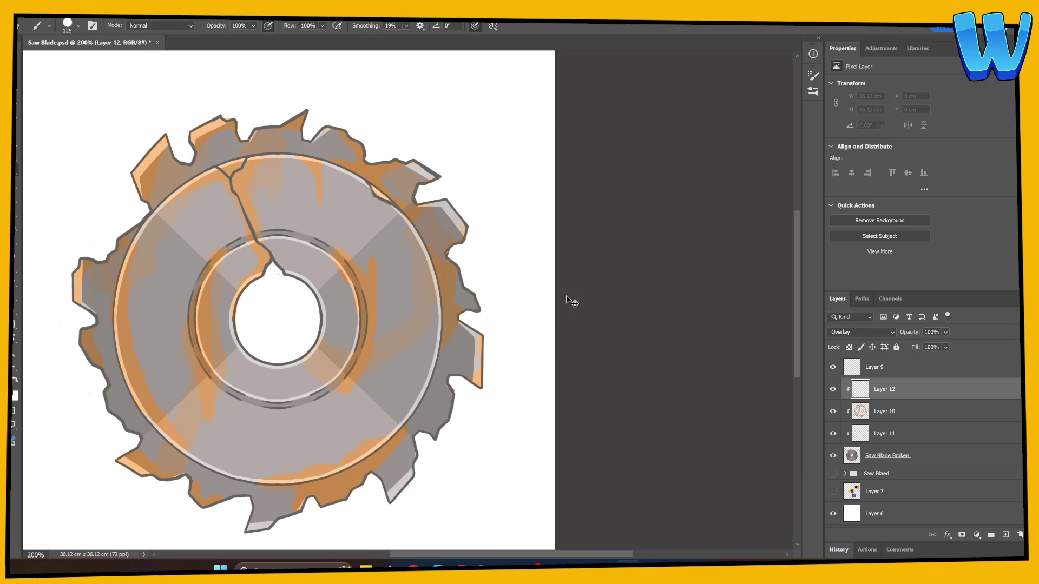
key(bracketleft)
key(bracketleft)
key(bracketleft)
drag(244, 149, 247, 156)
key(bracketleft)
key(bracketleft)
click(240, 144)
mouse_move(246, 141)
mouse_down()
mouse_move(276, 127)
mouse_move(339, 144)
mouse_move(332, 209)
mouse_up()
key(ctrl+z)
Set Layer 12 to Multiply at 21% opacity and brush grey grime over the crack notch and rings
click(865, 335)
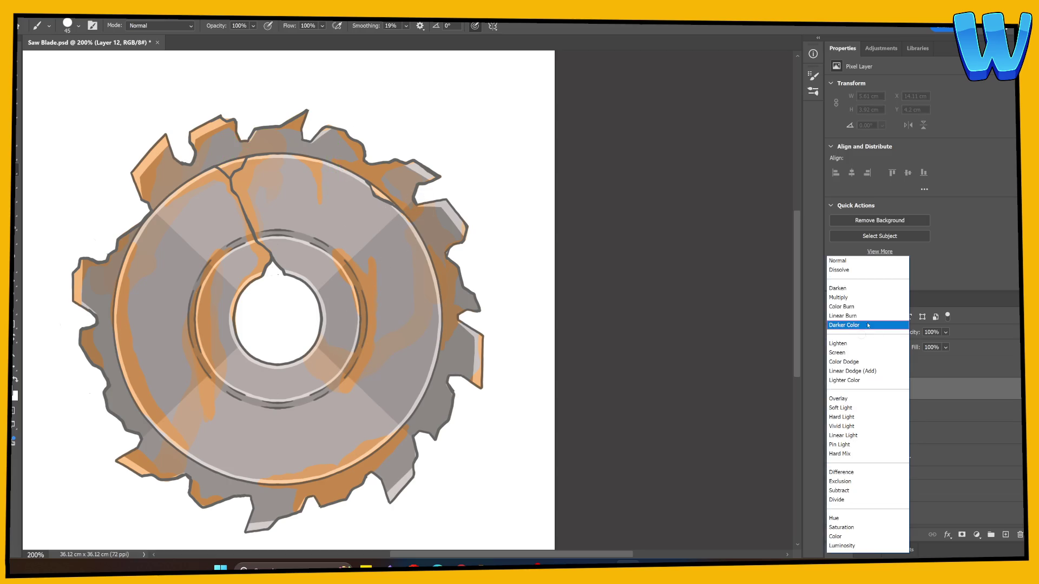
click(852, 297)
drag(911, 334, 902, 335)
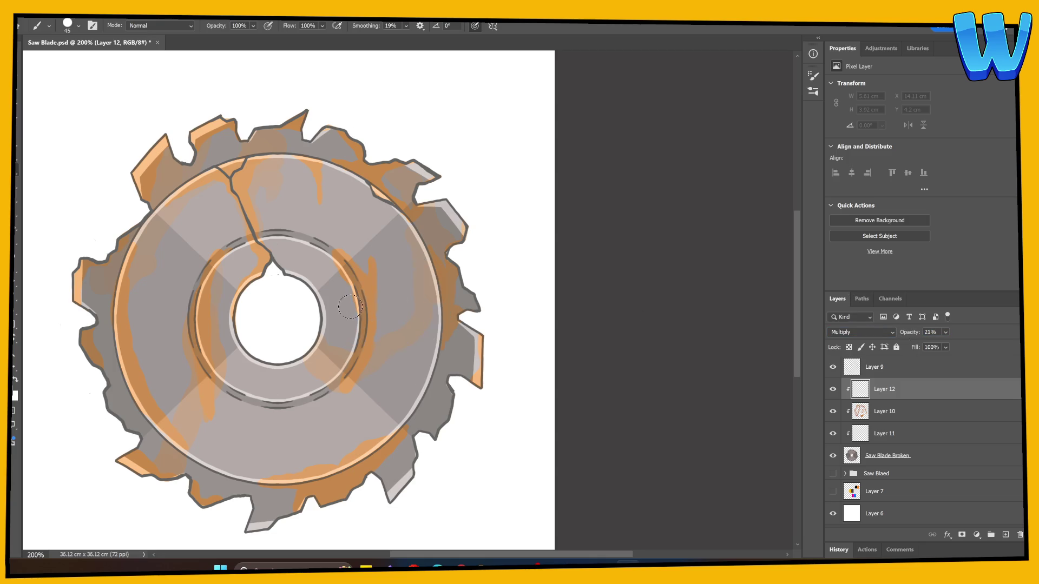
key(bracketright)
key(bracketright)
key(bracketright)
drag(303, 162, 278, 297)
click(92, 320)
drag(205, 254, 213, 236)
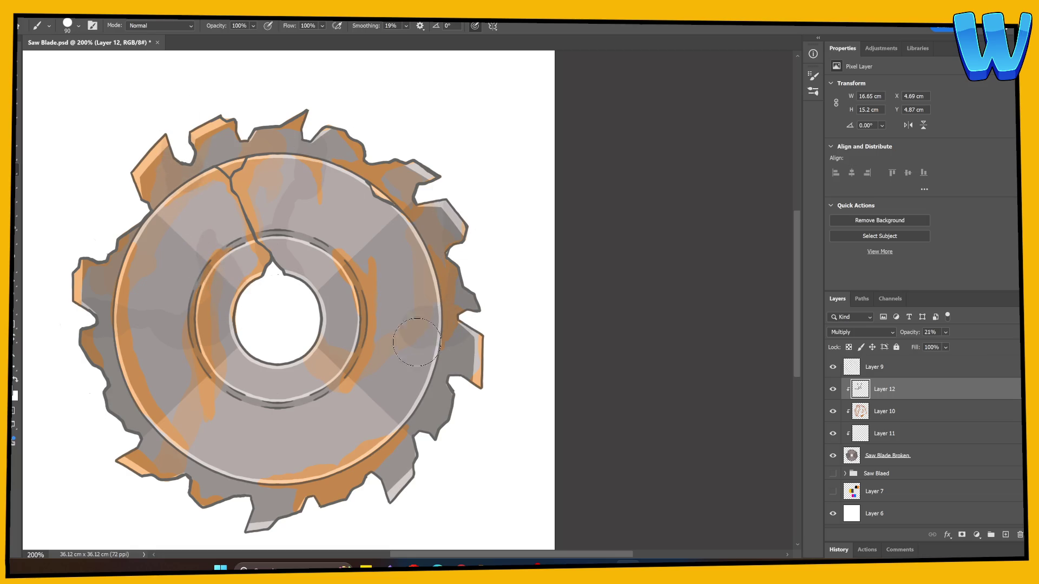
mouse_move(387, 268)
mouse_down()
mouse_move(422, 260)
mouse_move(428, 390)
mouse_move(389, 487)
mouse_move(320, 430)
mouse_move(327, 387)
mouse_move(288, 343)
mouse_move(209, 406)
mouse_move(172, 501)
mouse_move(86, 366)
mouse_move(135, 382)
mouse_up()
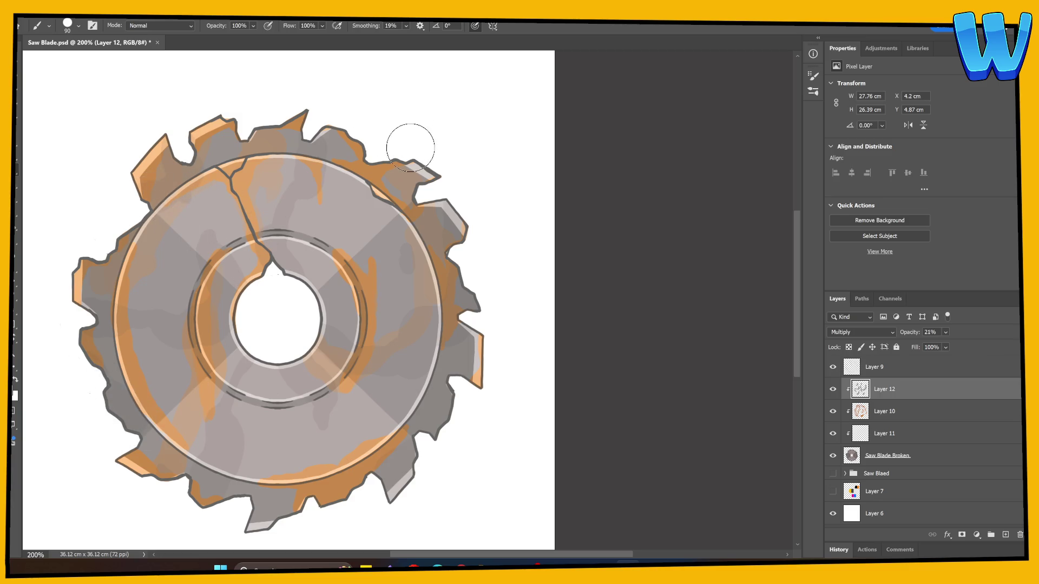
key(ctrl+minus)
key(ctrl+minus)
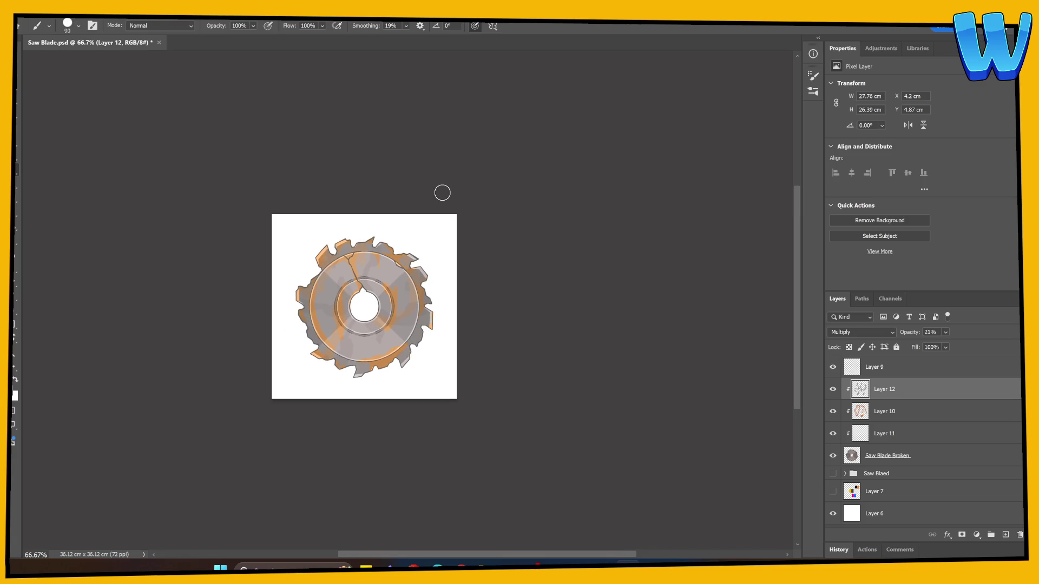
Group Layer 9 through Saw Blade Broken into Group 2 and compare it with the intact blade
click(871, 458)
shift+click(871, 379)
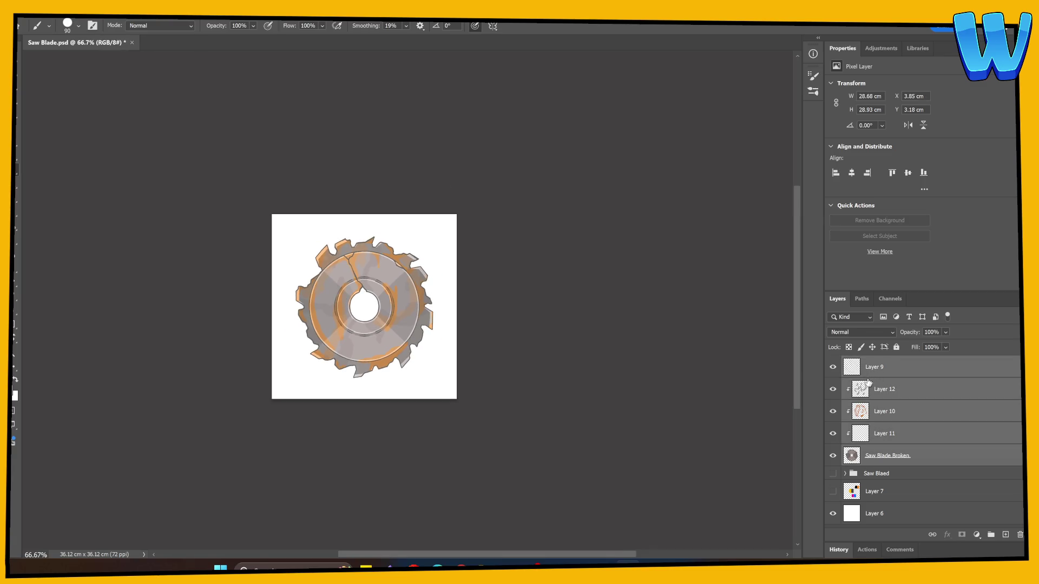
key(ctrl+g)
click(834, 364)
click(834, 377)
click(834, 363)
click(834, 364)
click(834, 377)
click(834, 378)
click(834, 364)
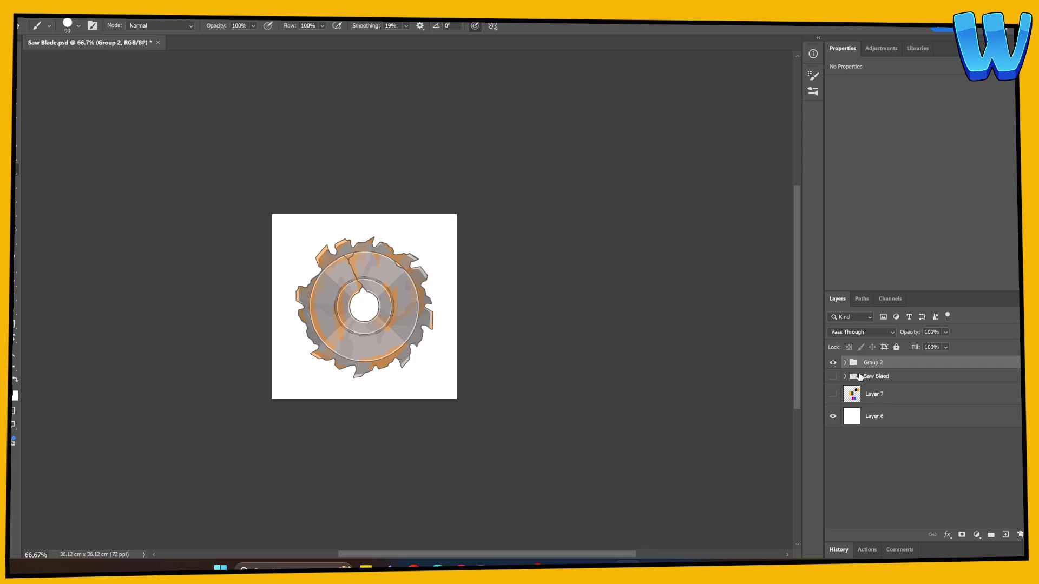
Raise the Saw Blade Broken layer's opacity to 100%
click(846, 363)
click(861, 470)
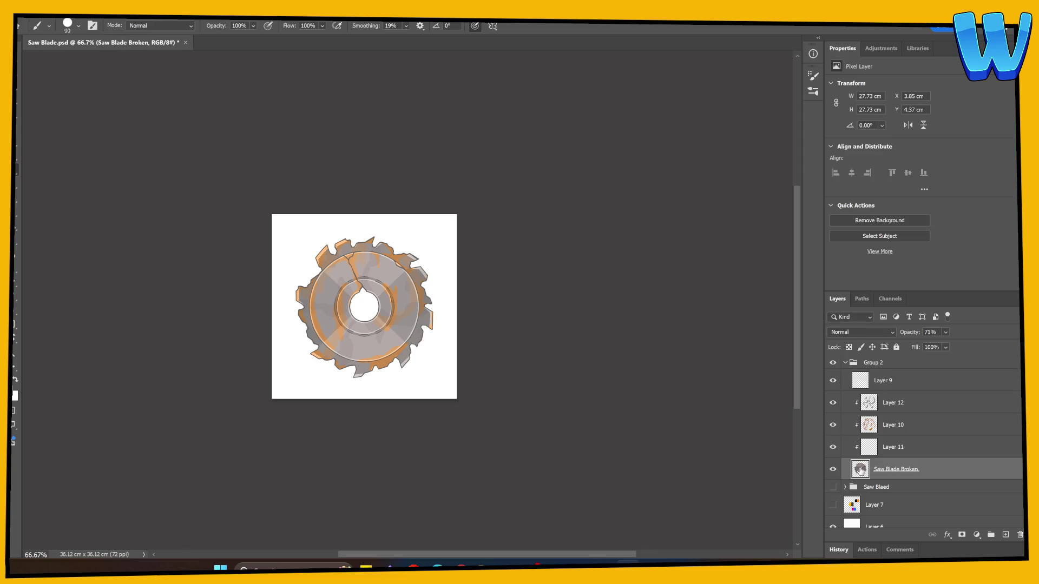
drag(908, 335, 887, 352)
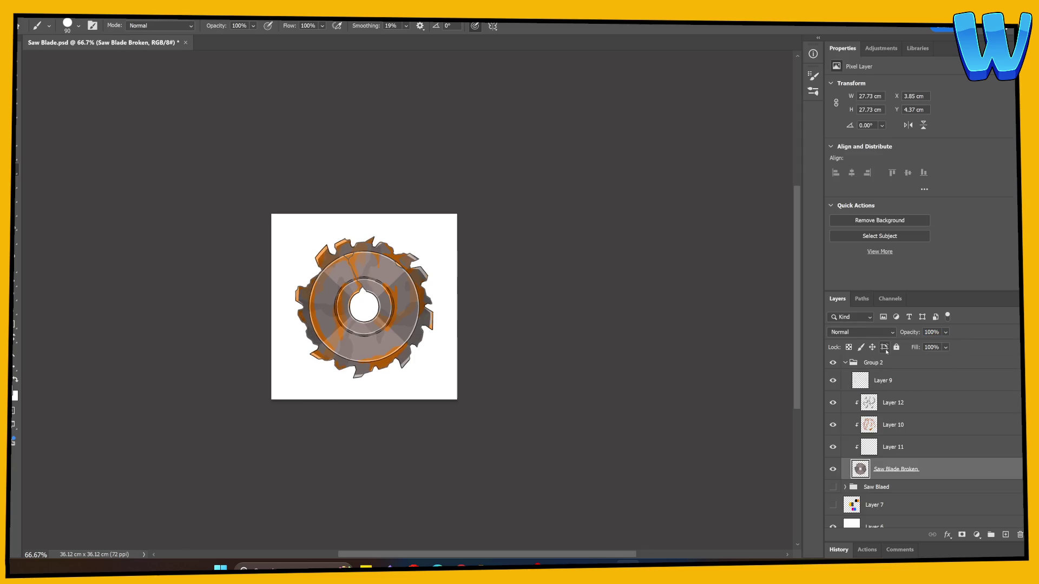
scroll(396, 303, up, 3)
scroll(440, 409, left, 2)
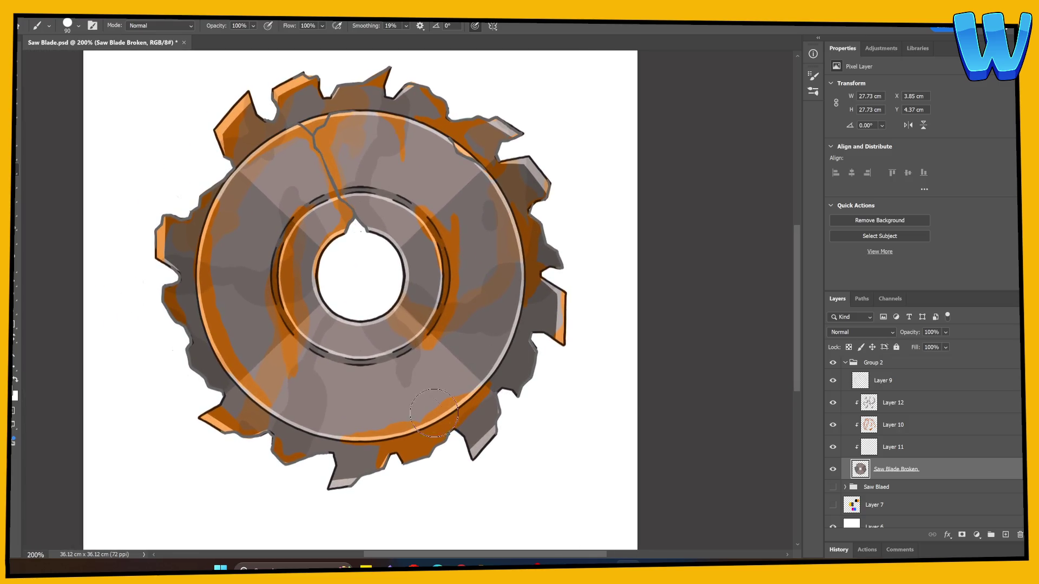
Add a new empty layer clipped to the crack-line Layer 9
click(834, 381)
click(834, 381)
click(836, 385)
click(834, 382)
click(1006, 534)
alt+click(898, 391)
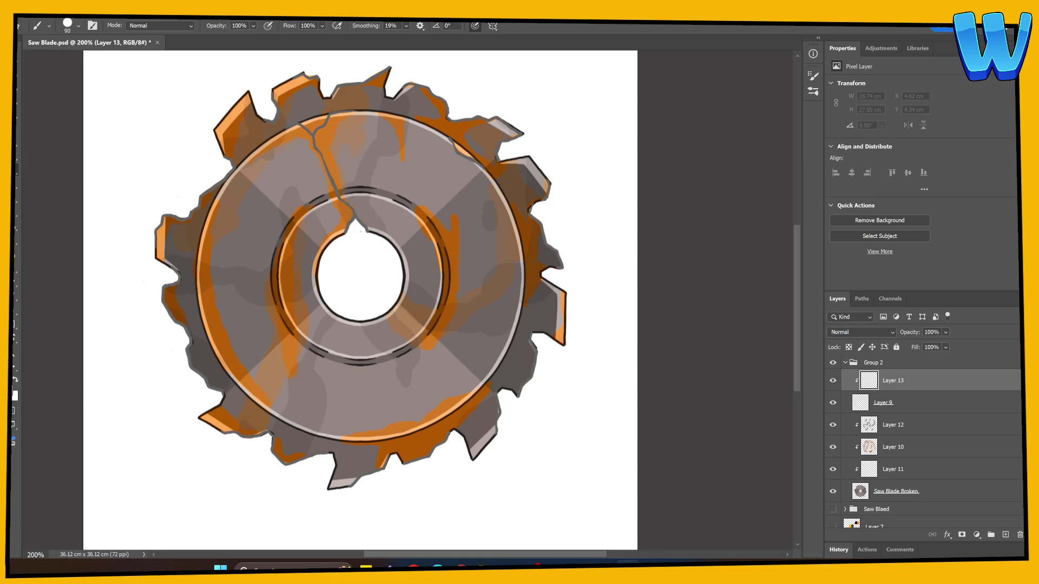
Fill clipped Layer 13 black with the Paint Bucket and merge it with Layer 9
key(g)
click(405, 391)
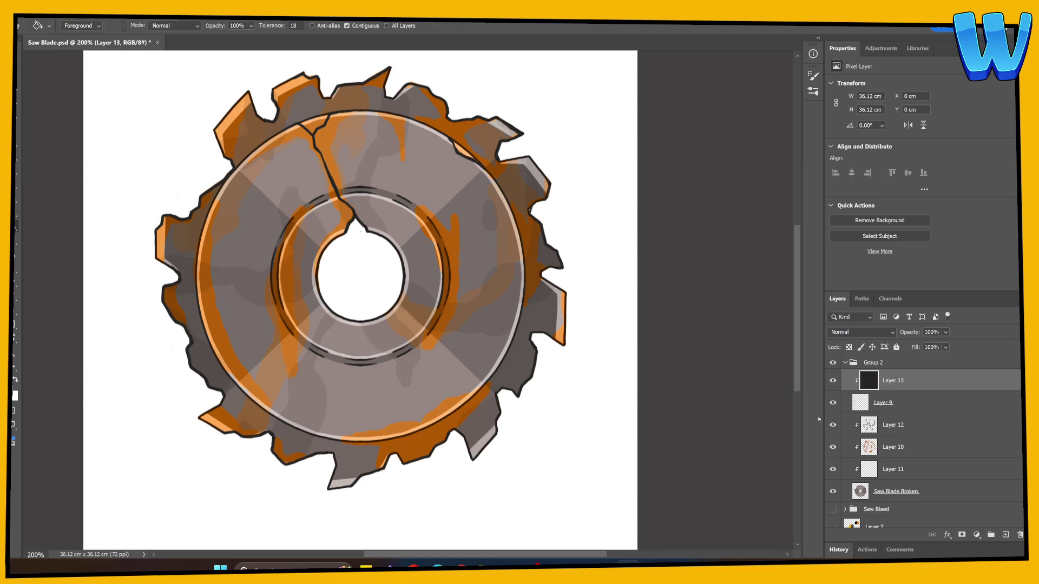
shift+click(913, 404)
right_click(910, 396)
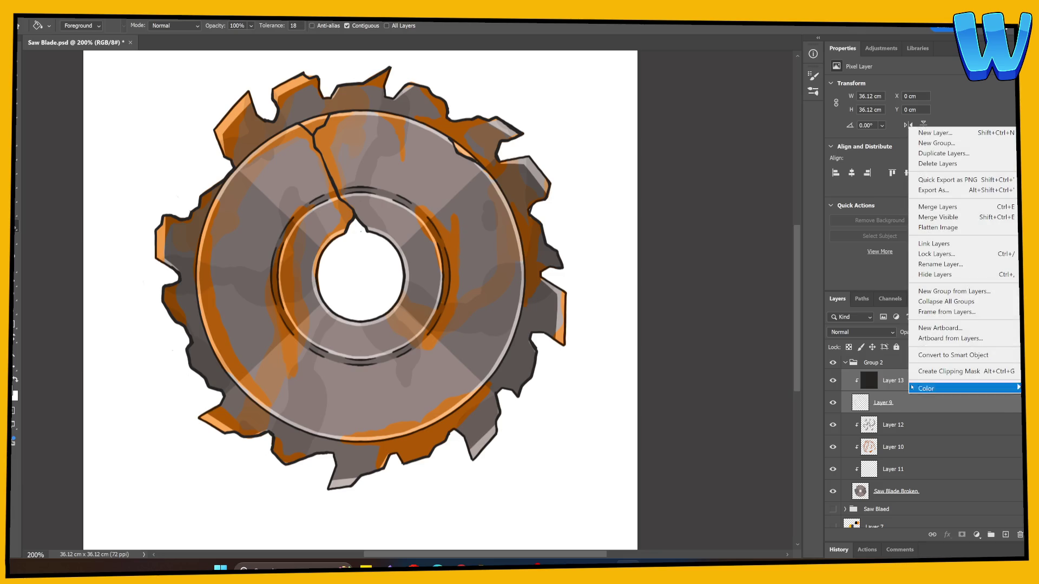
click(923, 207)
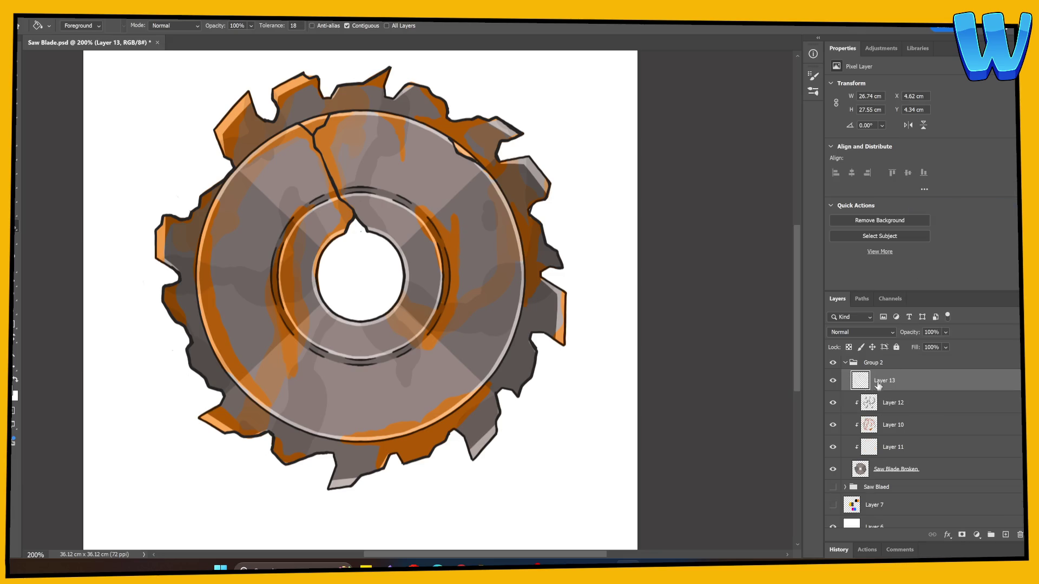
Toggle Group 2 and the Saw Blaed group to compare the rusted and clean blades
click(845, 364)
click(833, 376)
click(833, 363)
click(833, 363)
click(834, 377)
click(834, 377)
click(834, 363)
click(834, 363)
click(833, 377)
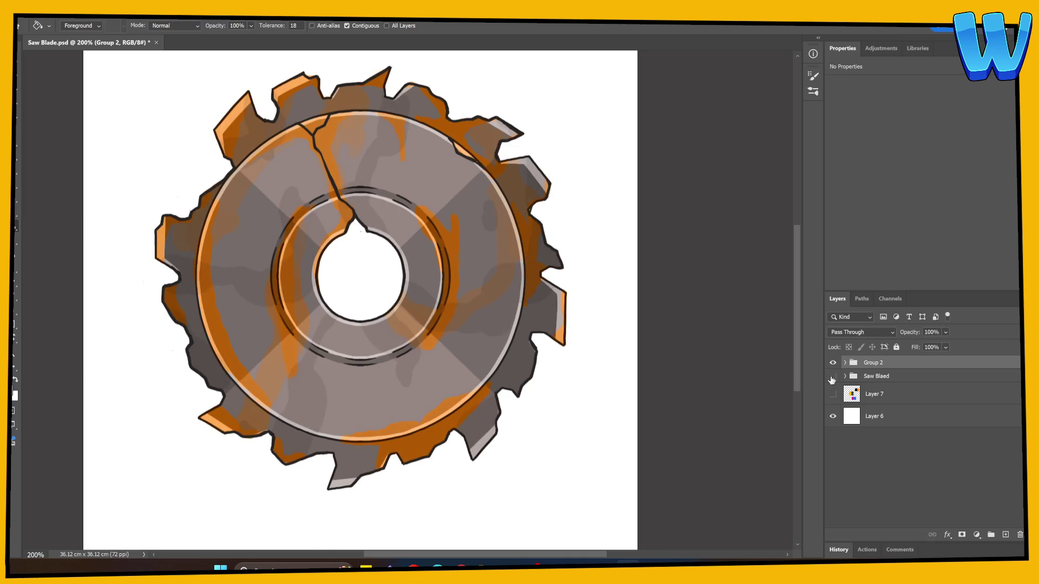
click(833, 364)
click(833, 363)
click(833, 377)
click(833, 363)
click(833, 363)
click(834, 376)
Lower the orange rust Layer 10's opacity to 56%
click(845, 363)
click(863, 427)
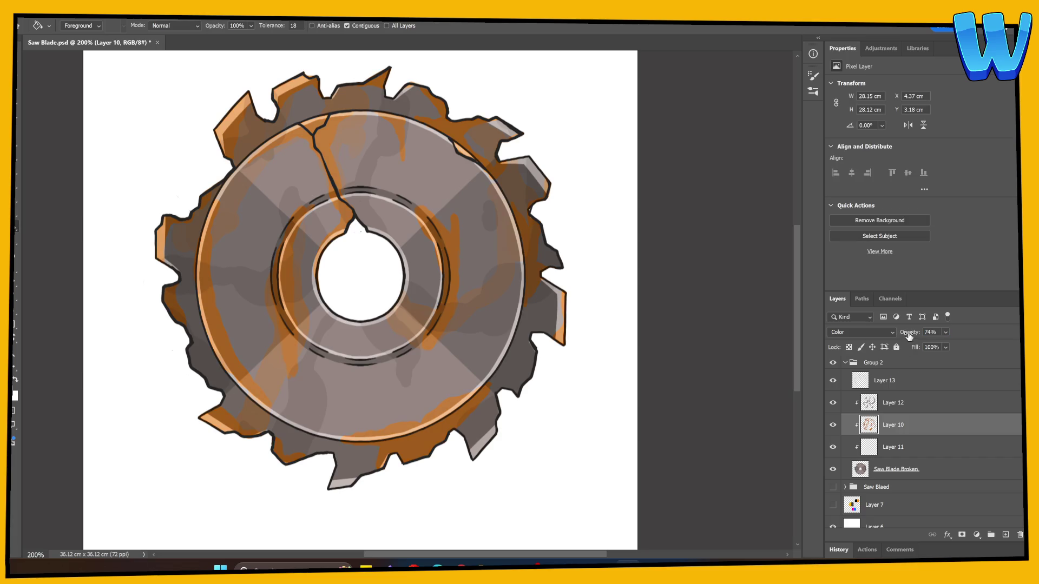
key(ctrl+minus)
key(ctrl+minus)
key(ctrl+minus)
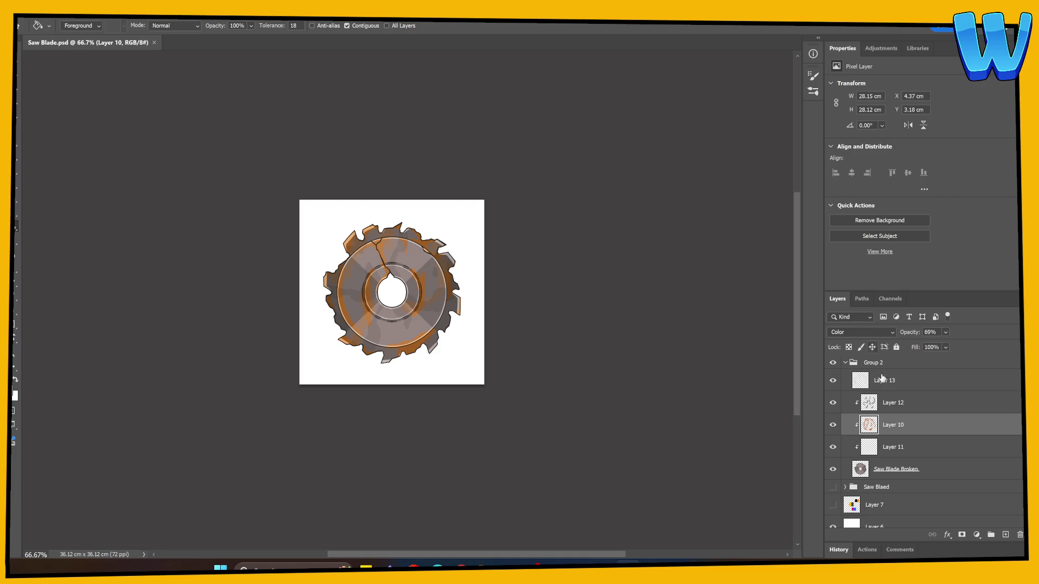
drag(909, 335, 909, 336)
Hide the intact Saw Blaed group and the white background layer, leaving only the broken blade
click(845, 362)
click(833, 376)
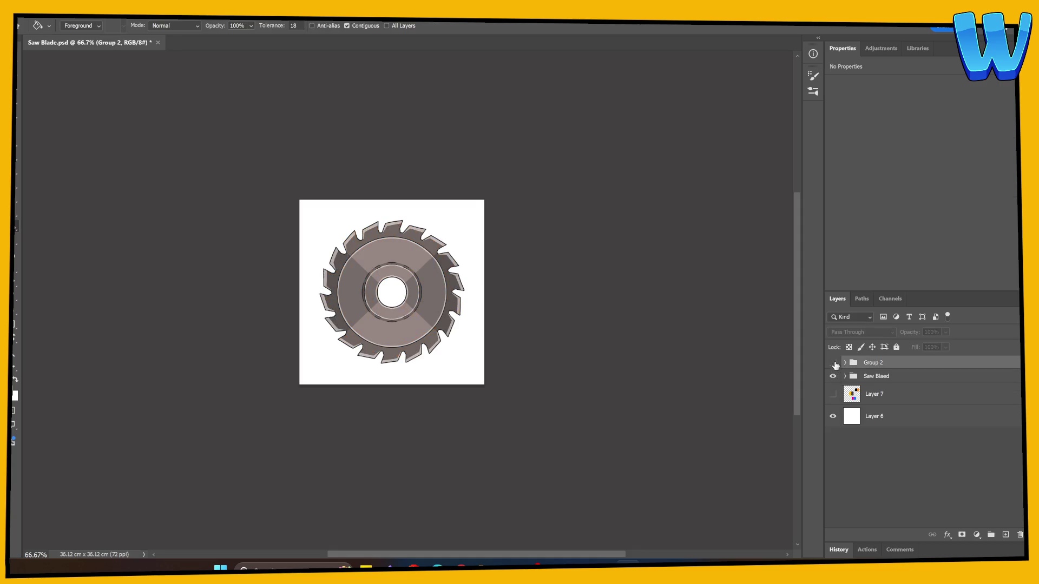
click(834, 375)
click(833, 376)
click(833, 377)
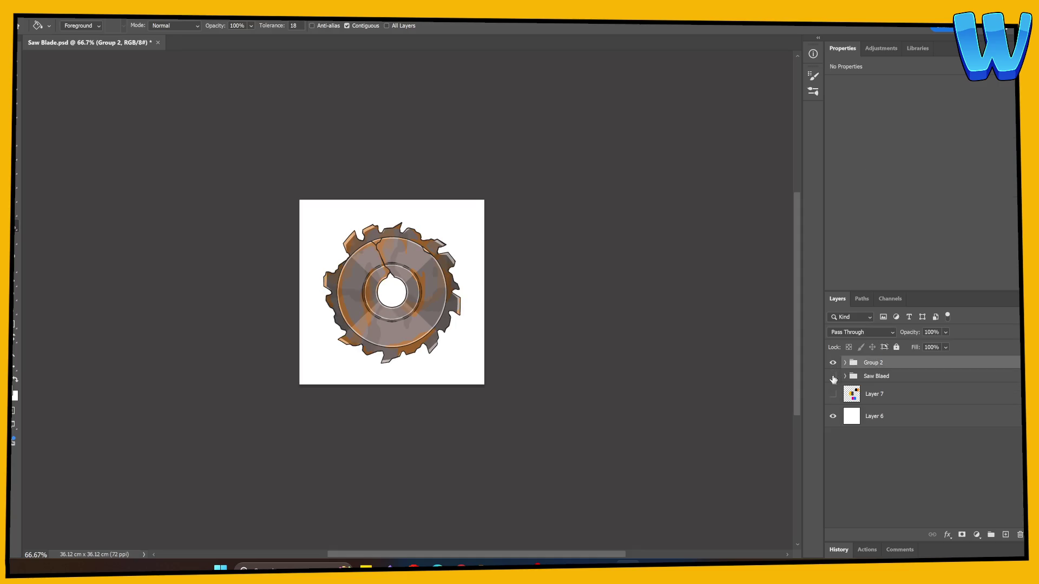
click(833, 376)
click(834, 378)
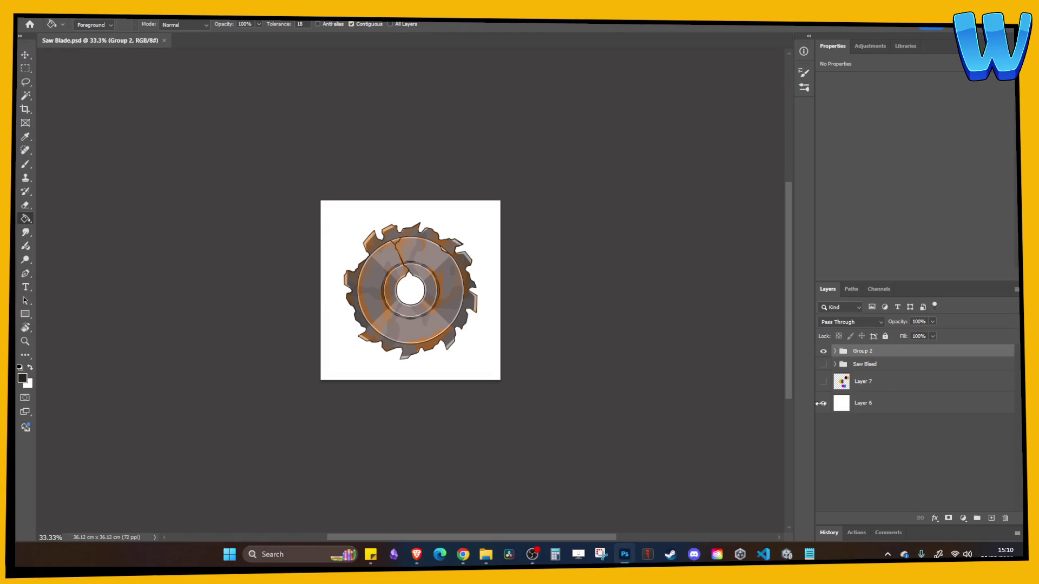
click(823, 407)
key(ctrl+plus)
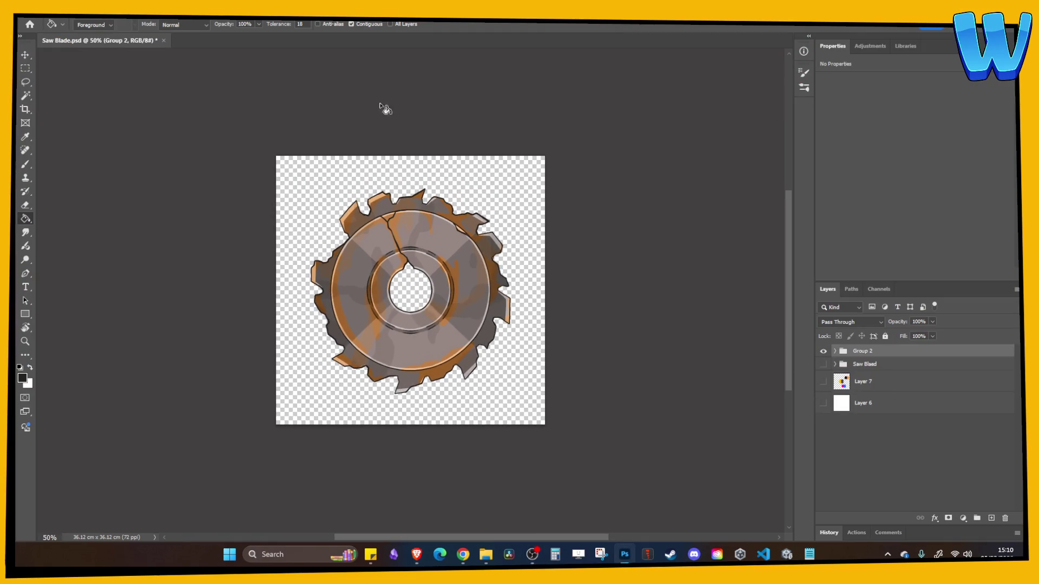
Open SawBladeLarge.png from the Terrain folder
click(38, 18)
click(46, 28)
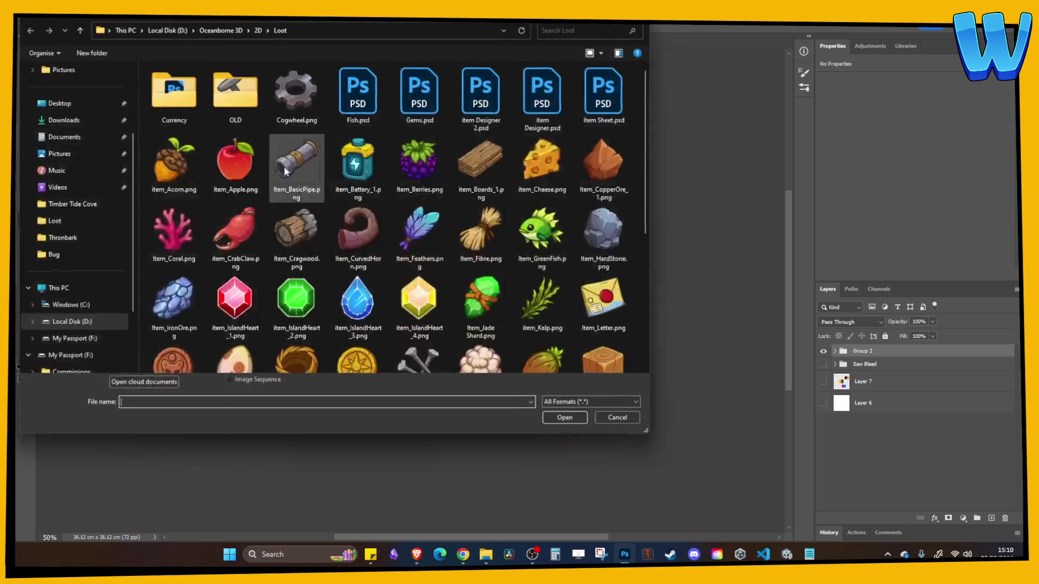
click(257, 31)
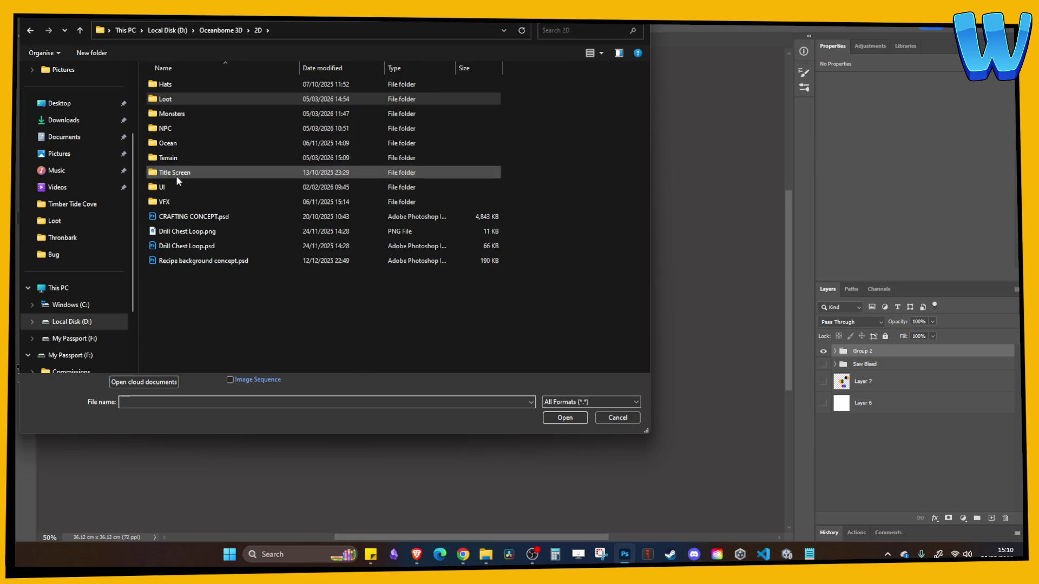
double_click(173, 154)
scroll(401, 188, down, 2)
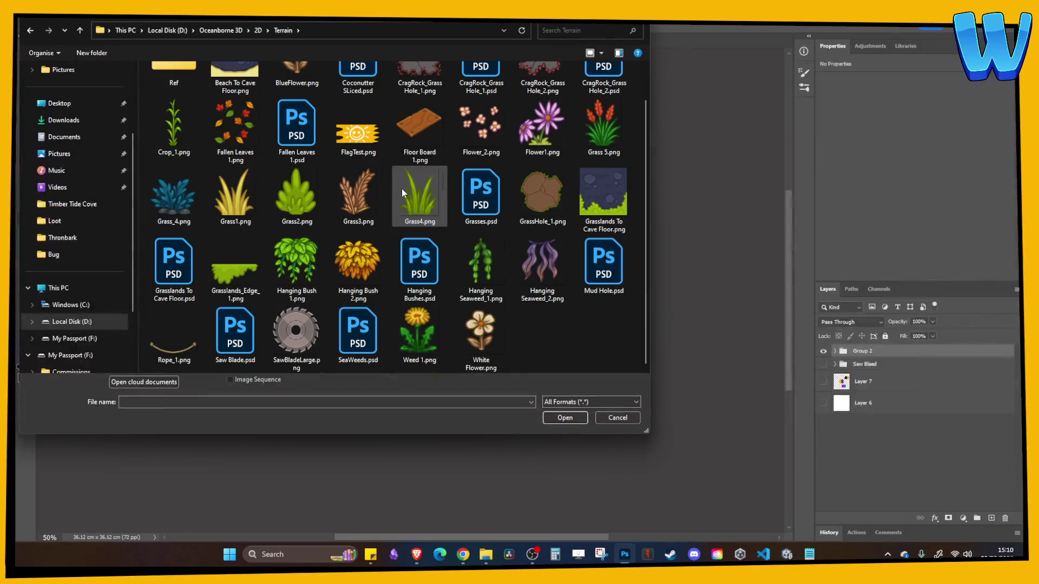
double_click(307, 339)
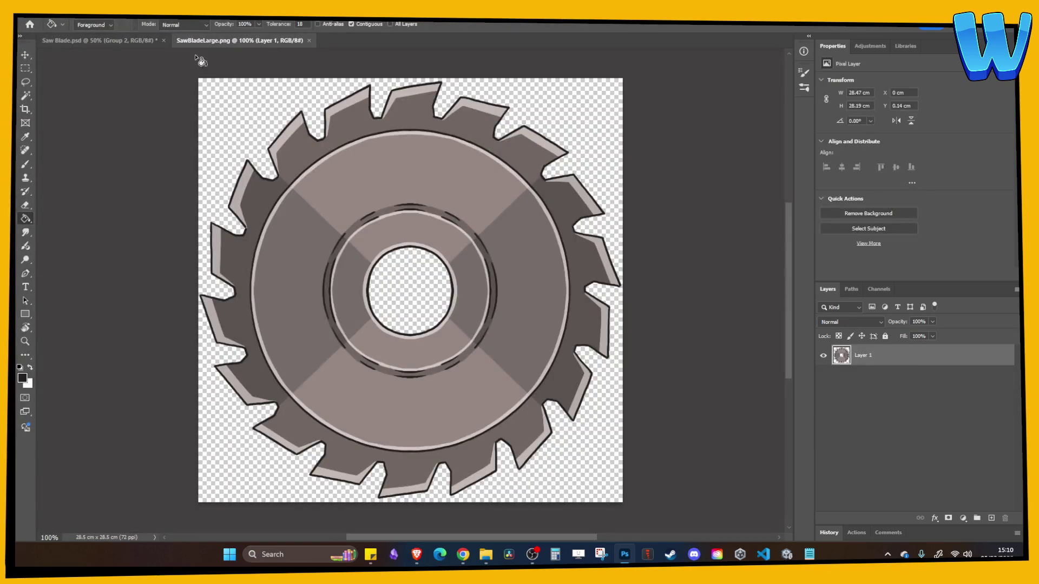
Merge Group 2 into one layer and paste it into SawBladeLarge.png as a new layer
click(125, 41)
right_click(884, 351)
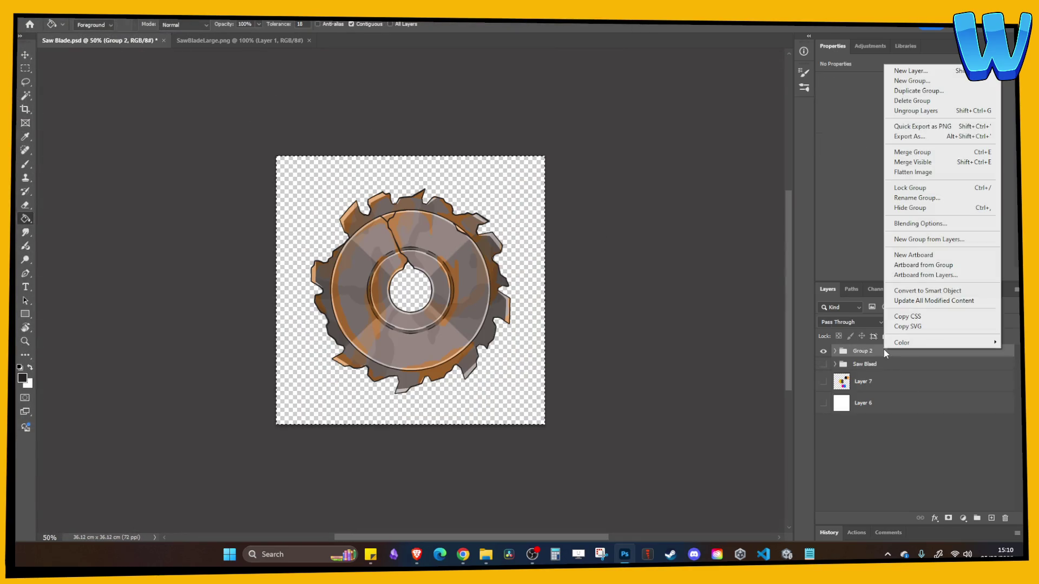
click(914, 152)
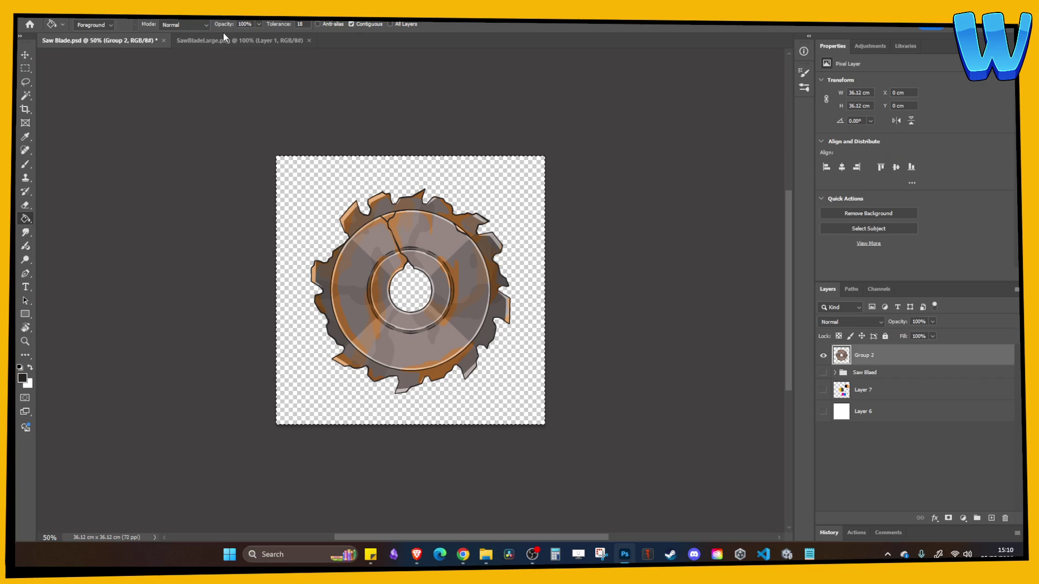
click(224, 43)
key(ctrl+v)
key(ctrl+z)
key(ctrl+shift+z)
Rename Group 2 in Saw Blade.psd to 'Saw Blade Broken'
click(154, 42)
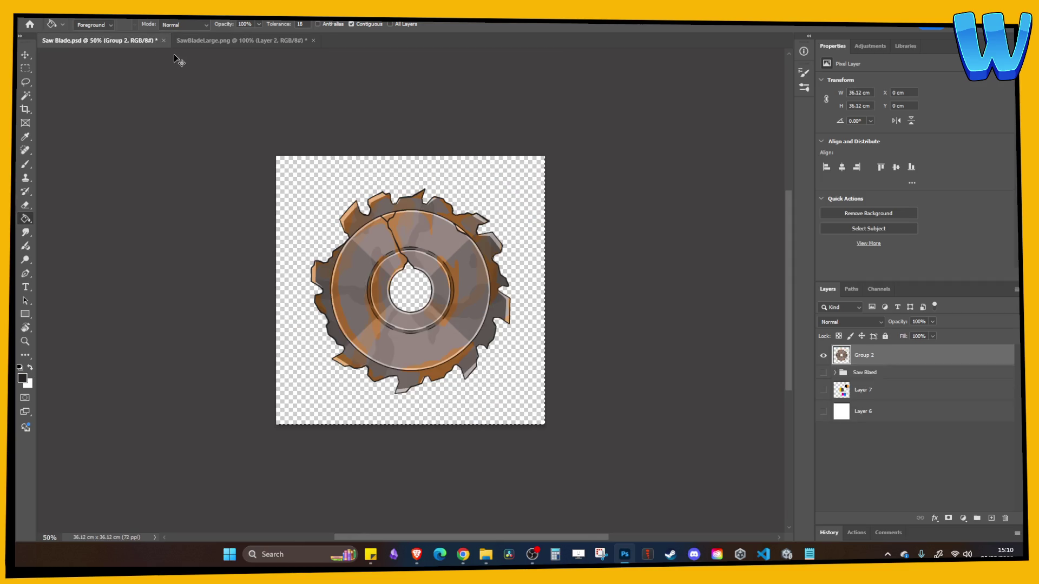
double_click(865, 351)
text(Saw Blade Broken)
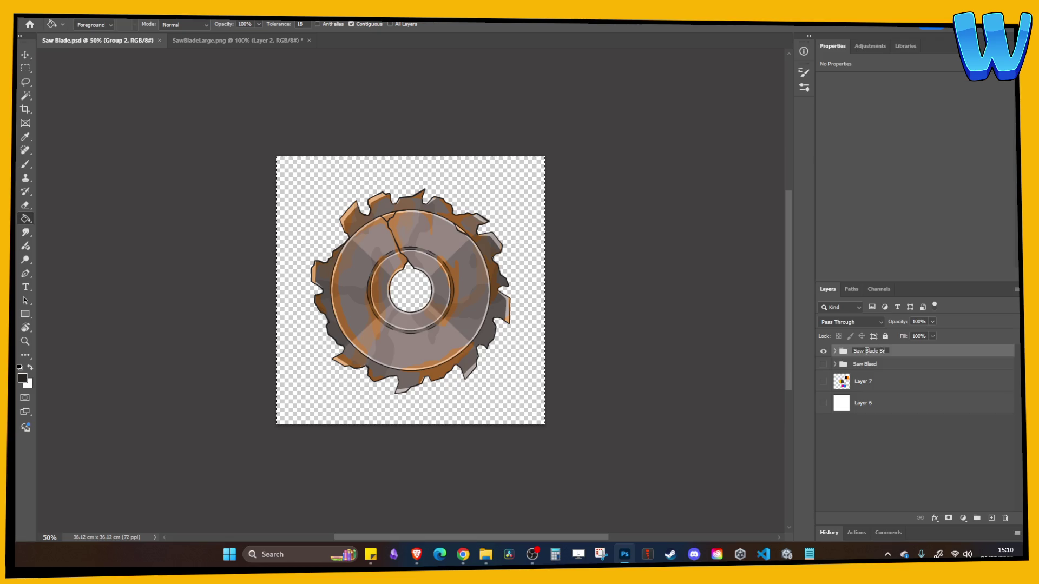
key(Return)
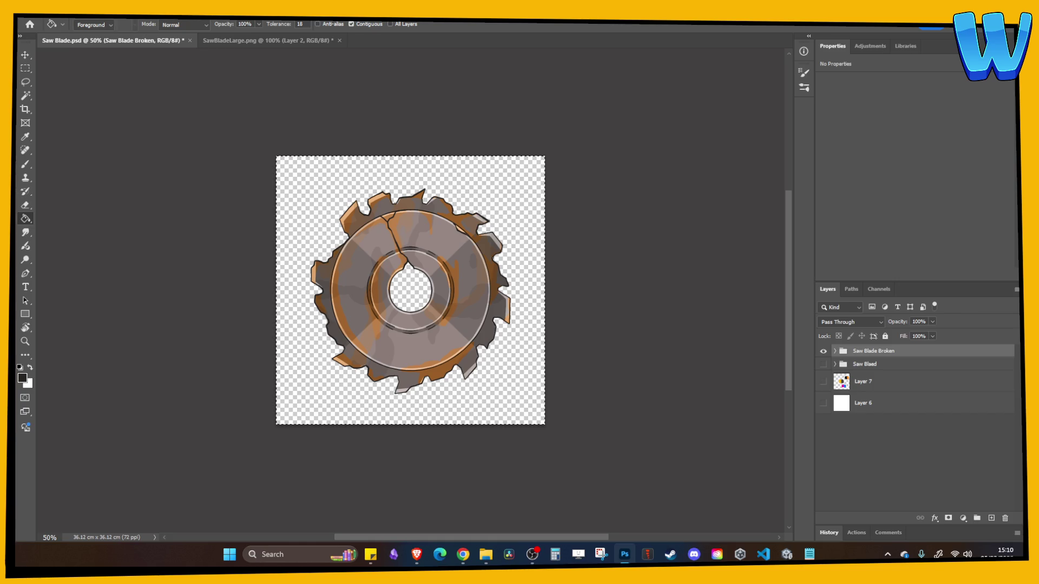
Nudge rust Layer 2 left and down to align with the saw, then hide grey Layer 1
click(233, 41)
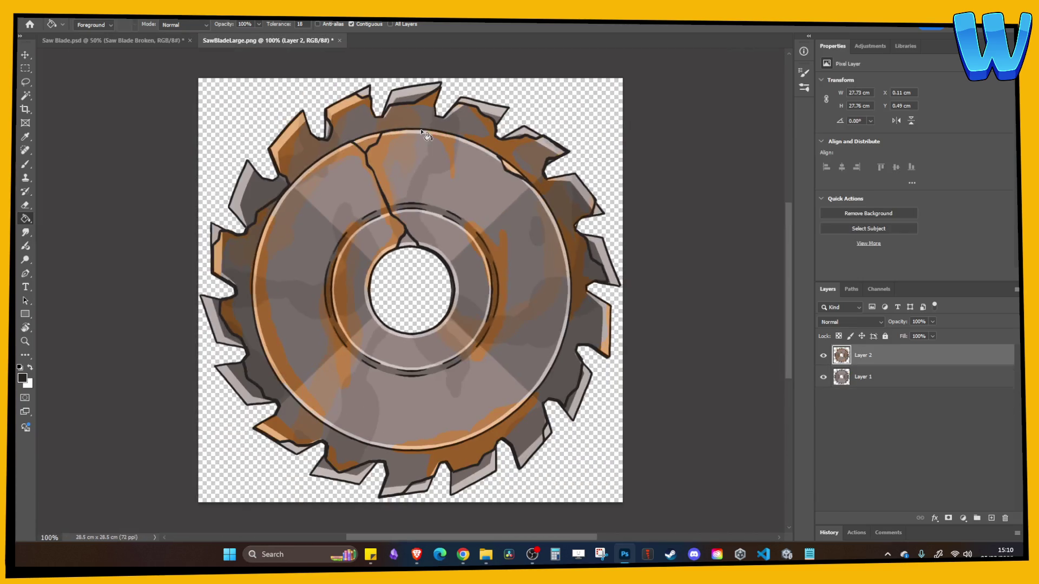
click(823, 355)
click(823, 355)
key(v)
key(Left)
key(Left)
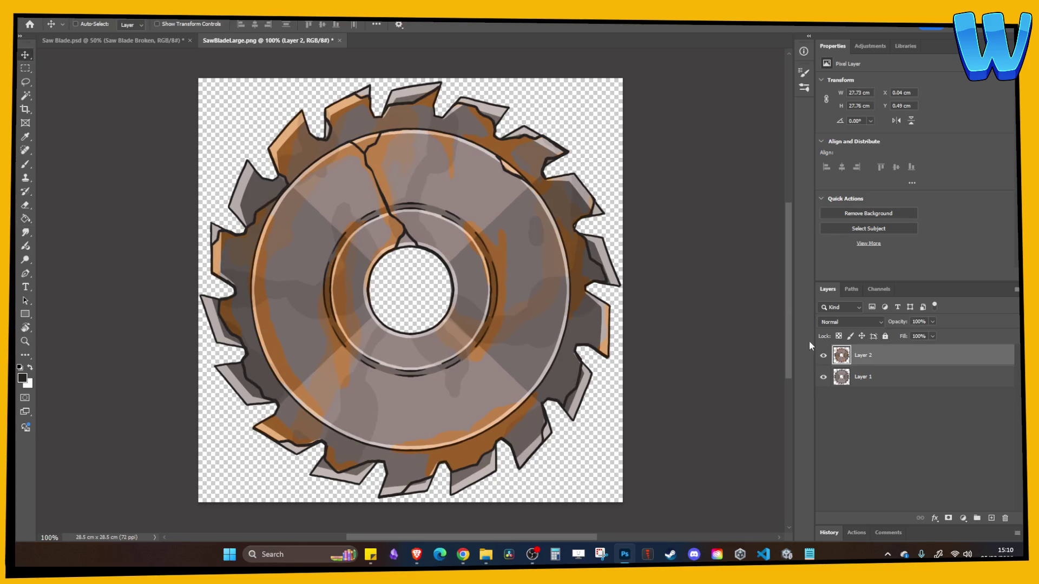
key(Down)
key(Down)
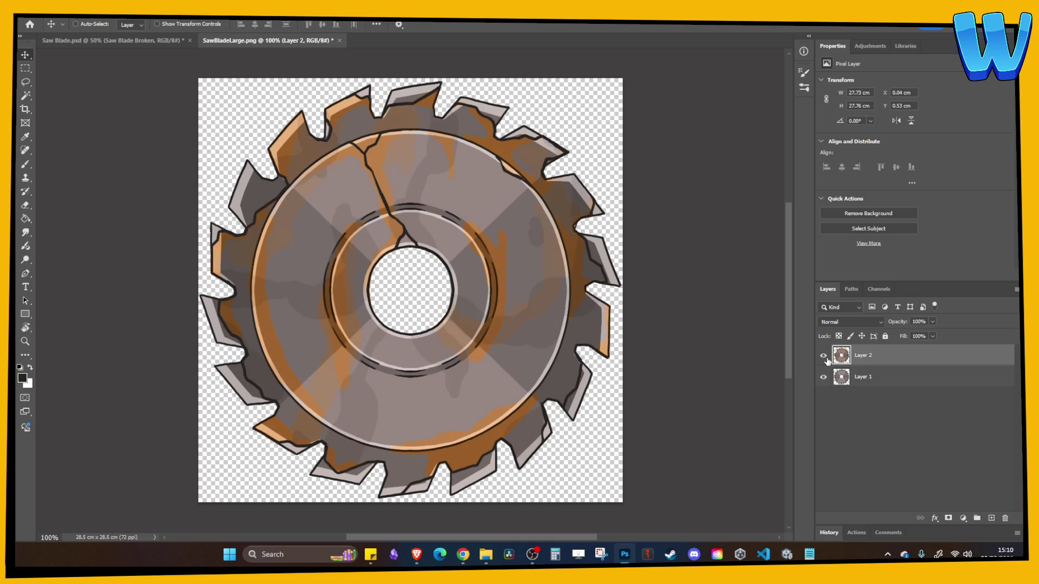
click(824, 356)
click(823, 355)
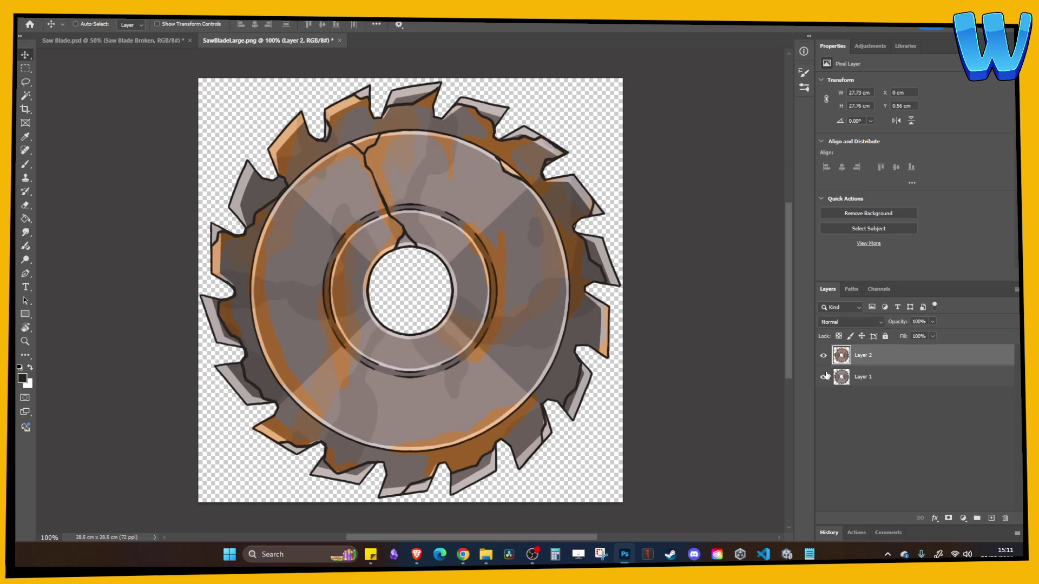
click(824, 377)
Save a copy as a new PNG, the SawBladeLarge file name with 'B' added
click(35, 14)
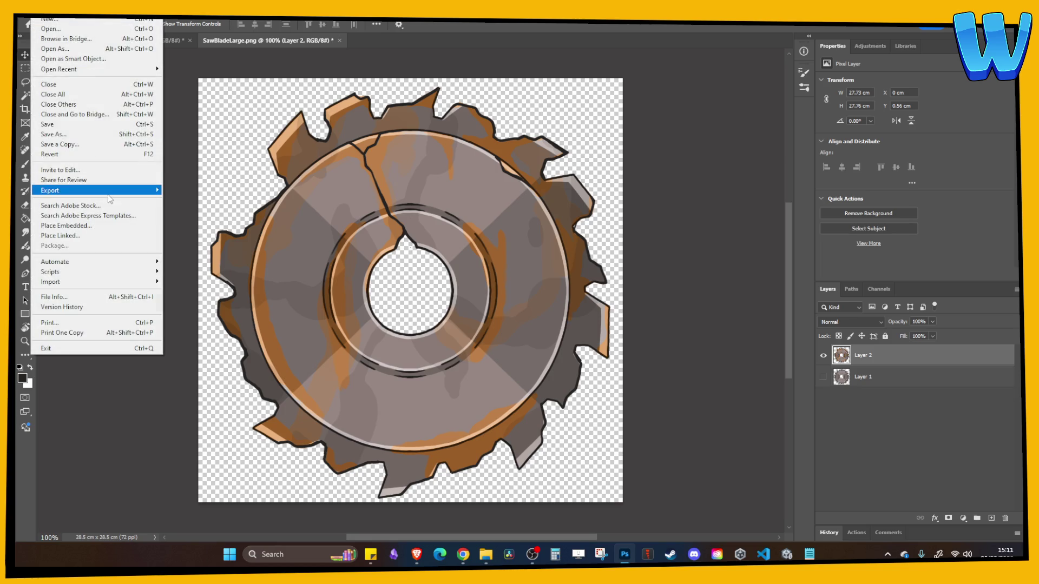
click(60, 144)
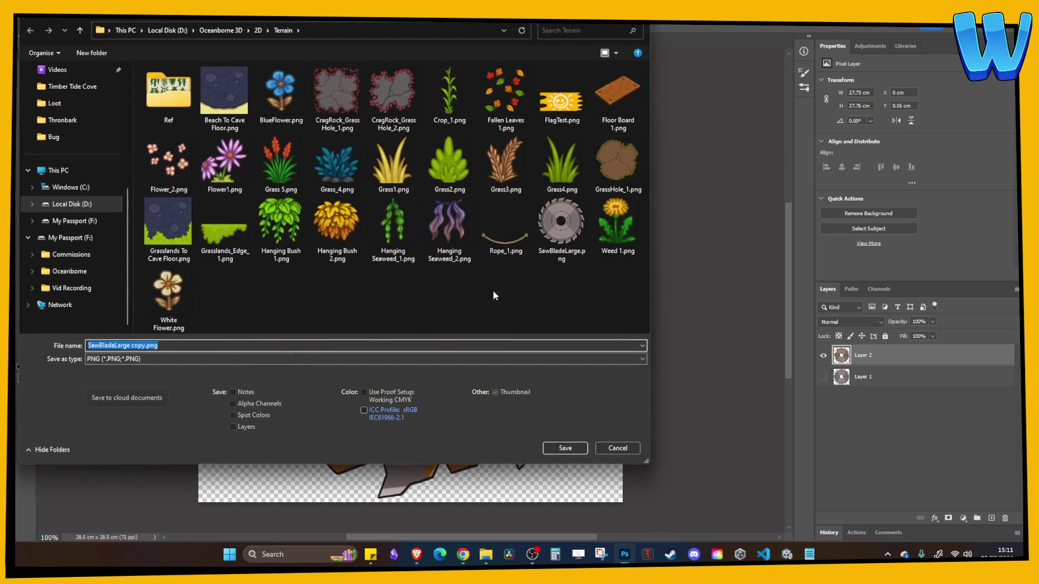
click(562, 224)
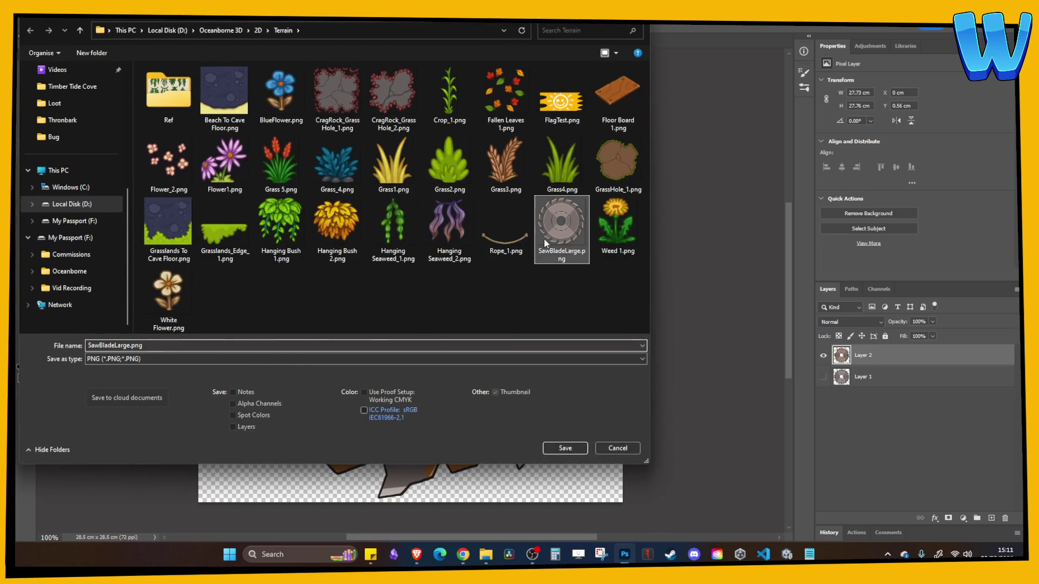
click(131, 346)
text(BROKEN)
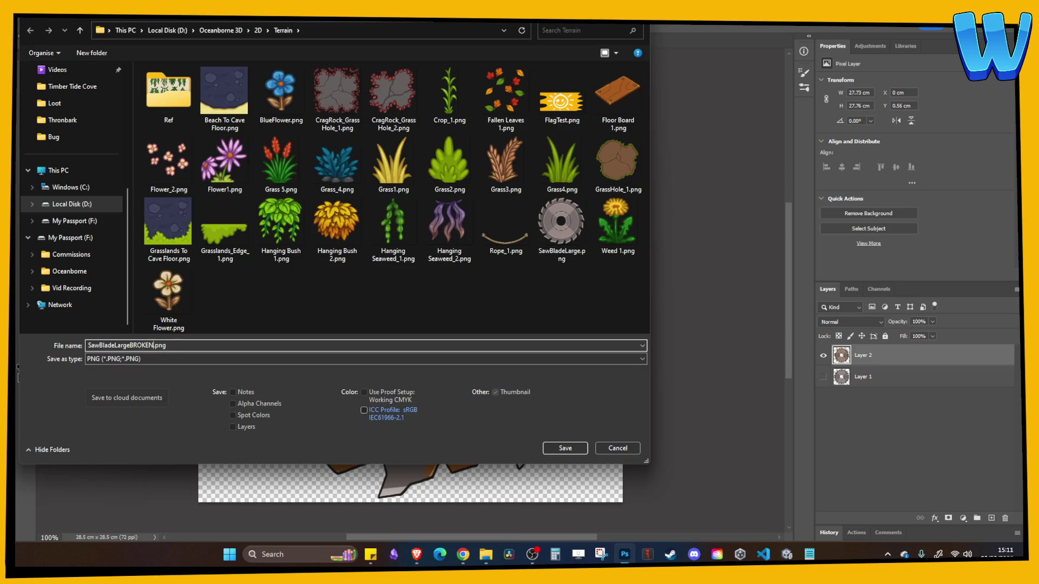
key(Return)
key(Return)
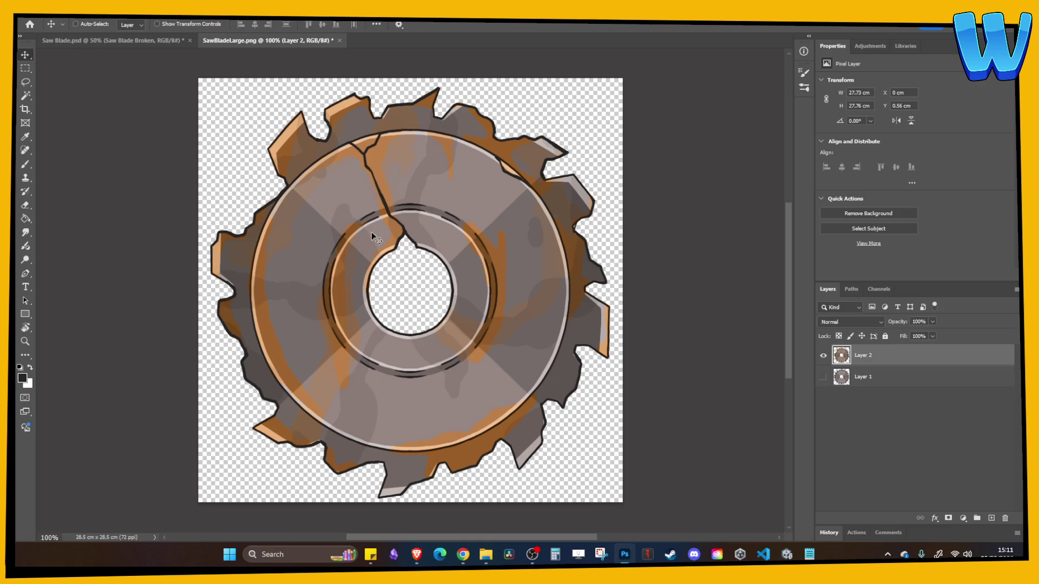
click(160, 41)
click(235, 41)
click(160, 43)
click(260, 41)
Enter Unity's Play mode to test the new saw blade sprite
click(787, 554)
drag(387, 204, 487, 81)
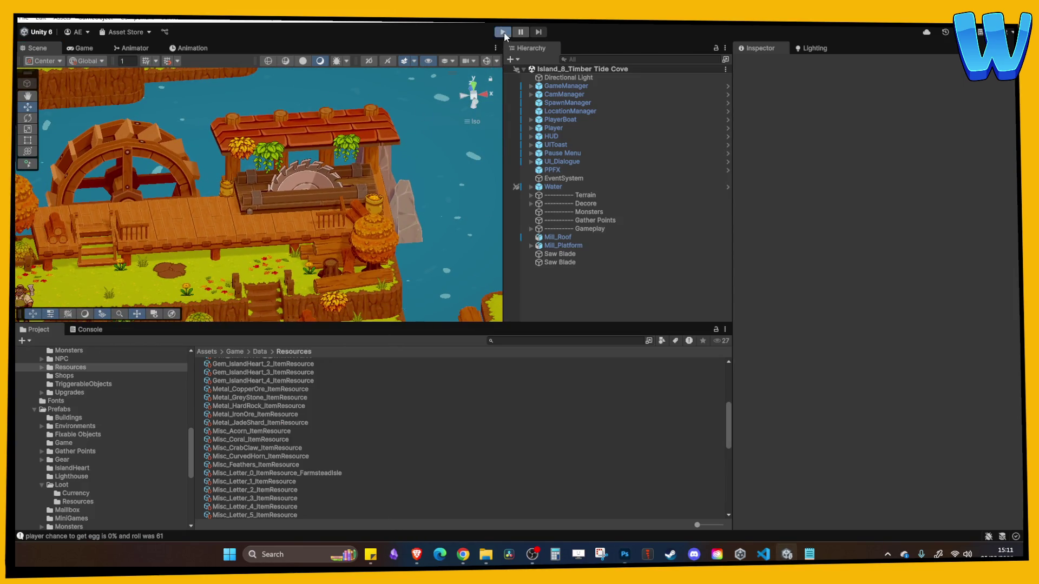
click(503, 33)
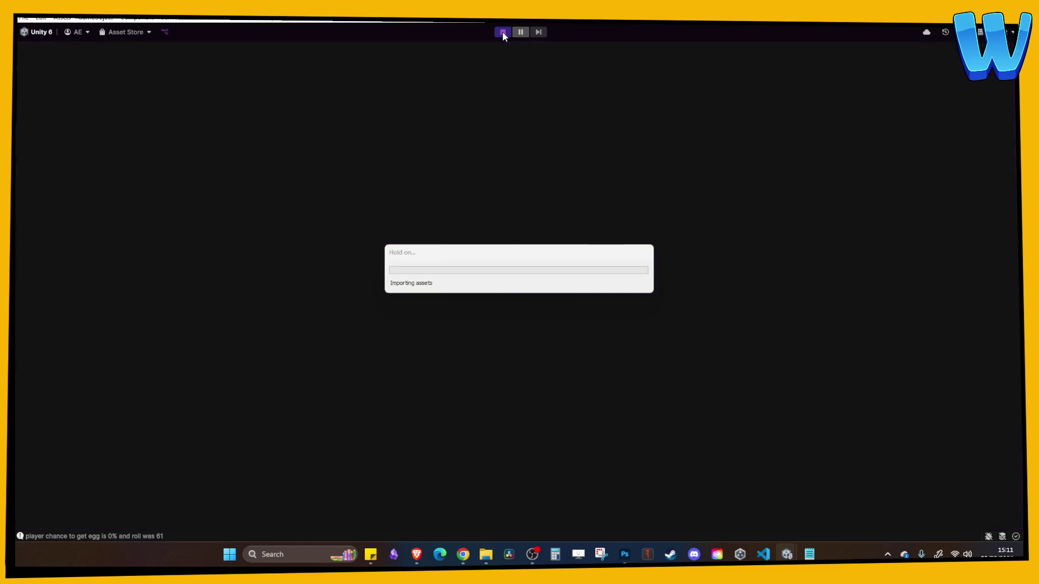
Walk the player onto the boardwalk past the saw blade, then back down to the river
key(w)
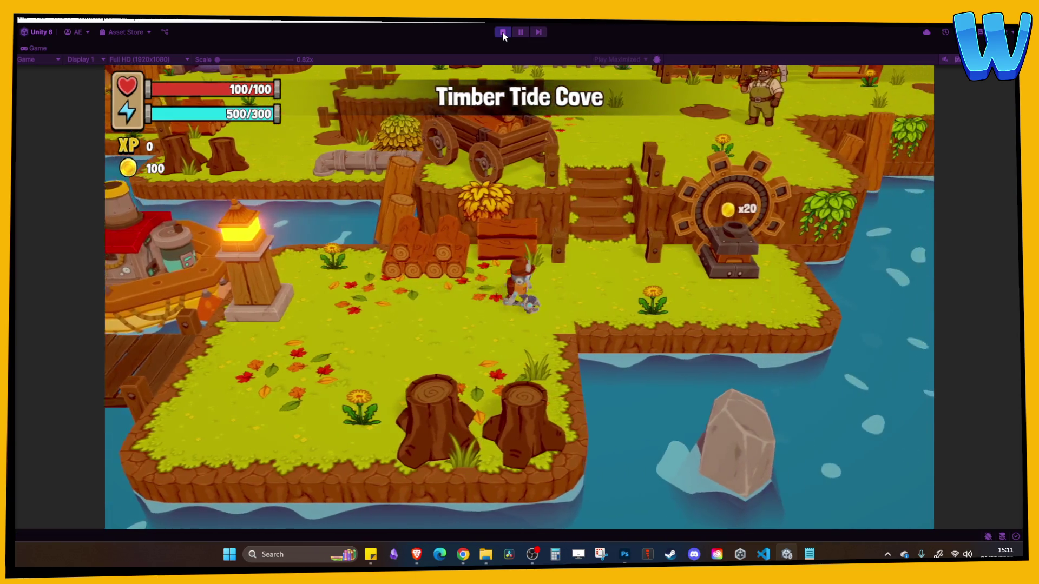
key(w)
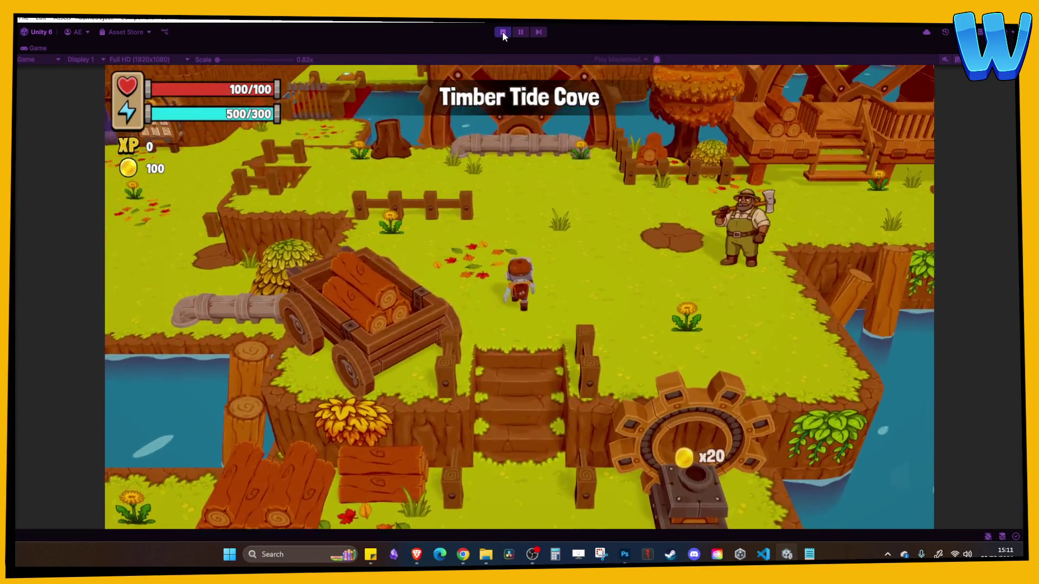
key(d)
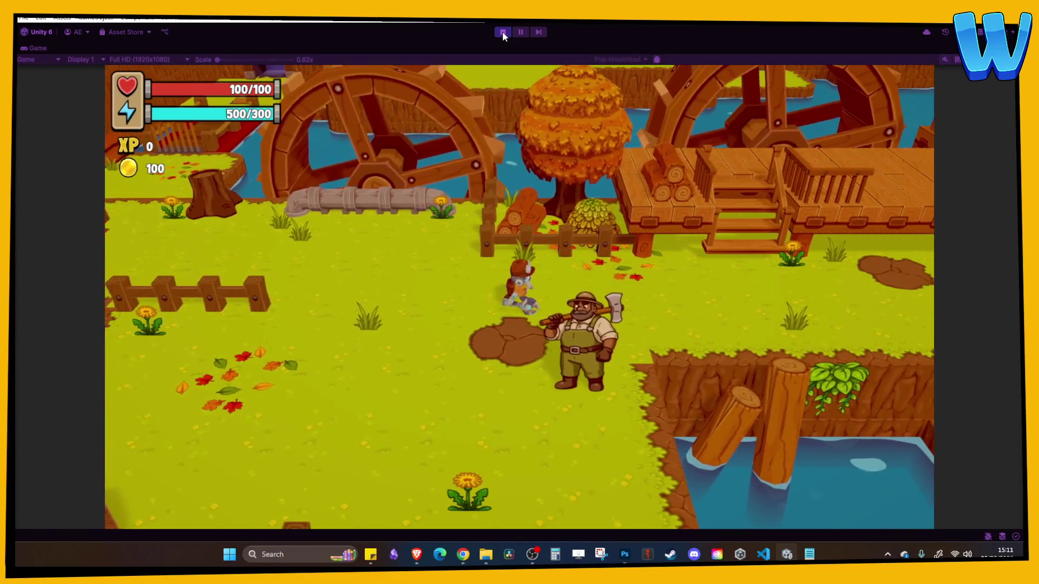
key(w)
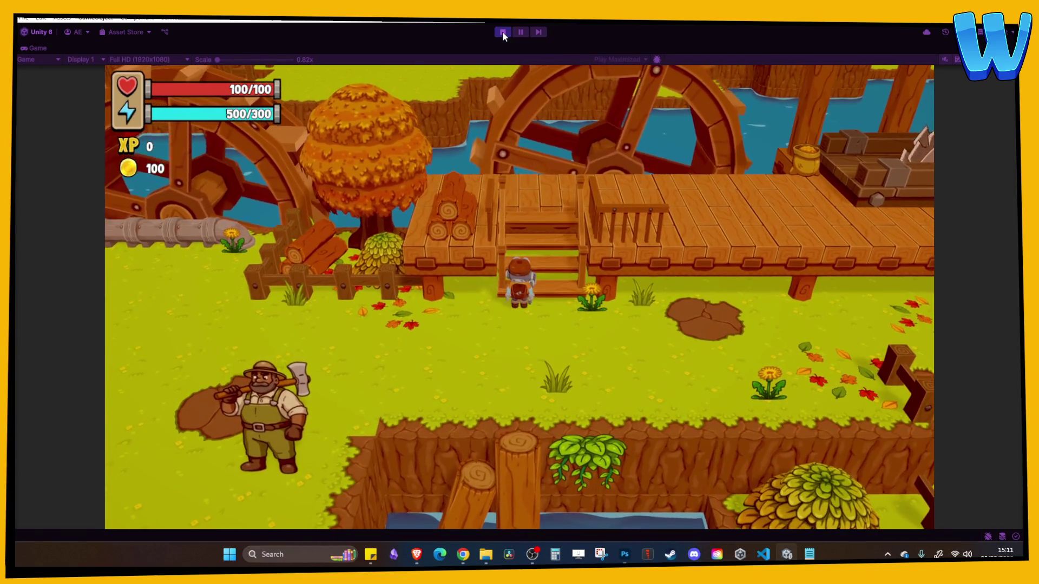
key(d)
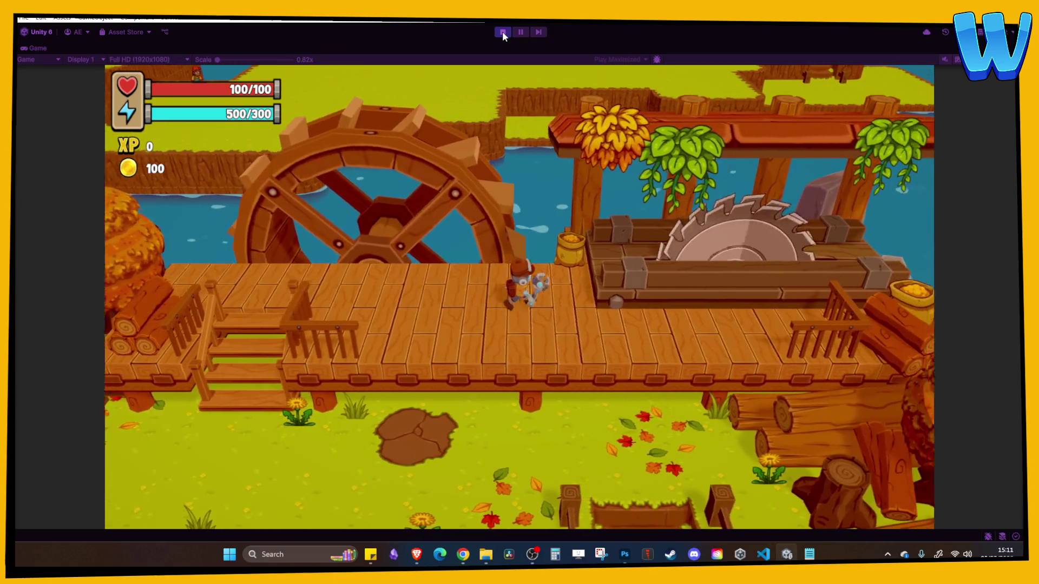
key(s)
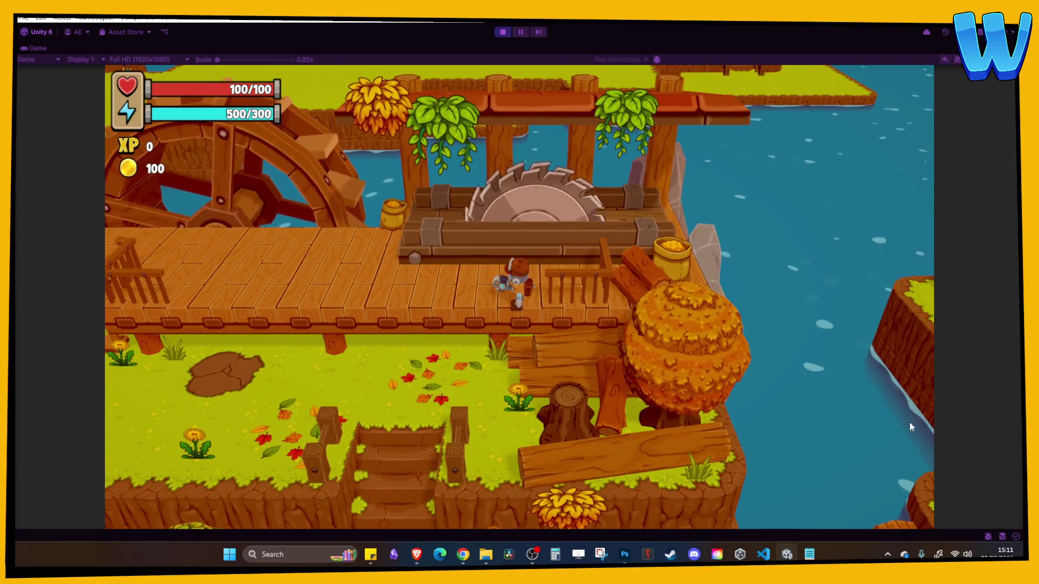
key(a)
key(a)
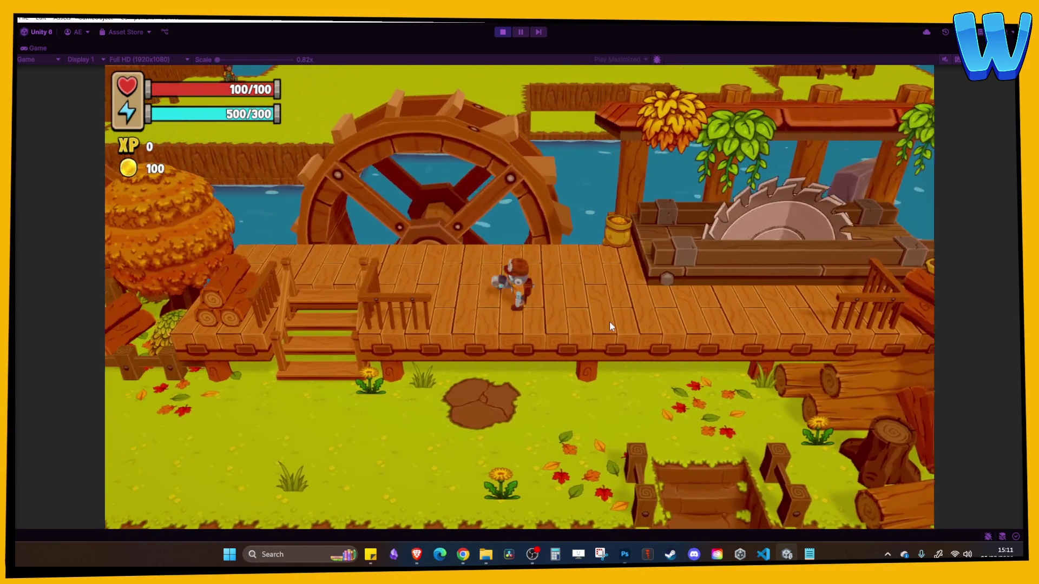
key(s)
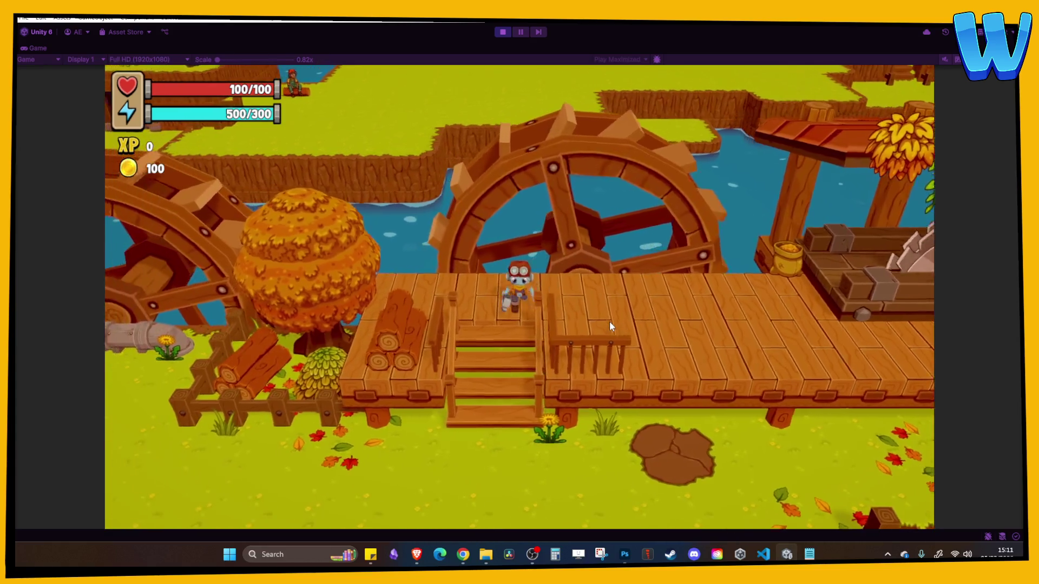
key(d)
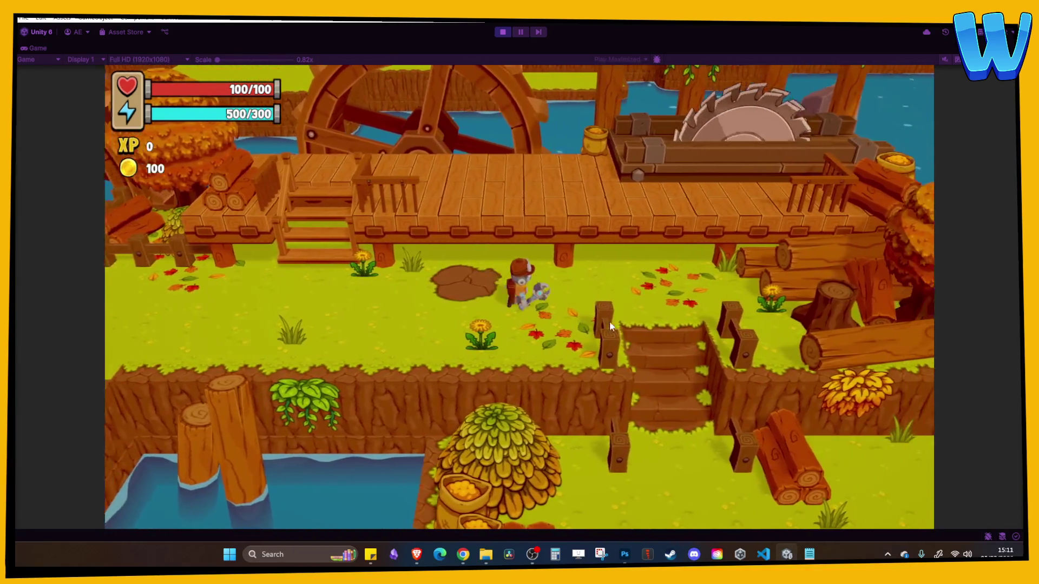
key(s)
key(d)
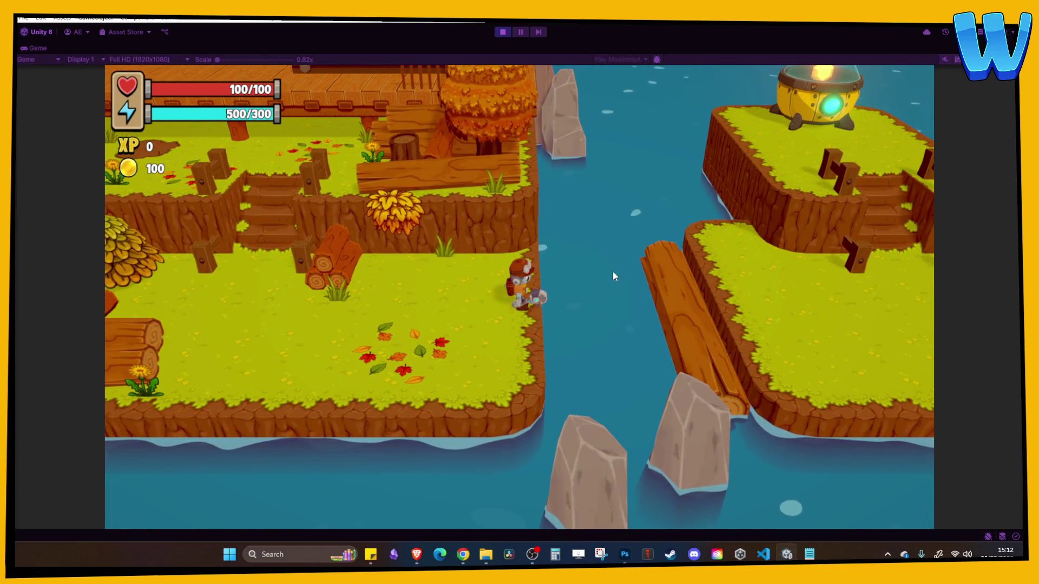
Walk the player west past the log pile and up the stairs to the lumberjack
key(w)
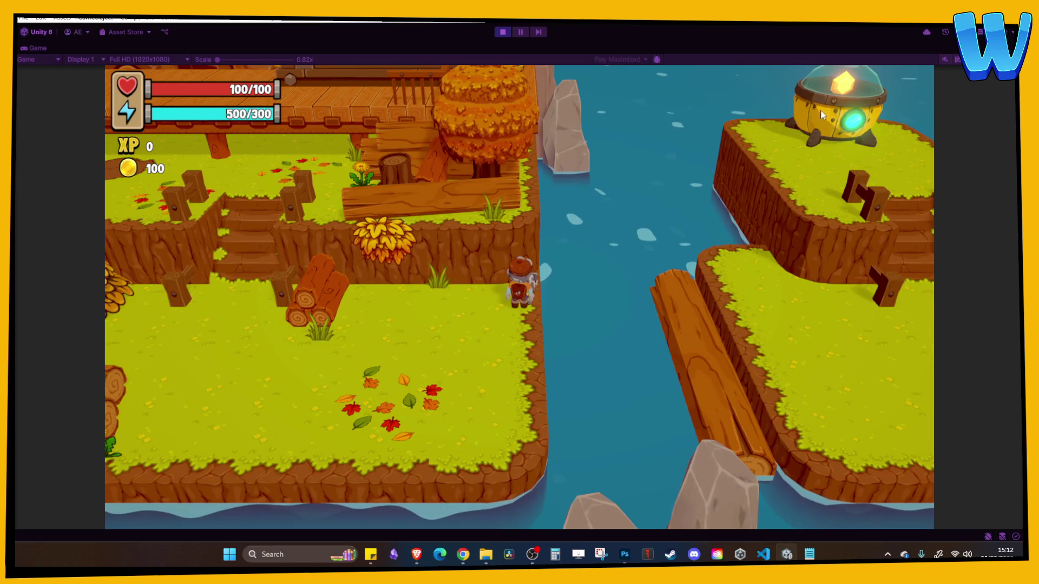
key(a)
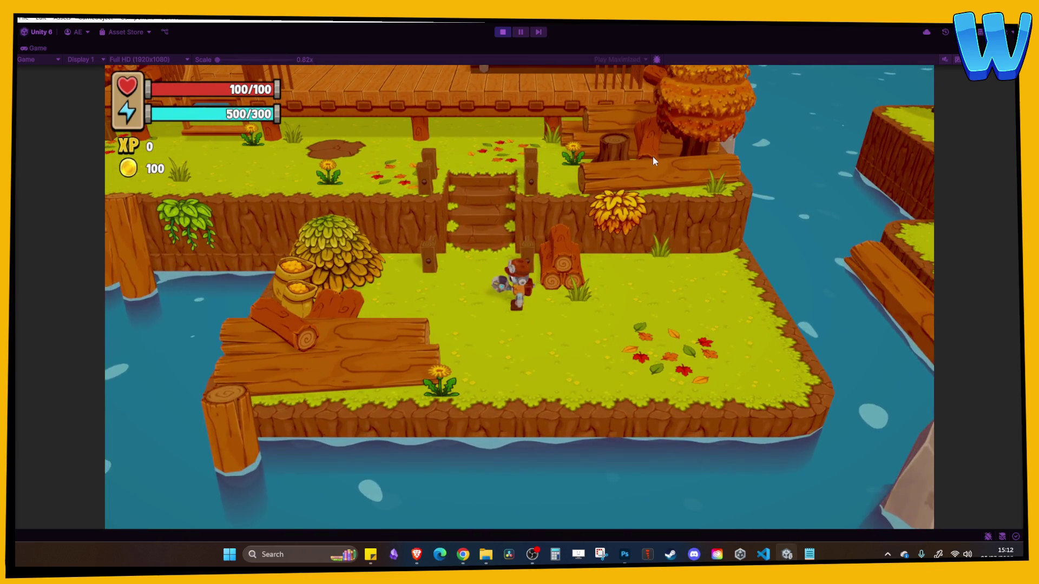
key(a)
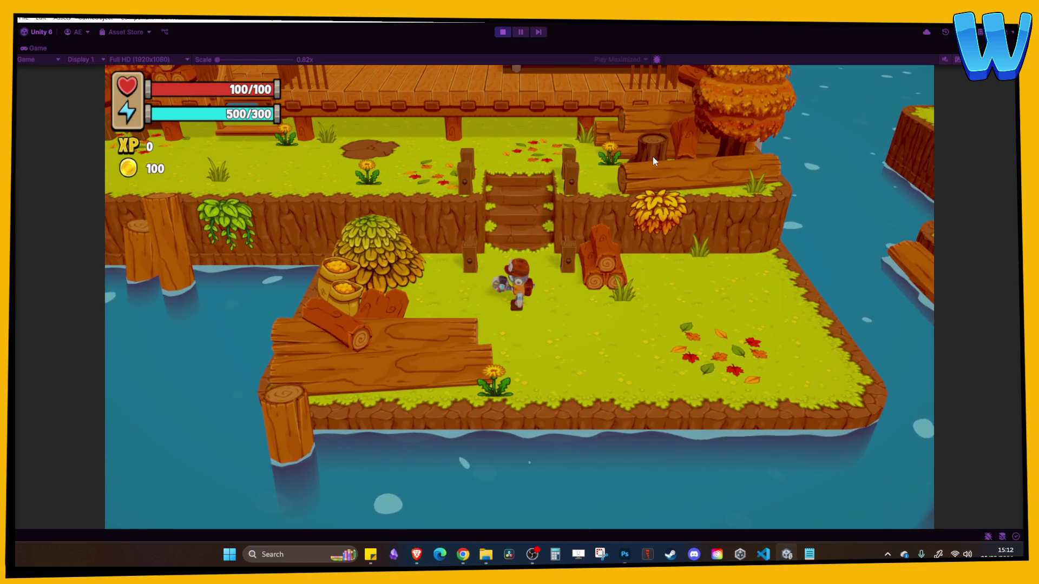
key(w)
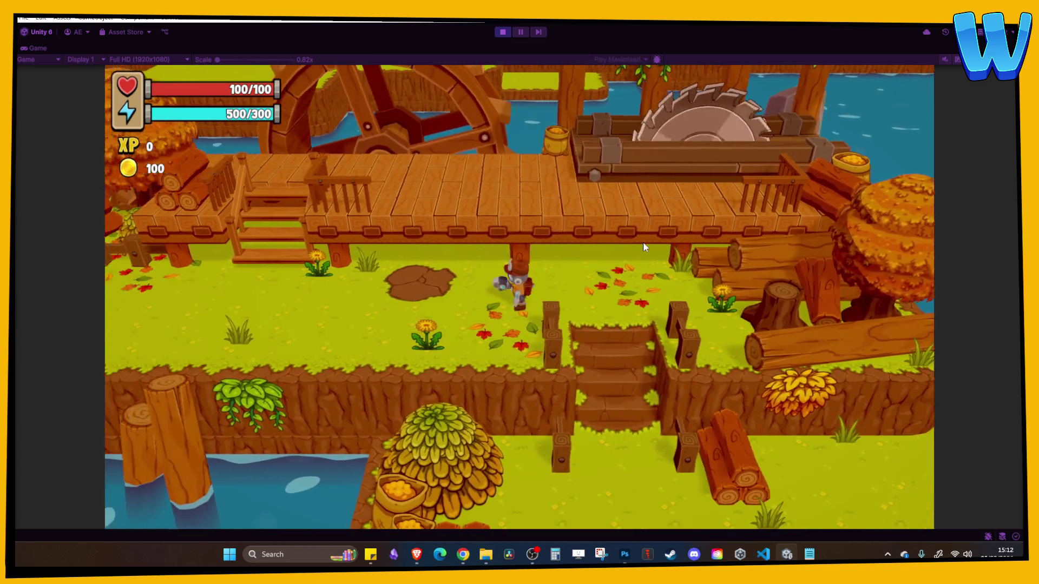
key(a)
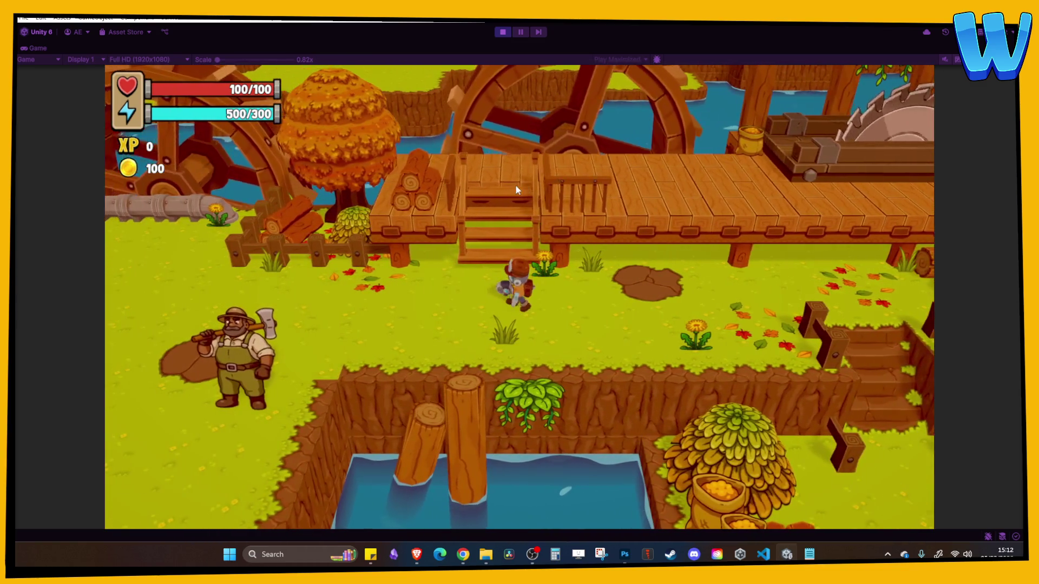
key(a)
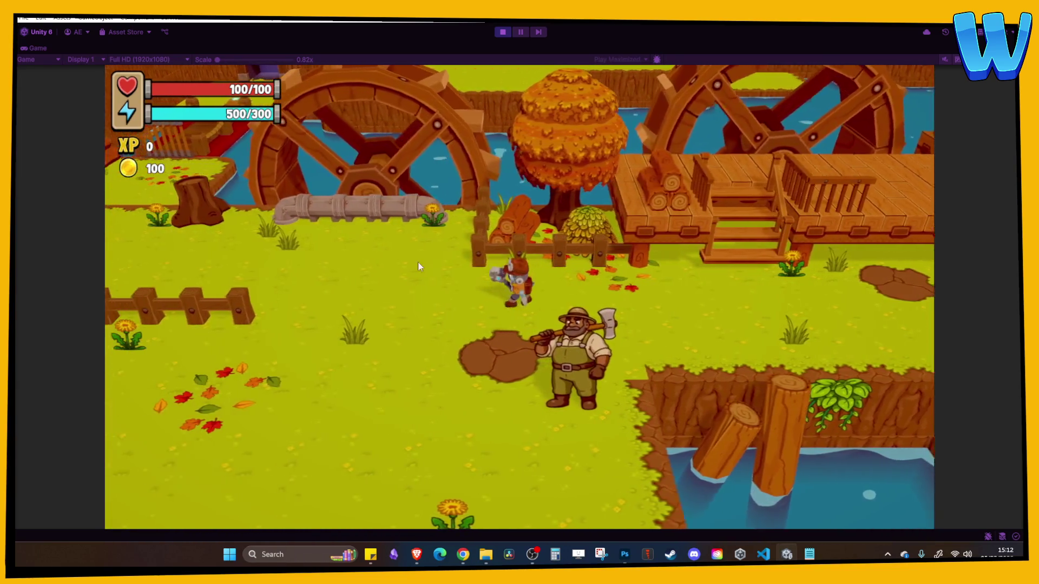
key(a)
key(s)
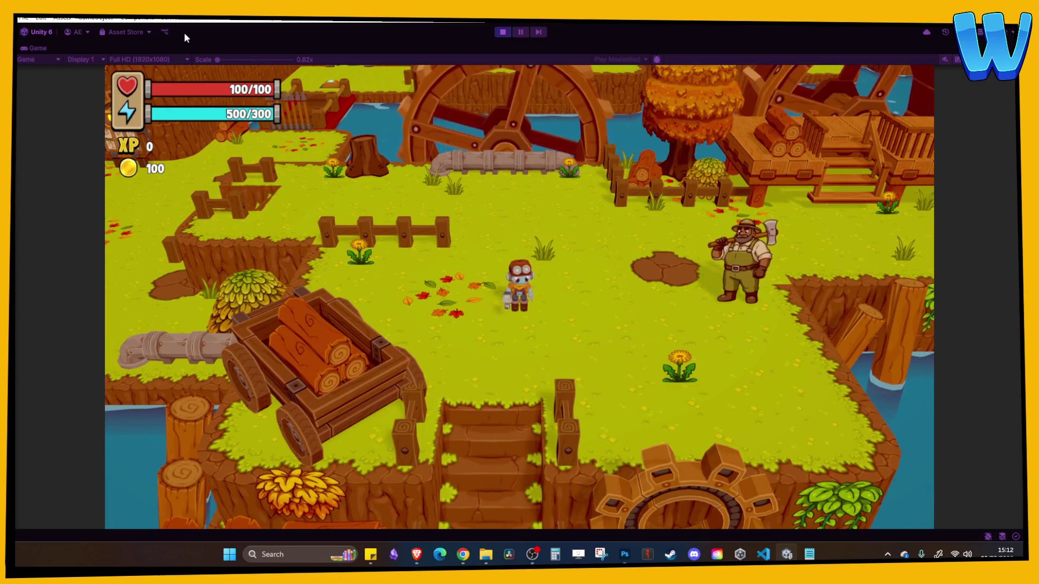
key(w)
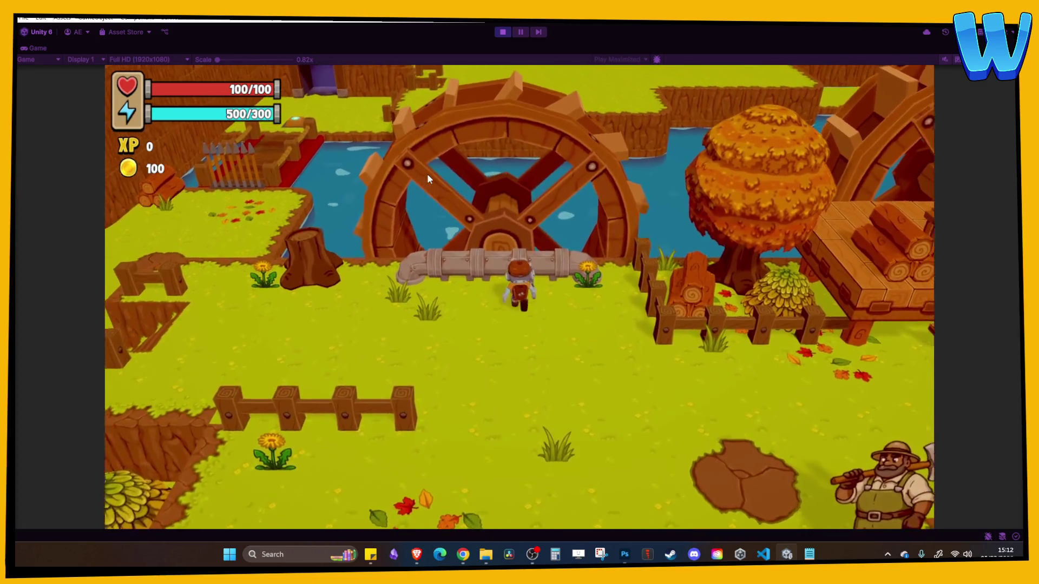
key(a)
key(d)
key(s)
key(w)
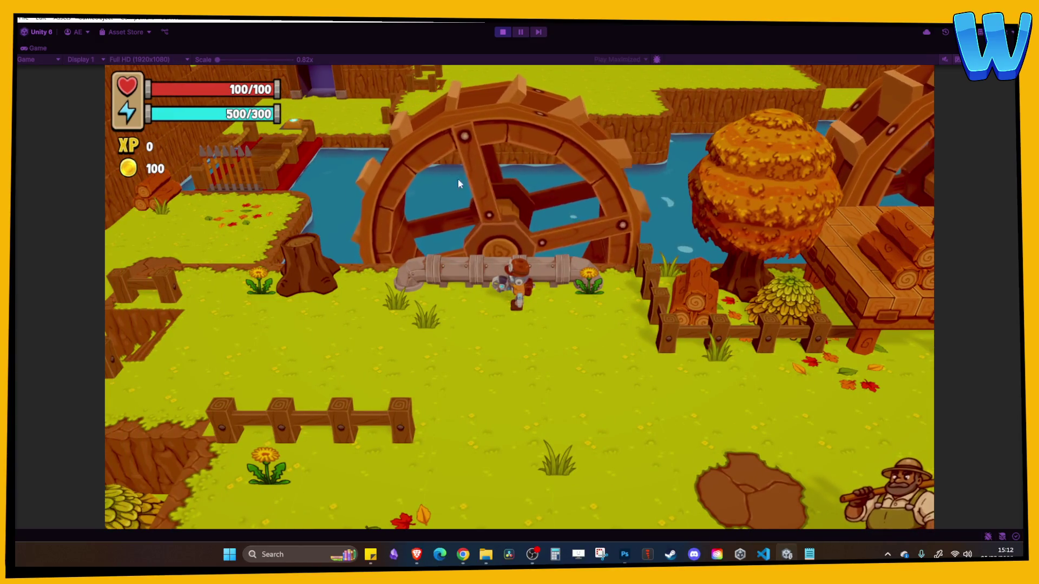
key(s)
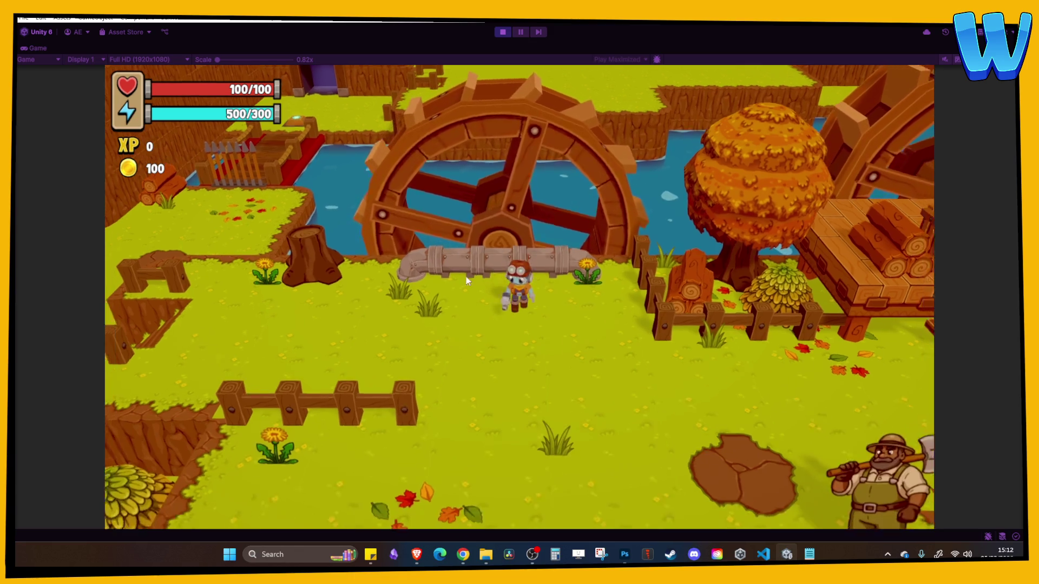
key(w)
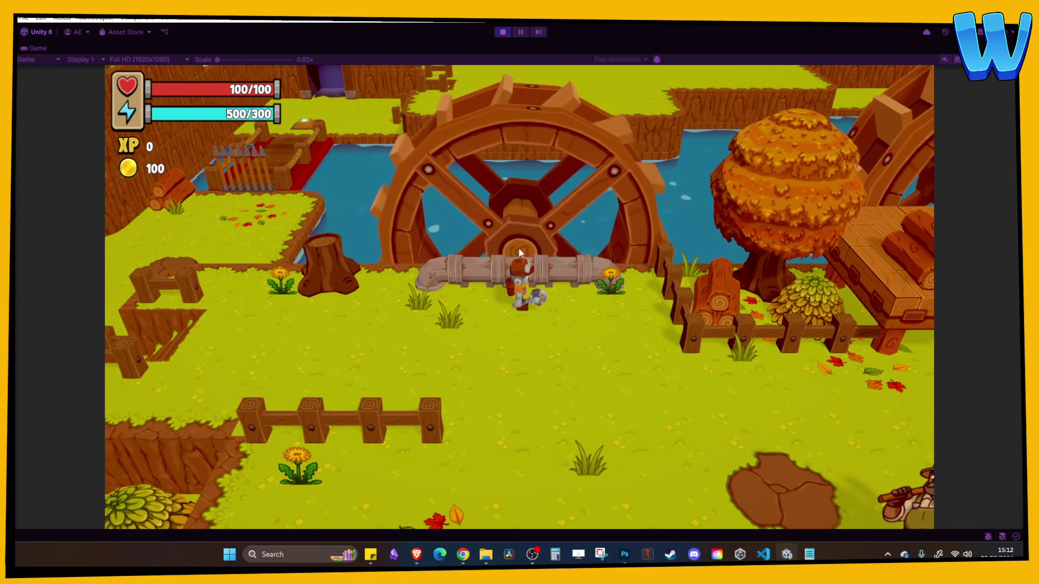
key(d)
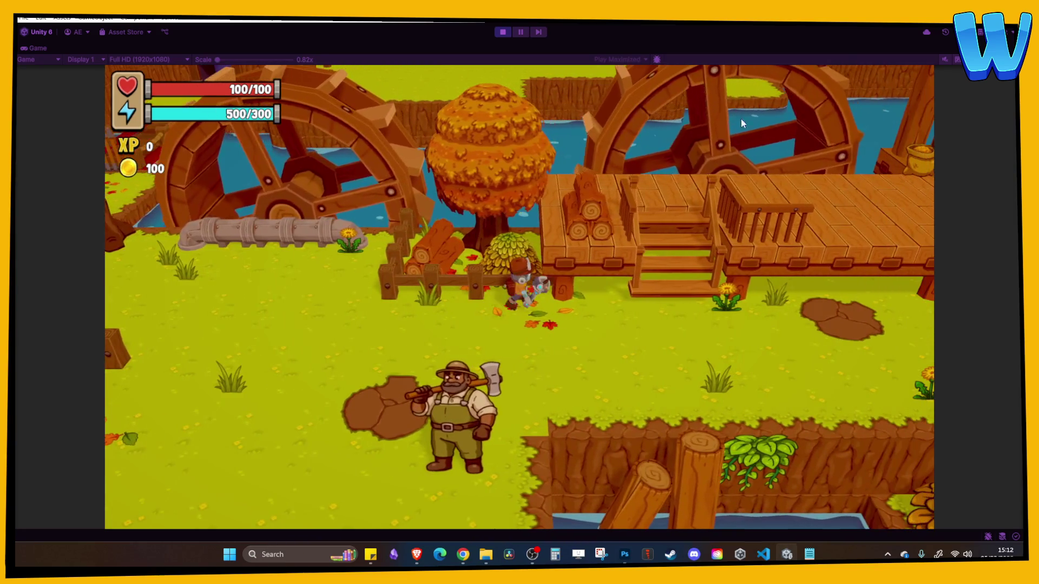
key(w)
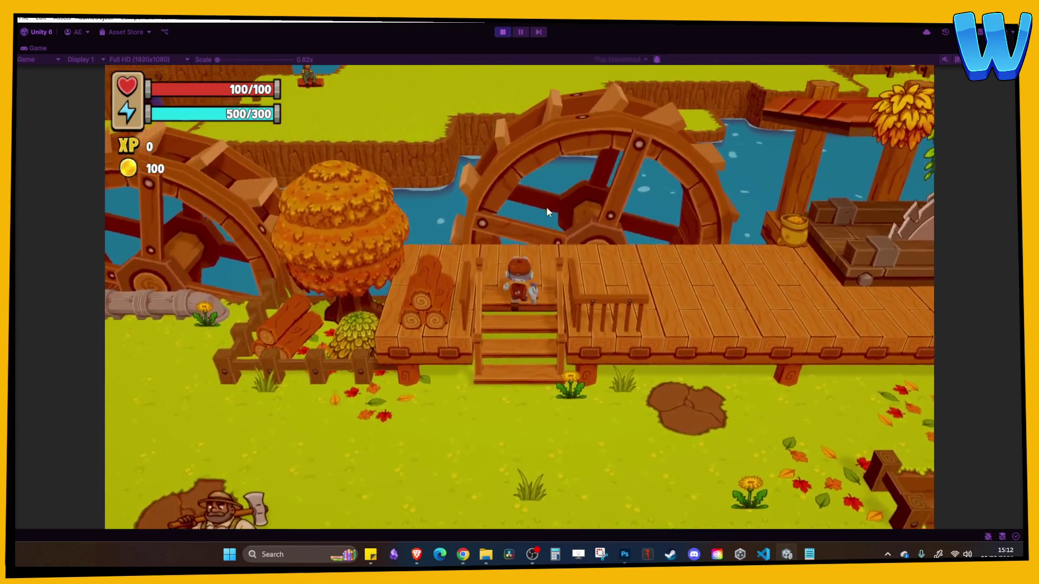
key(w)
key(s)
key(d)
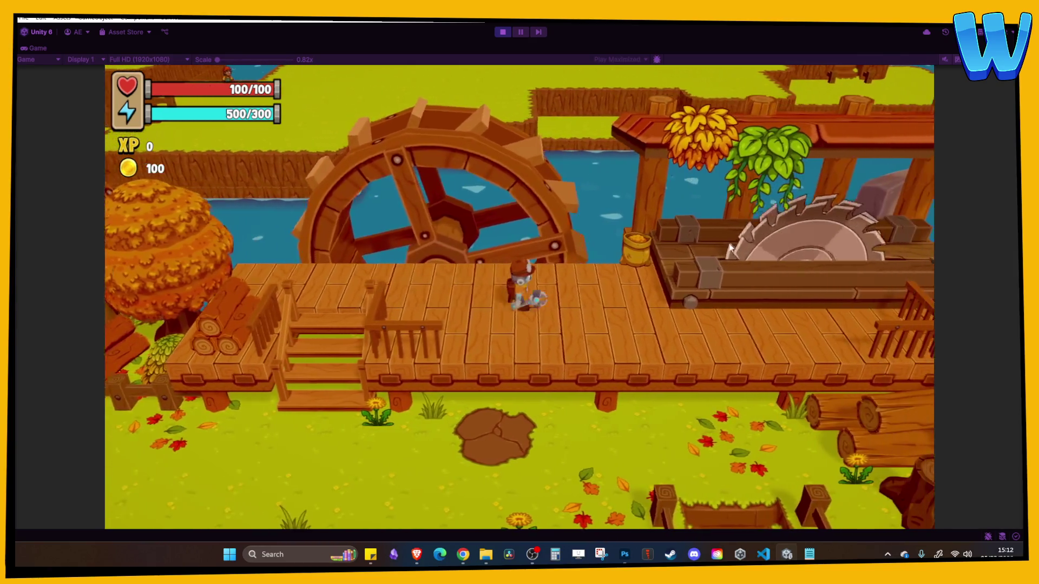
key(d)
key(w)
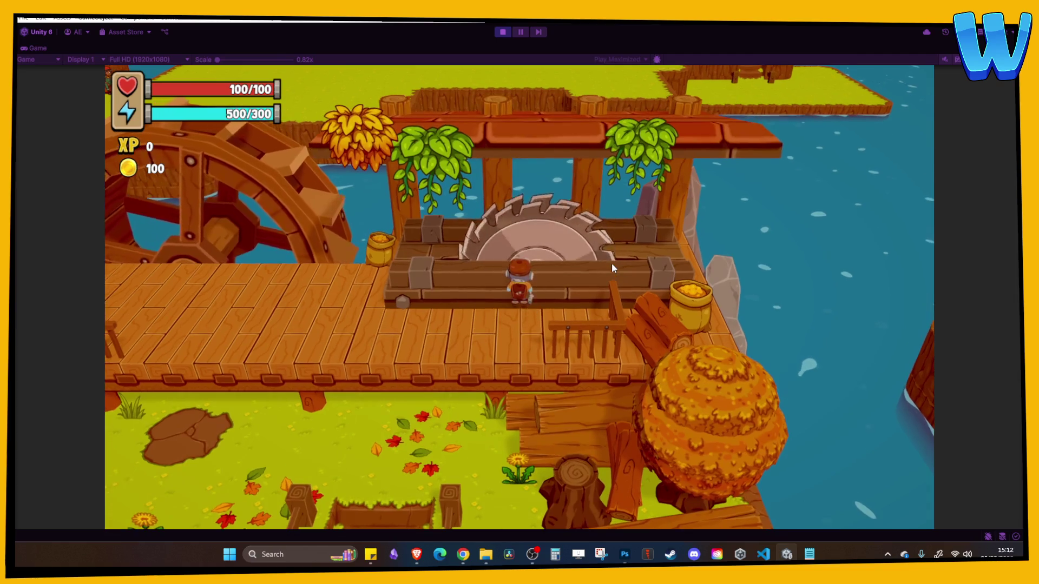
key(a)
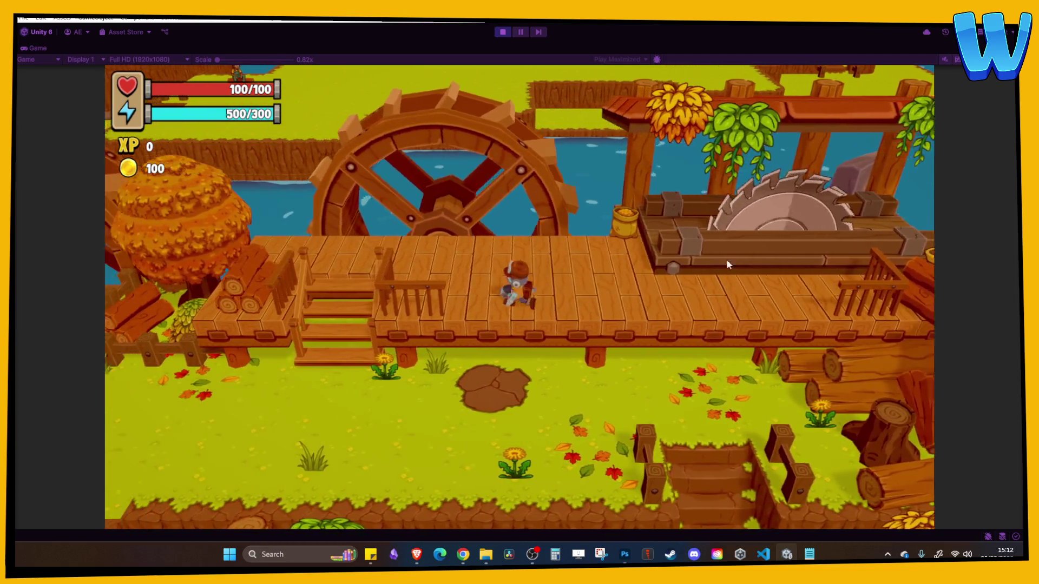
key(s)
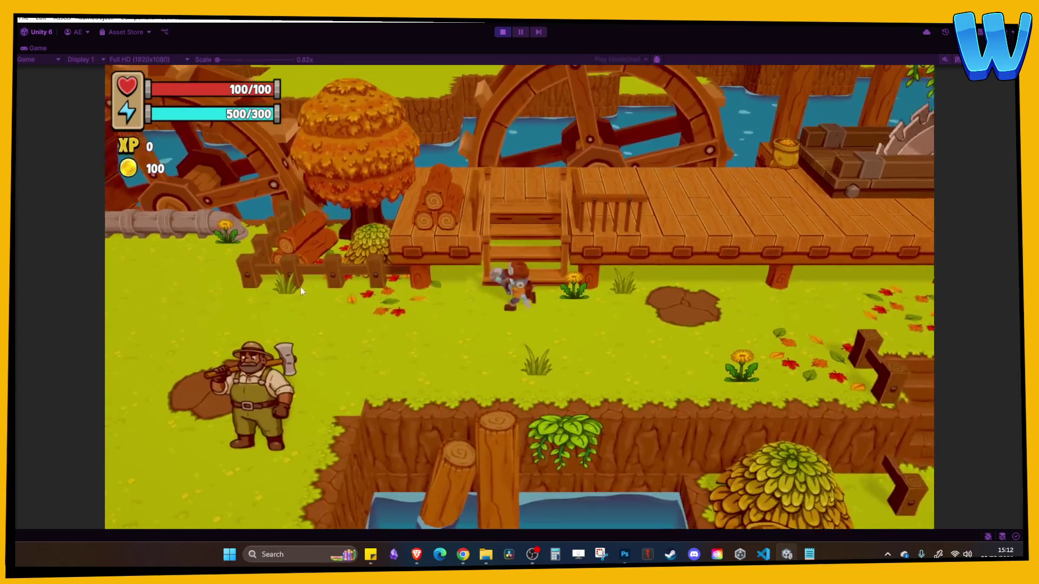
key(a)
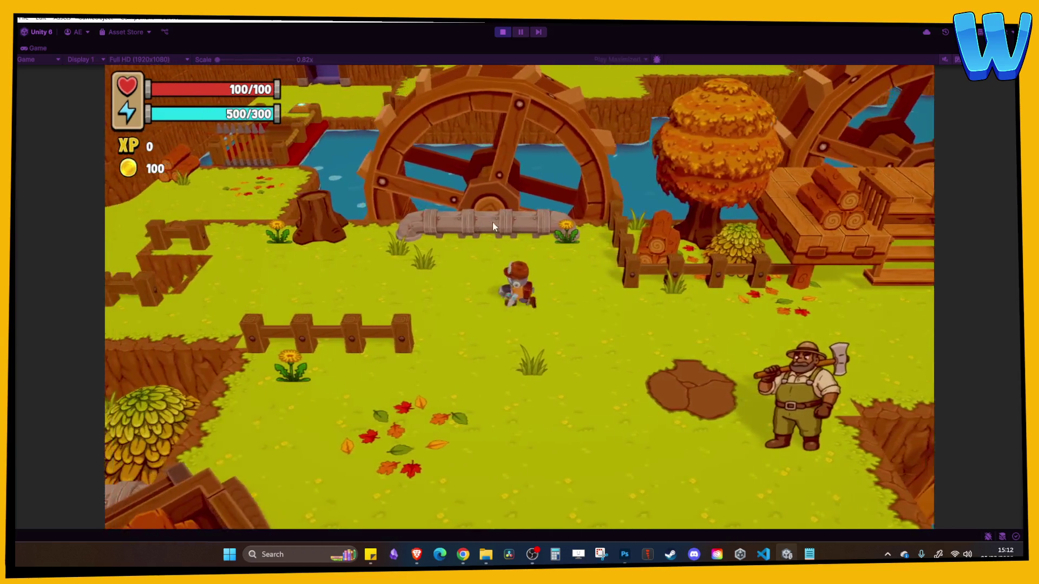
key(w)
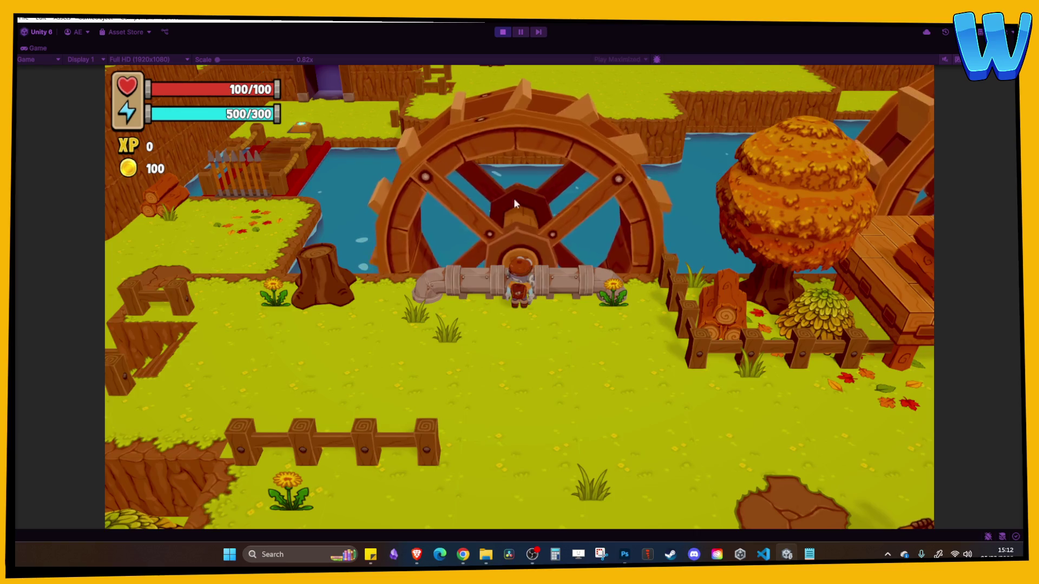
key(s)
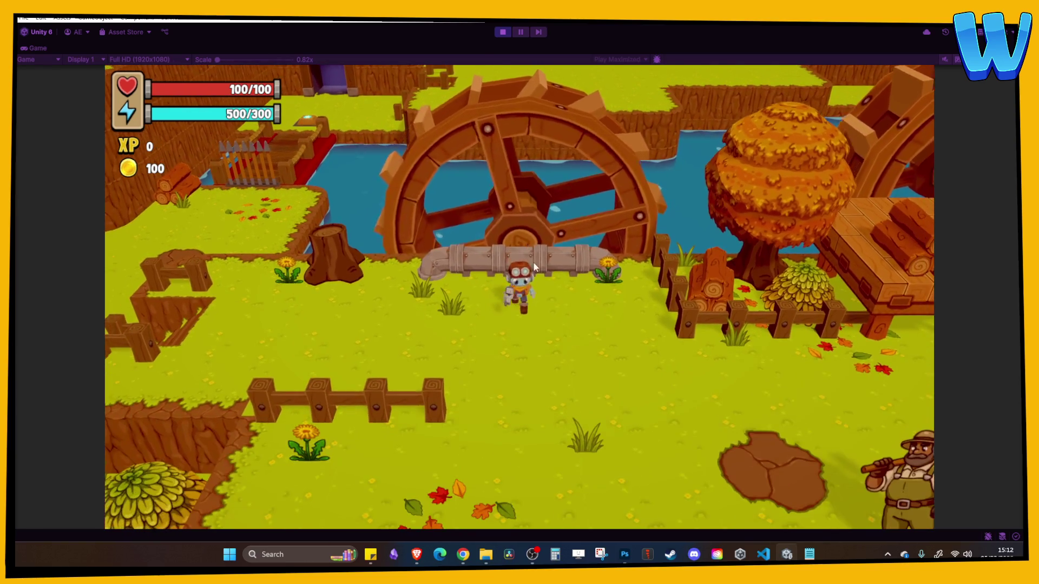
key(d)
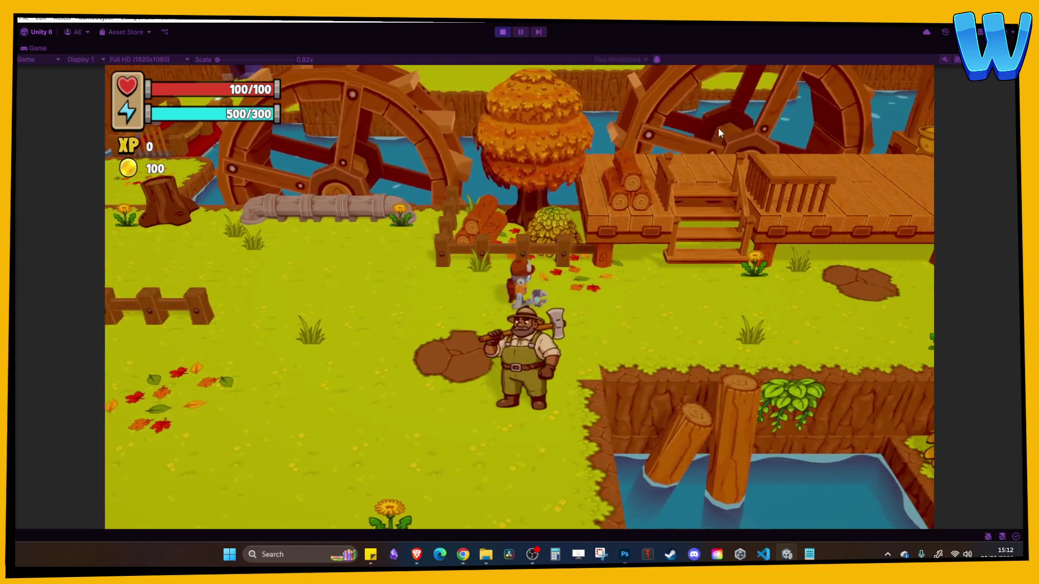
key(w)
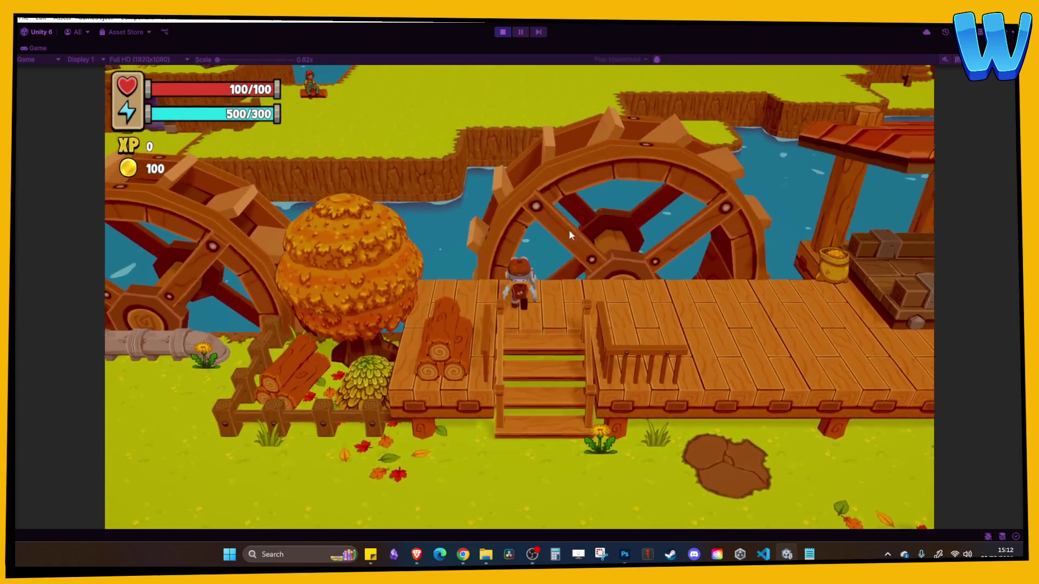
key(s)
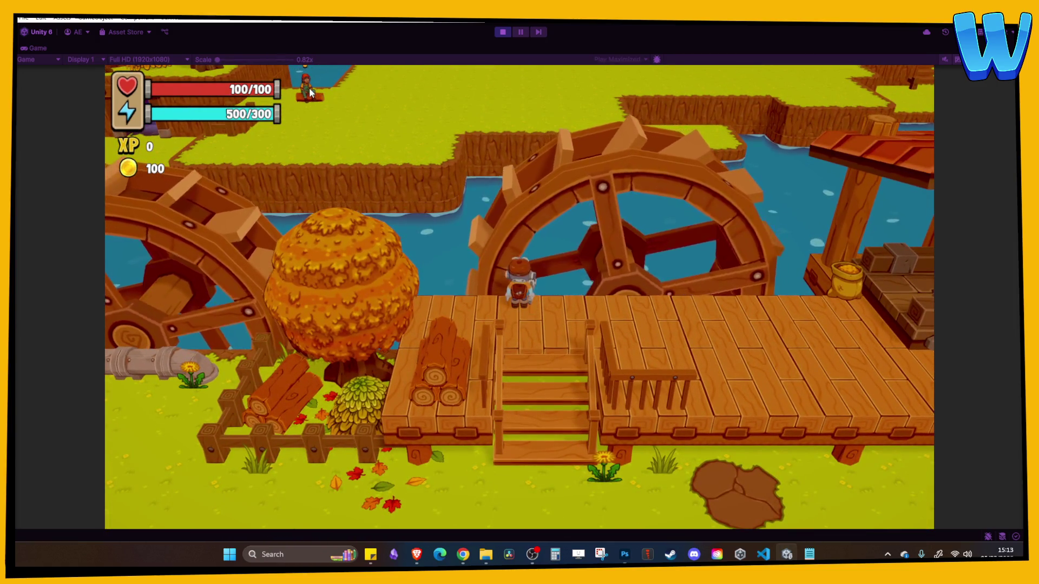
key(d)
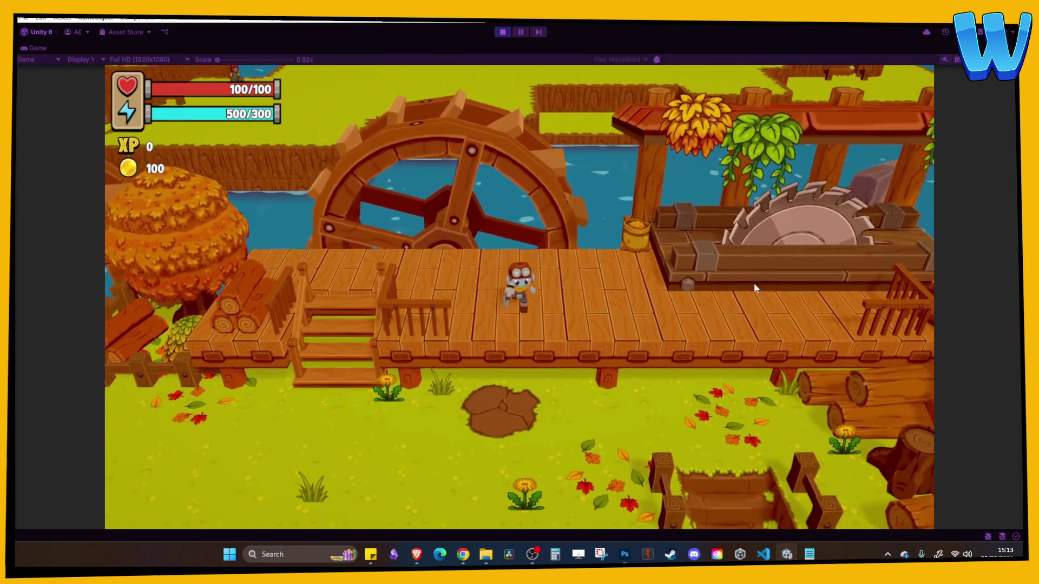
key(d)
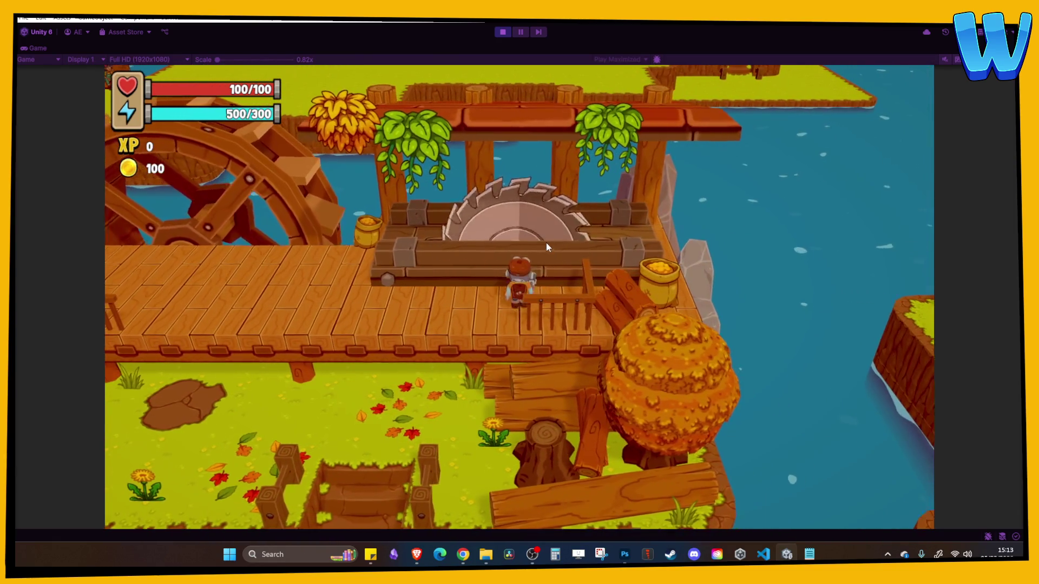
key(a)
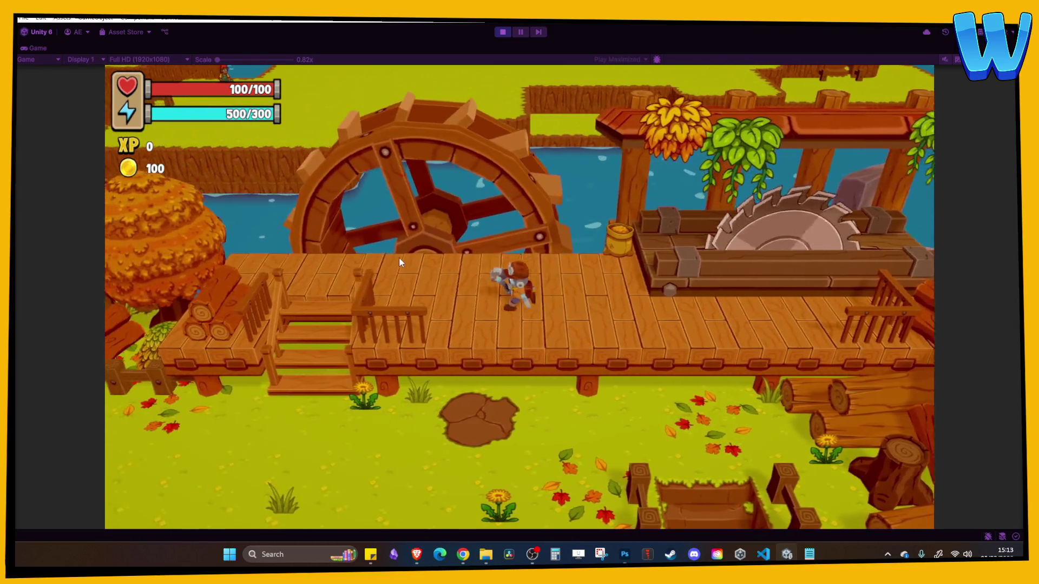
key(a)
key(s)
key(a)
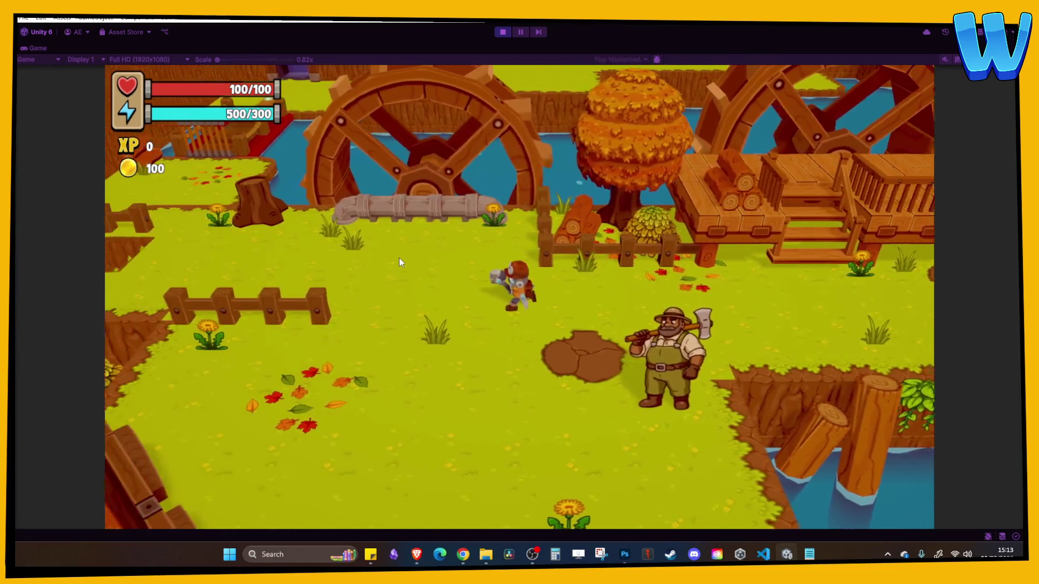
key(a)
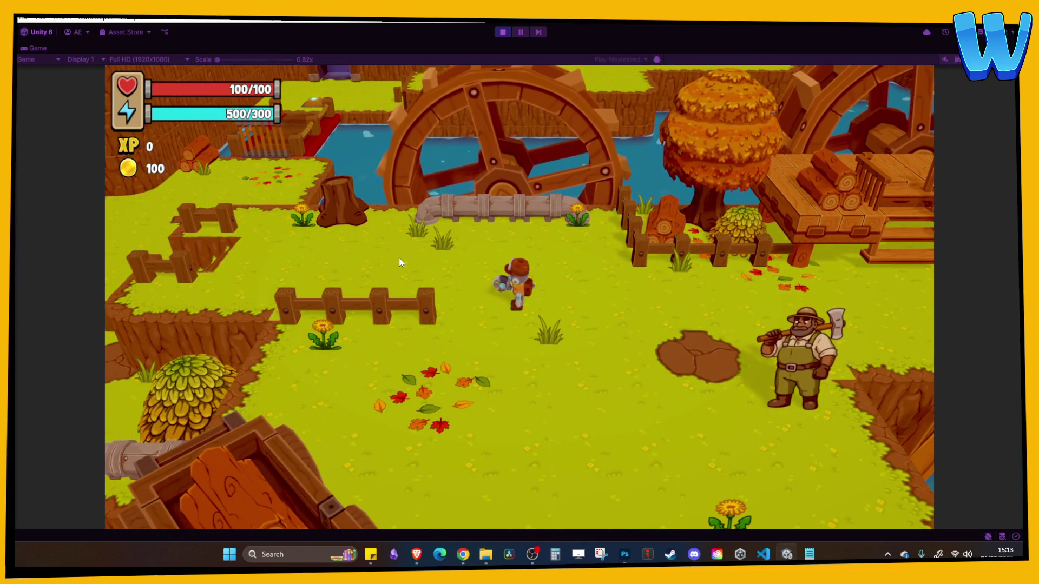
key(s)
key(i)
key(i)
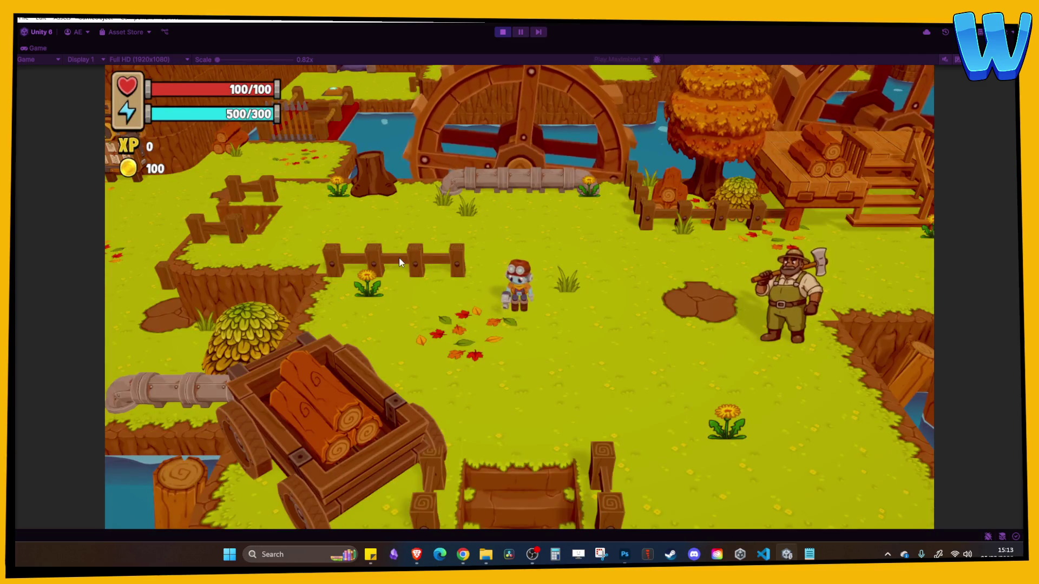
key(s)
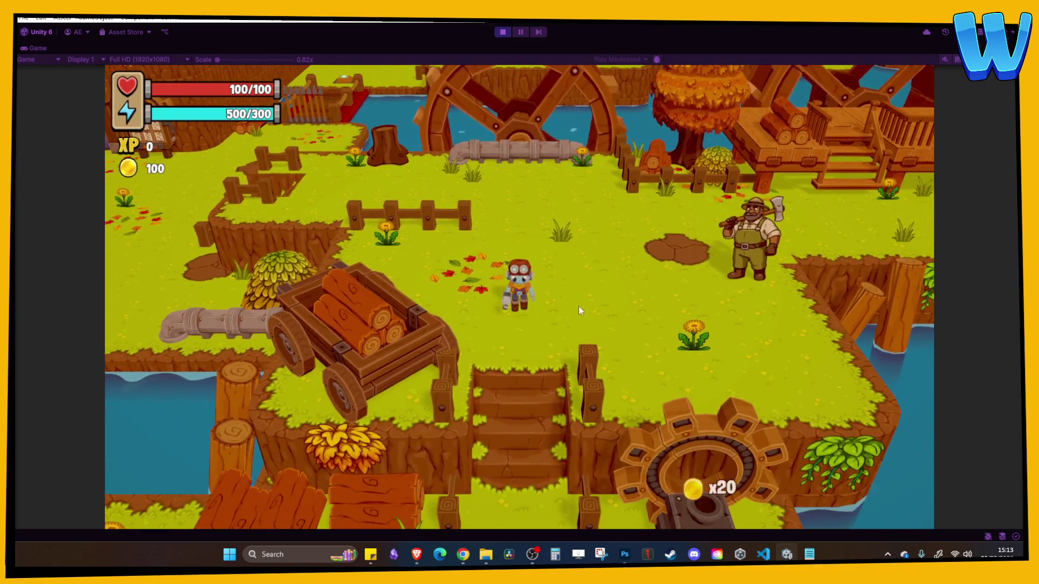
key(w)
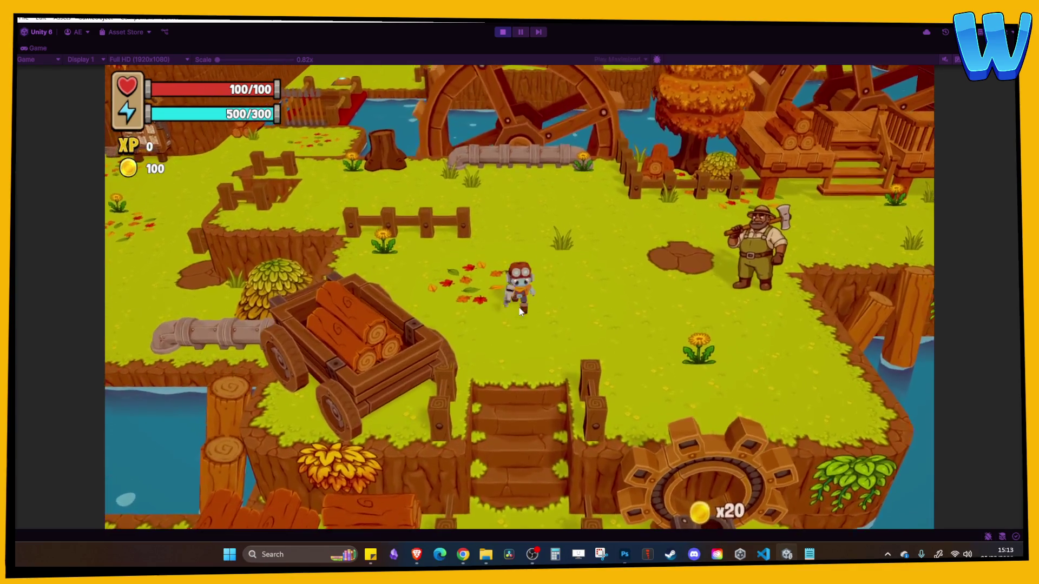
key(s)
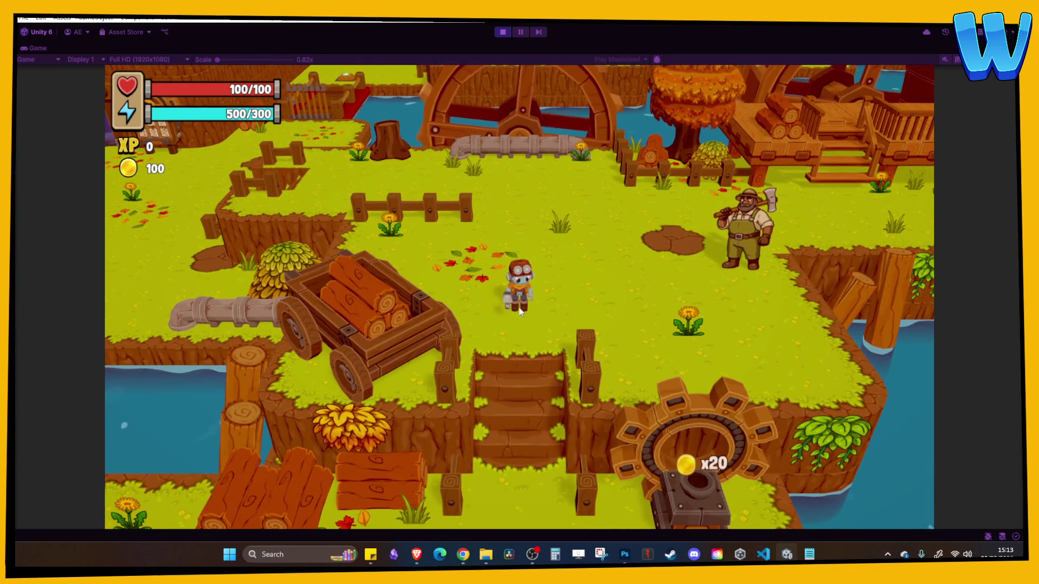
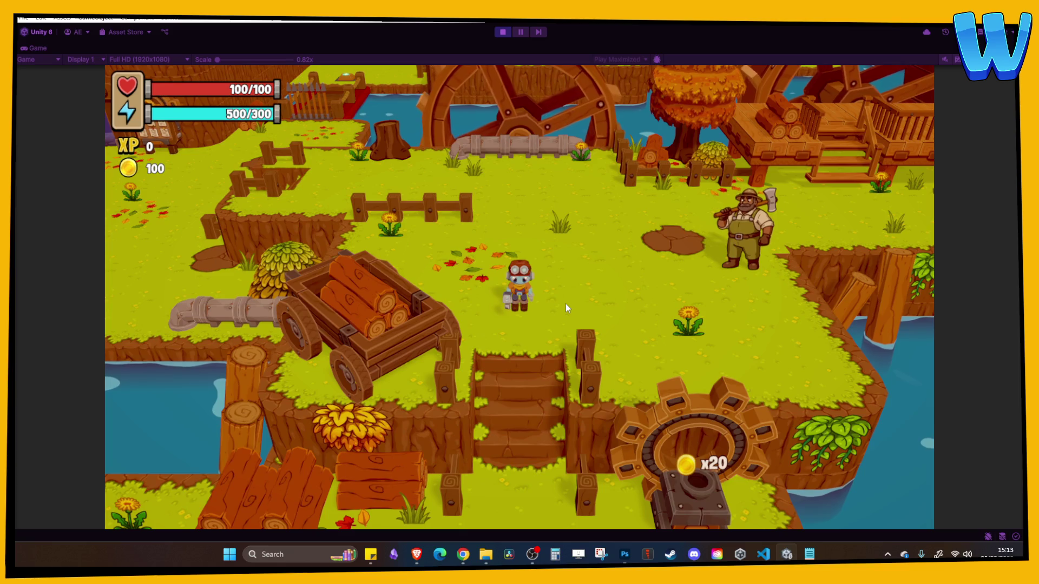
Walk the character through the cove village and up the path into the doorway beside the quest board
key(w)
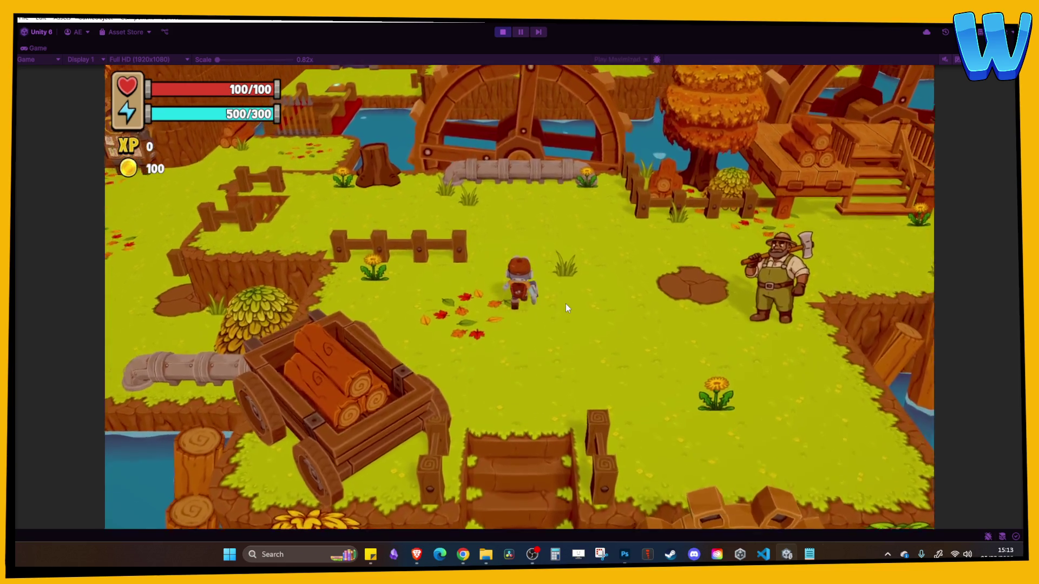
key(s)
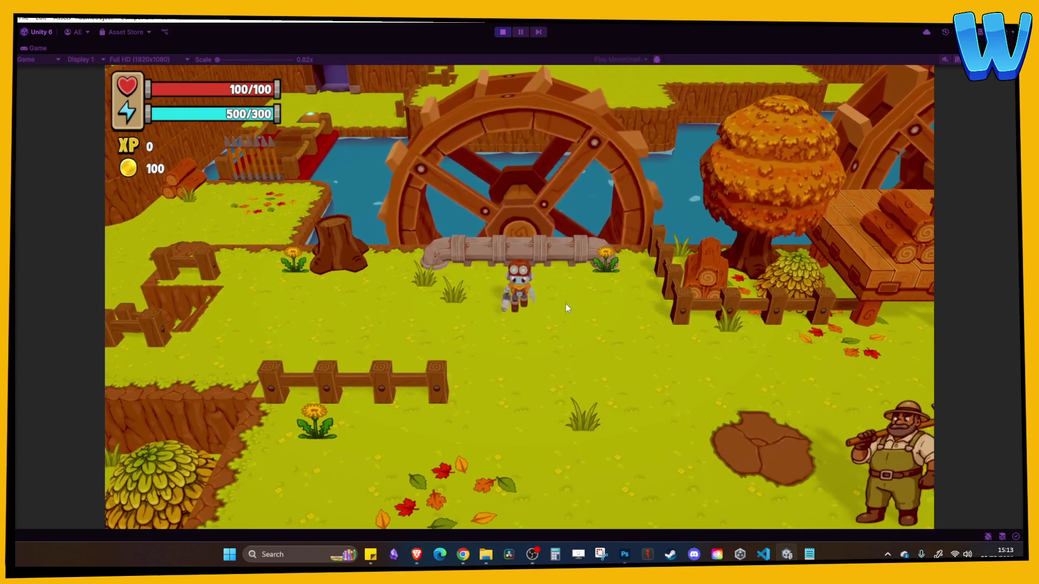
key(a)
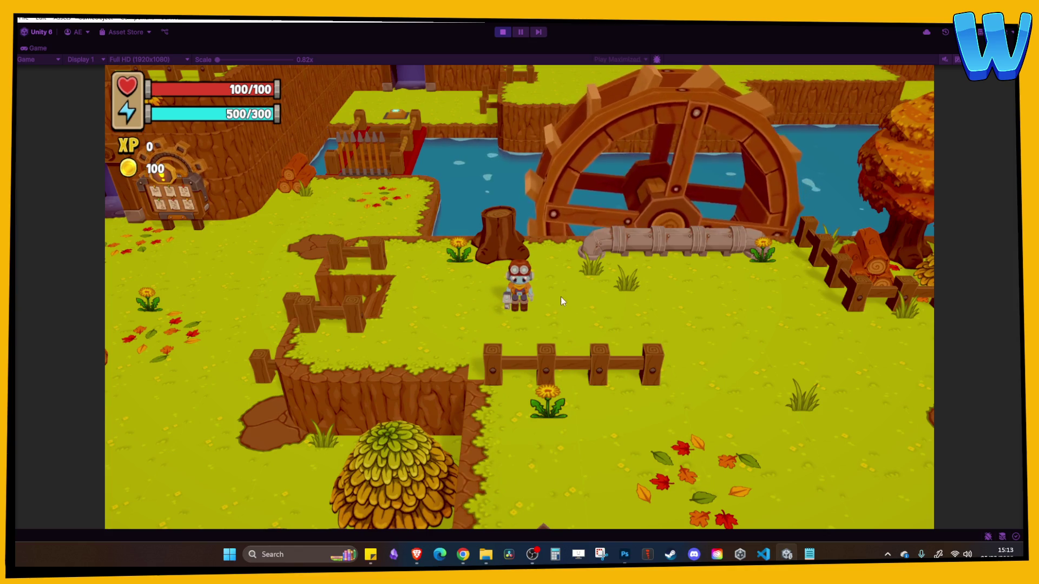
key(a)
key(s)
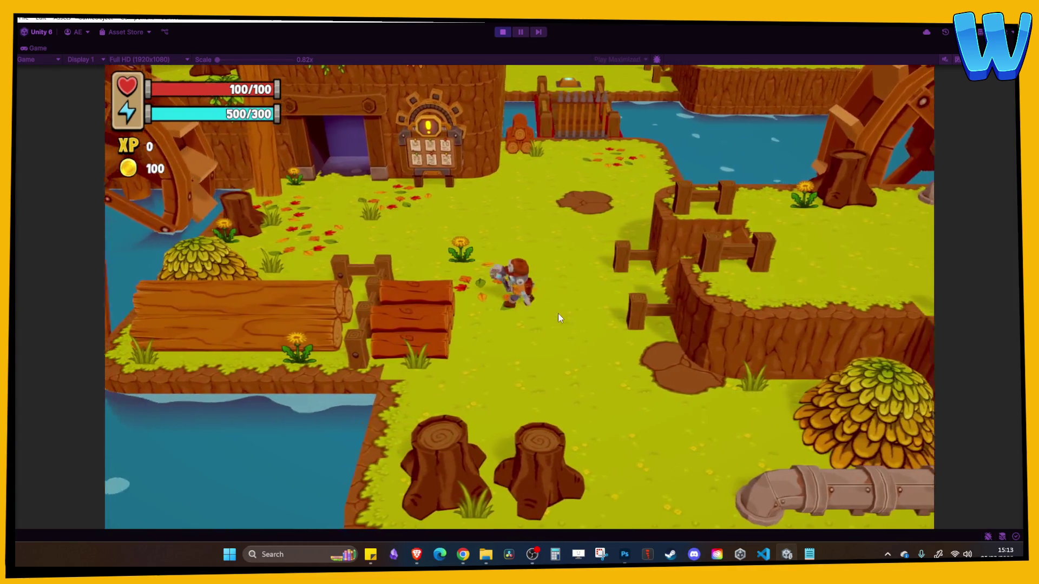
key(d)
key(w)
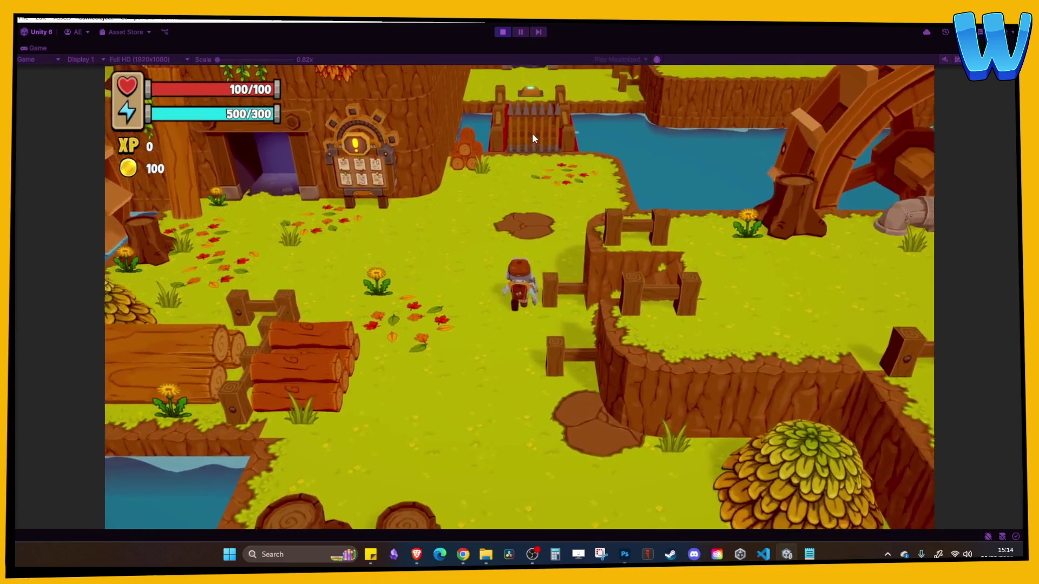
key(a)
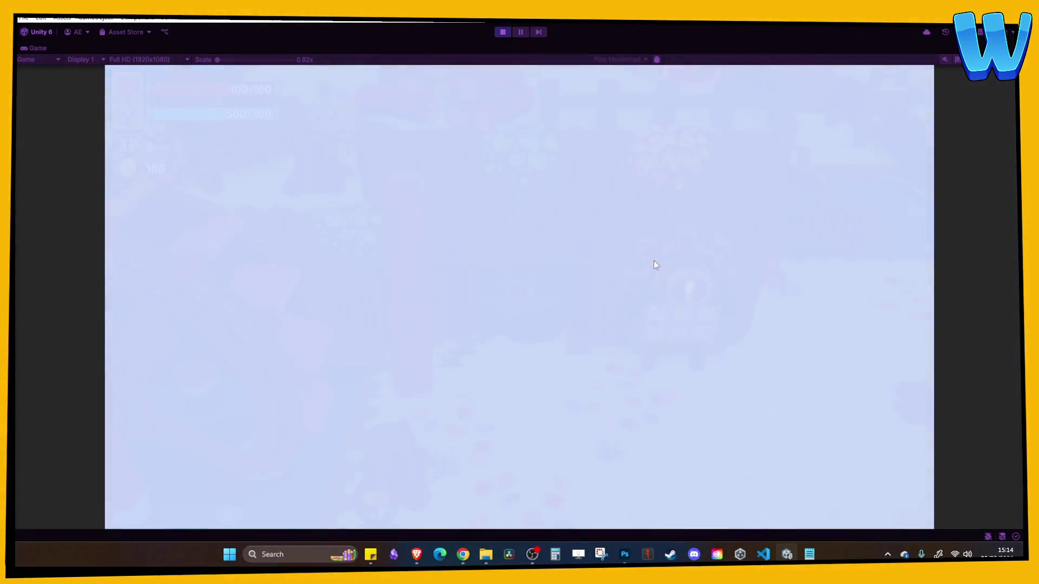
Walk past the cave doorway, up into the cavern corridor, then back down to the water's edge
key(a)
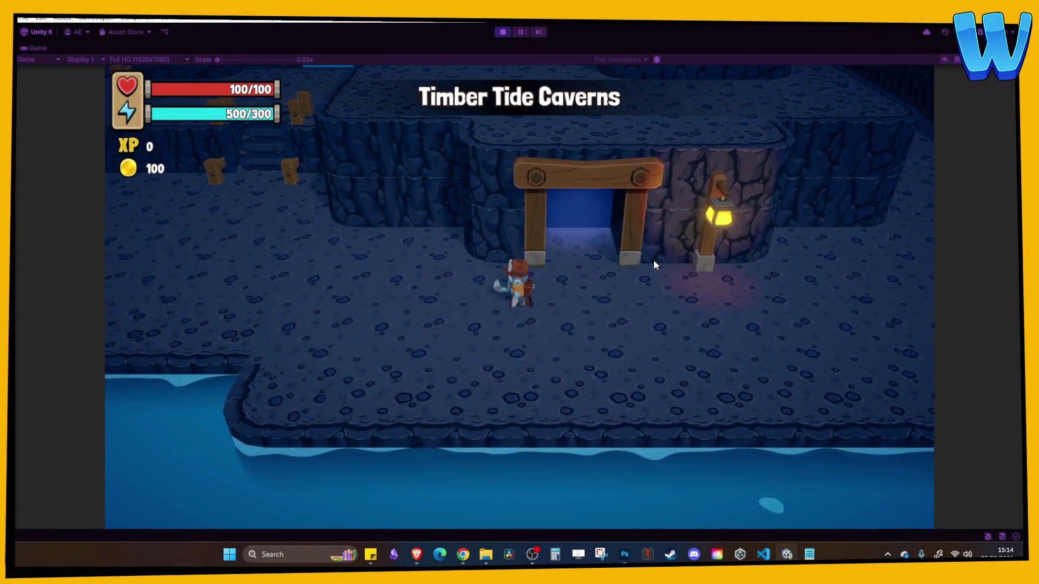
key(d)
key(d)
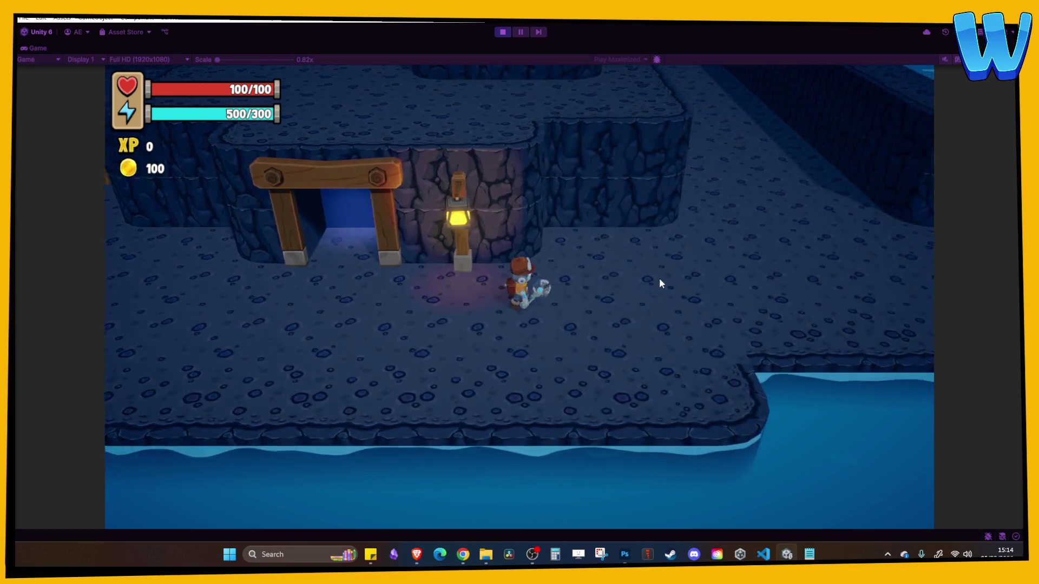
key(w)
key(w)
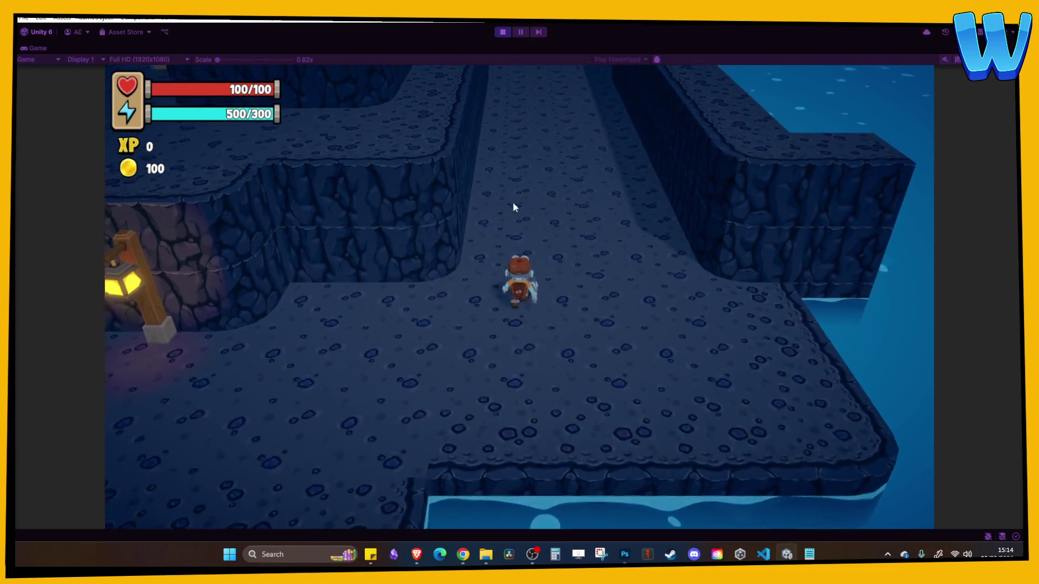
key(w)
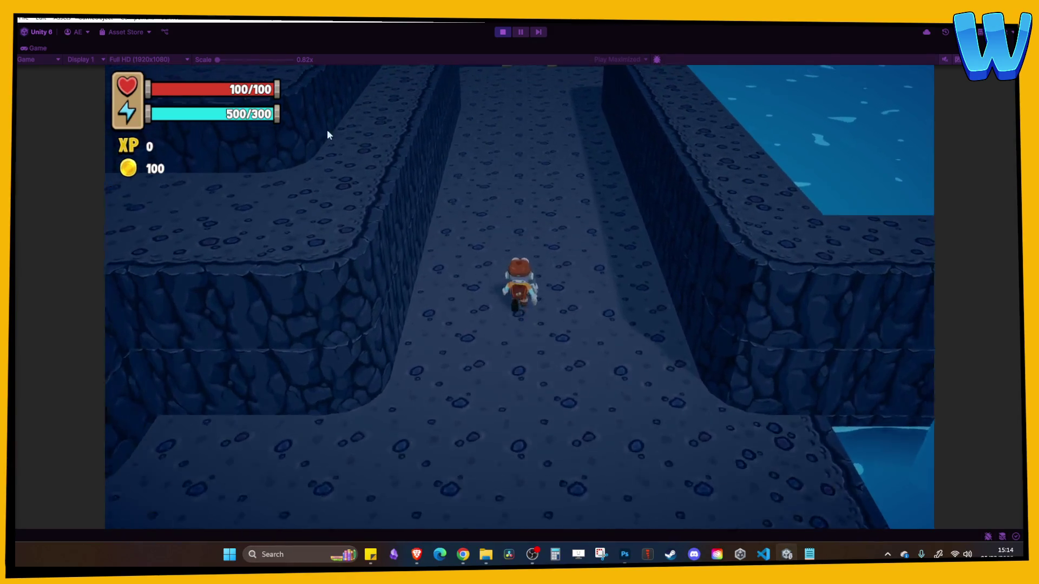
key(s)
key(s)
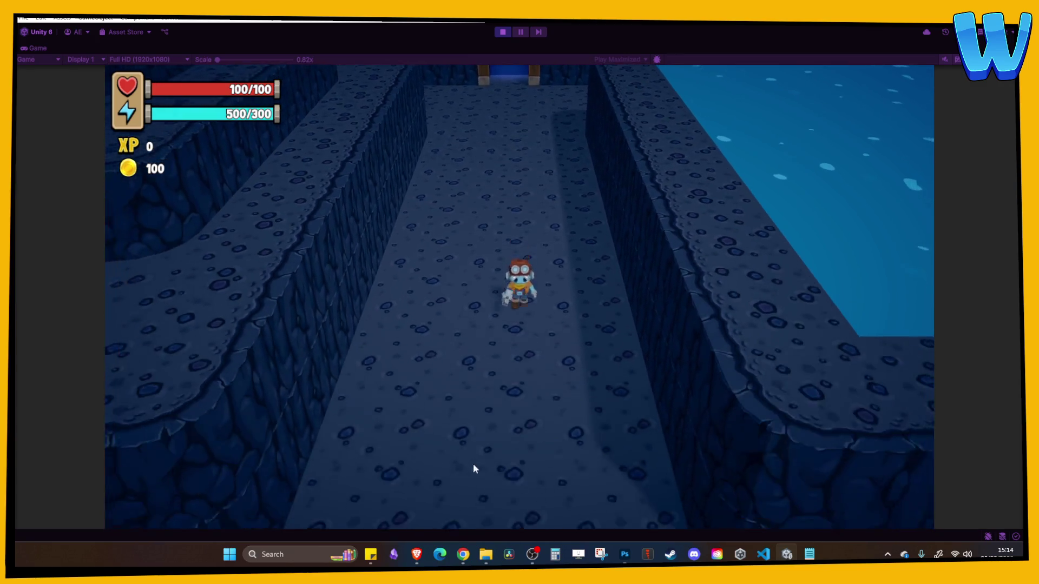
key(s)
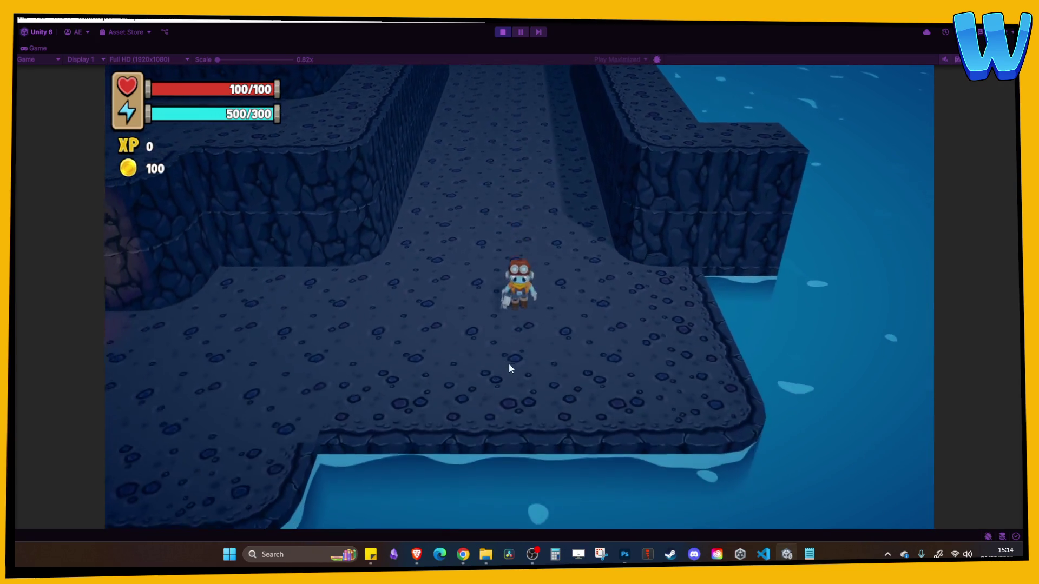
key(a)
Walk up the long cavern corridor and into the doorway at its far end
key(w)
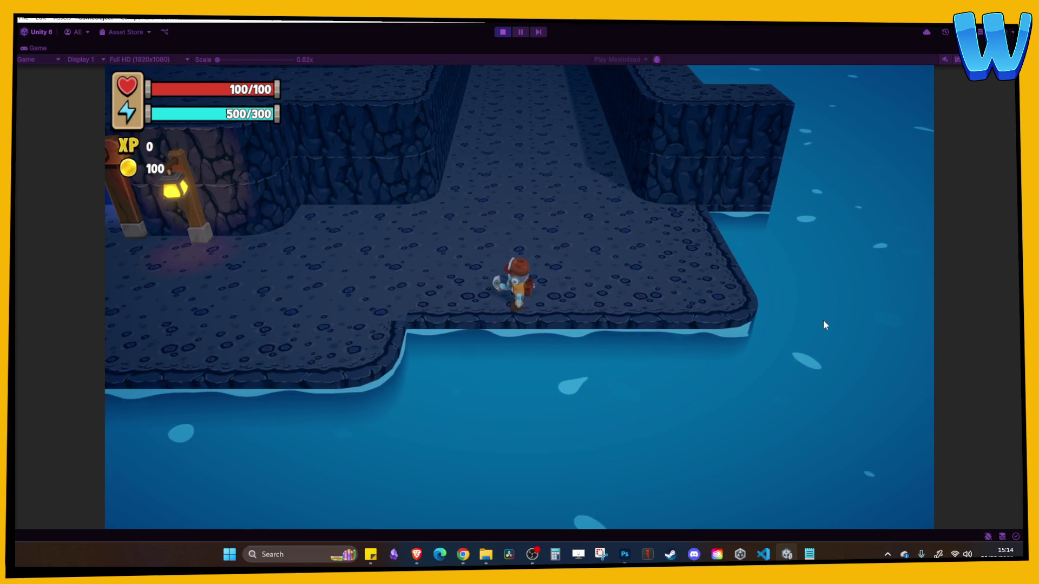
key(w)
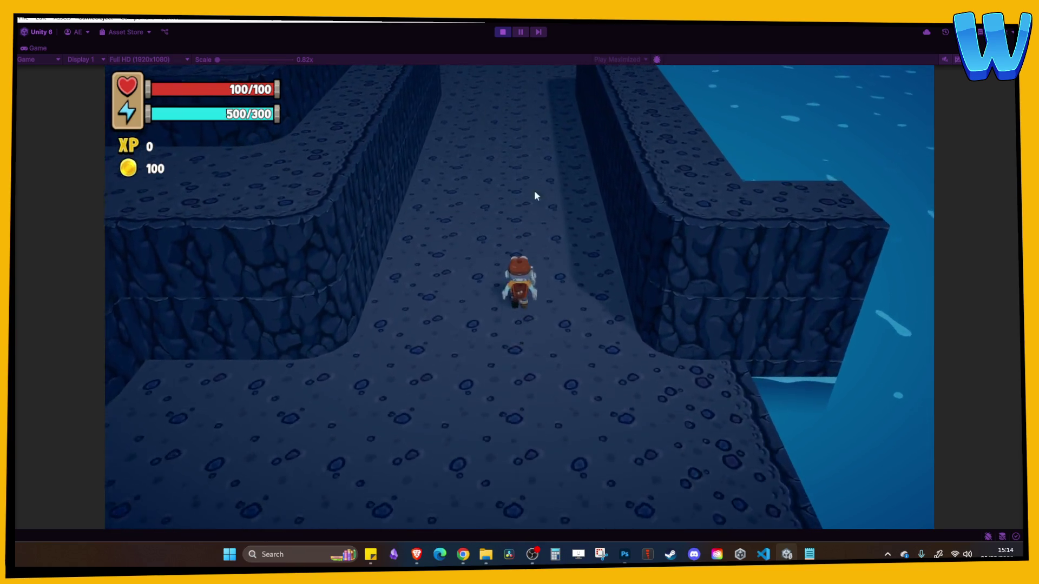
key(s)
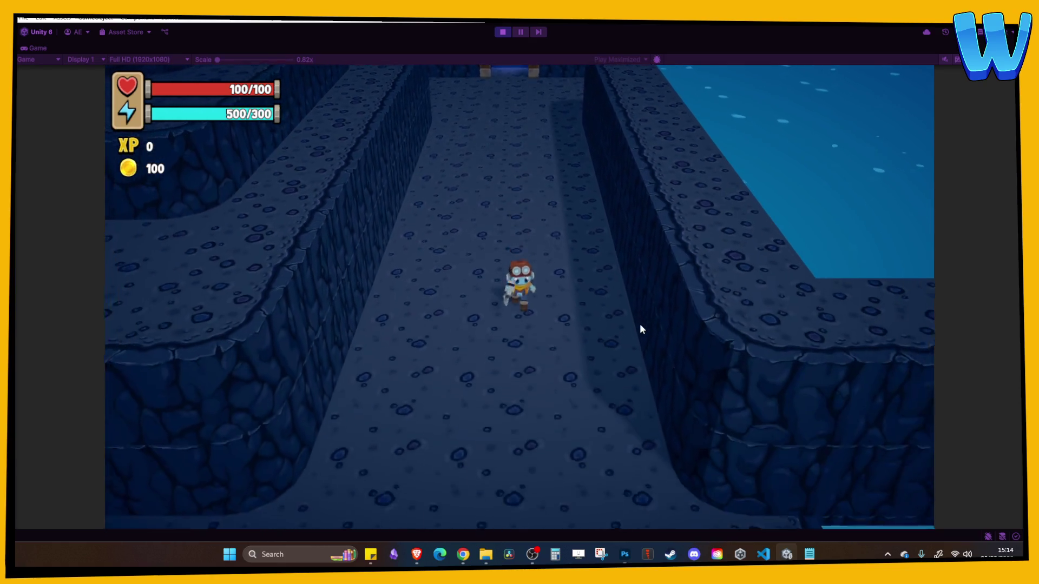
key(w)
key(w)
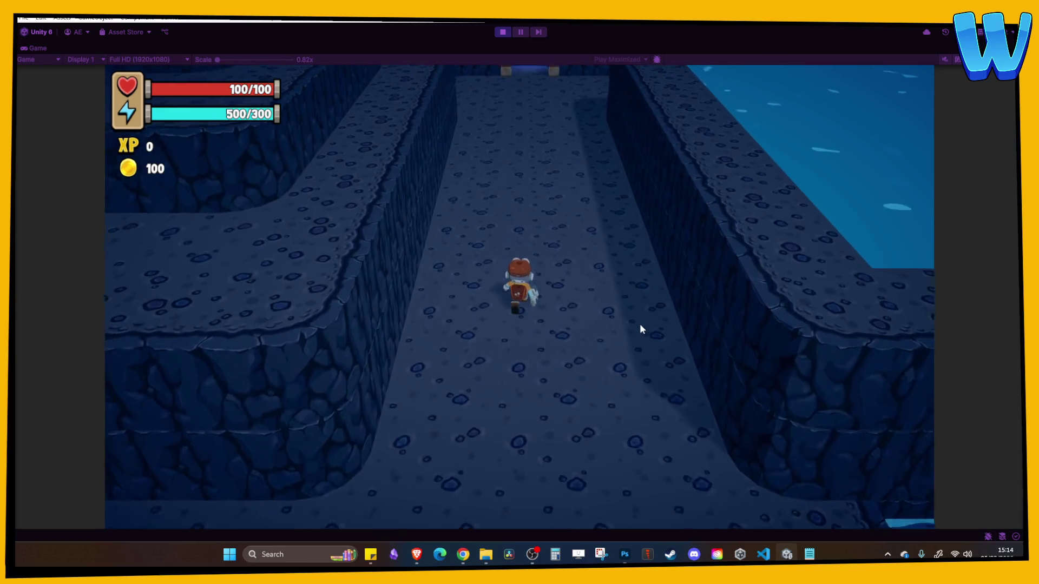
key(w)
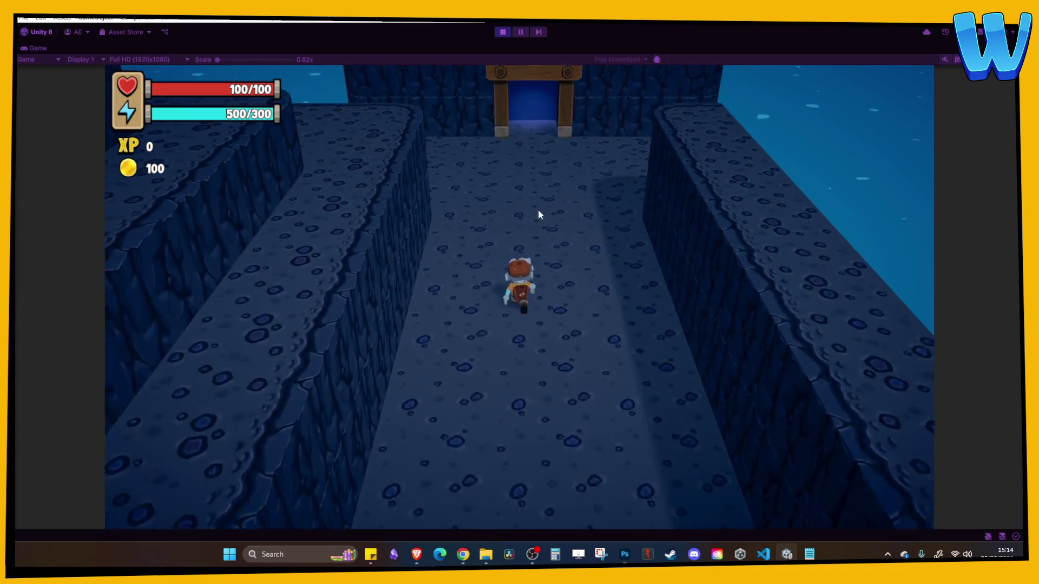
key(w)
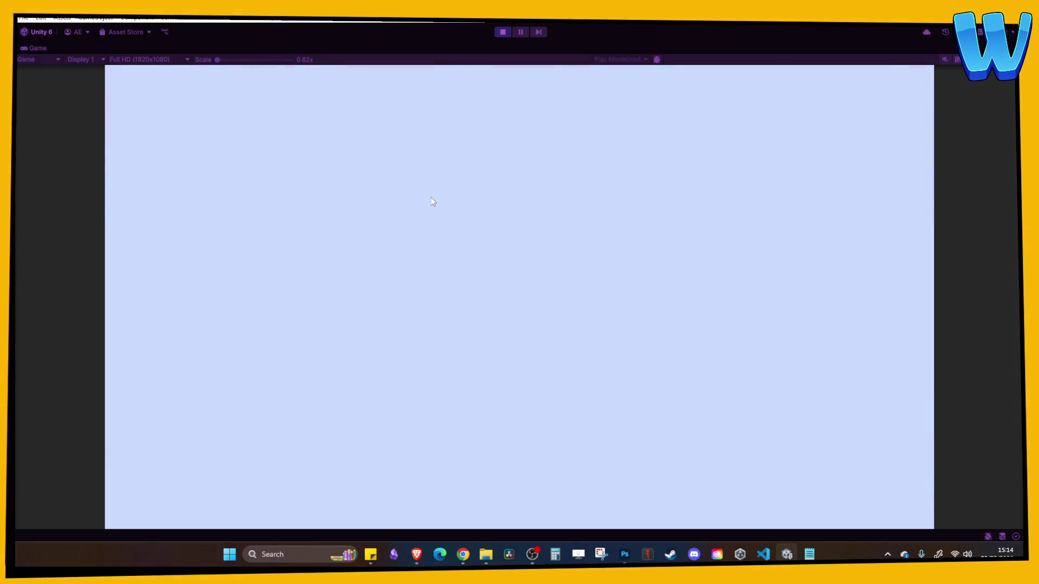
Walk across the plateau to the seated villager and start talking
key(d)
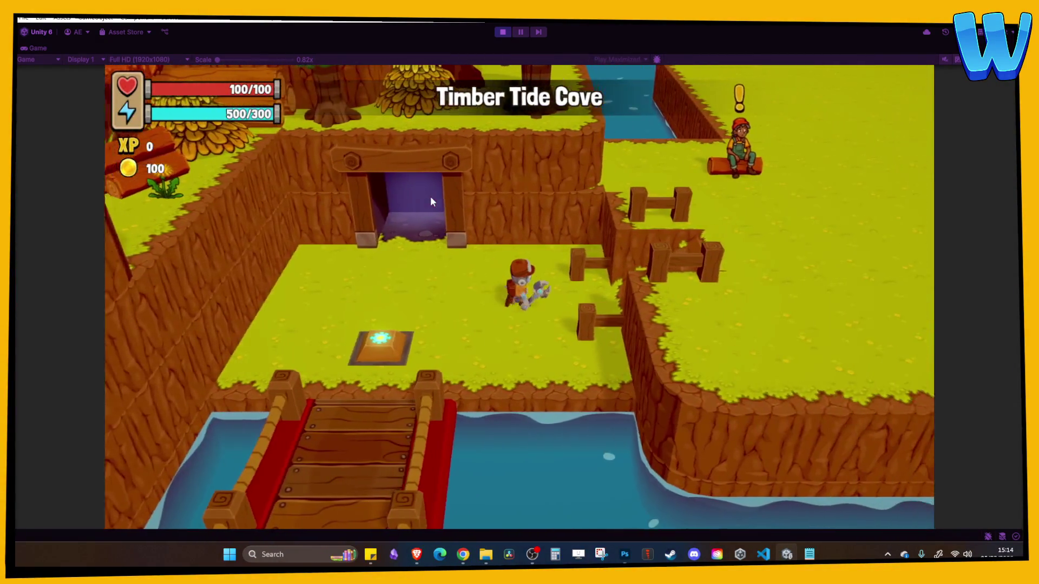
key(d)
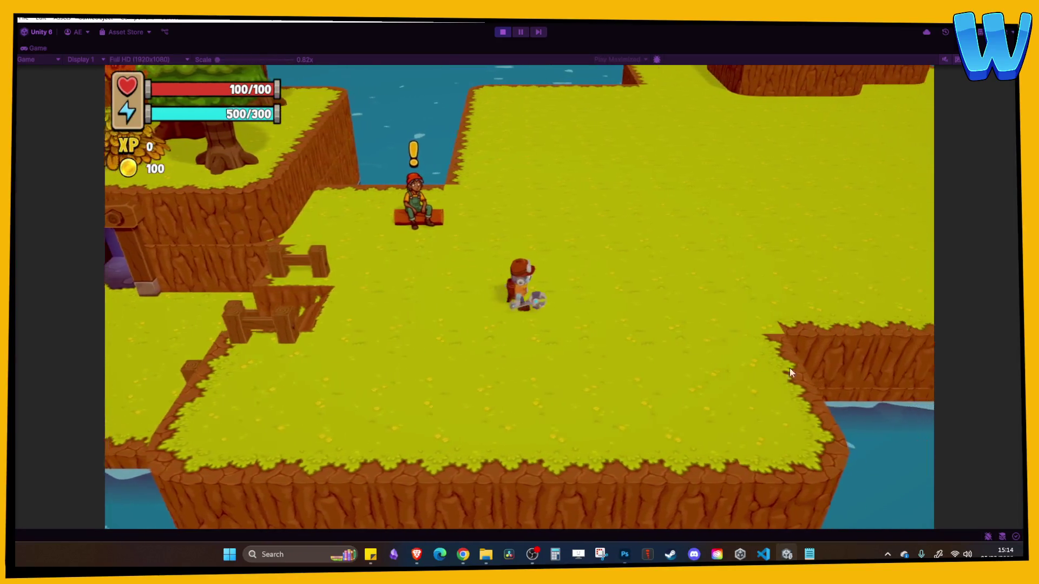
key(w)
key(a)
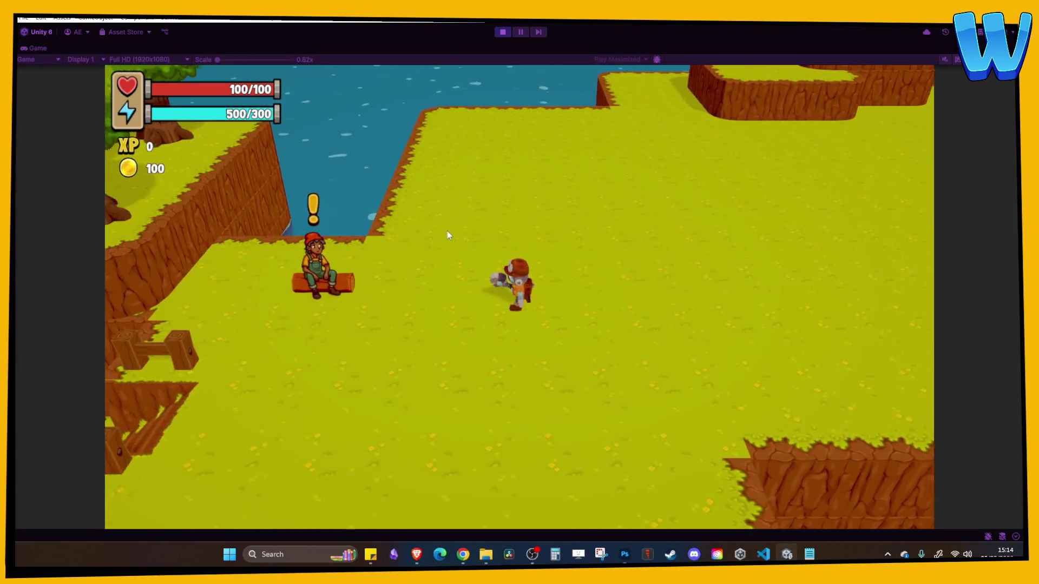
key(e)
key(e)
Decline the villager's quest offer and close it
key(d)
key(a)
key(d)
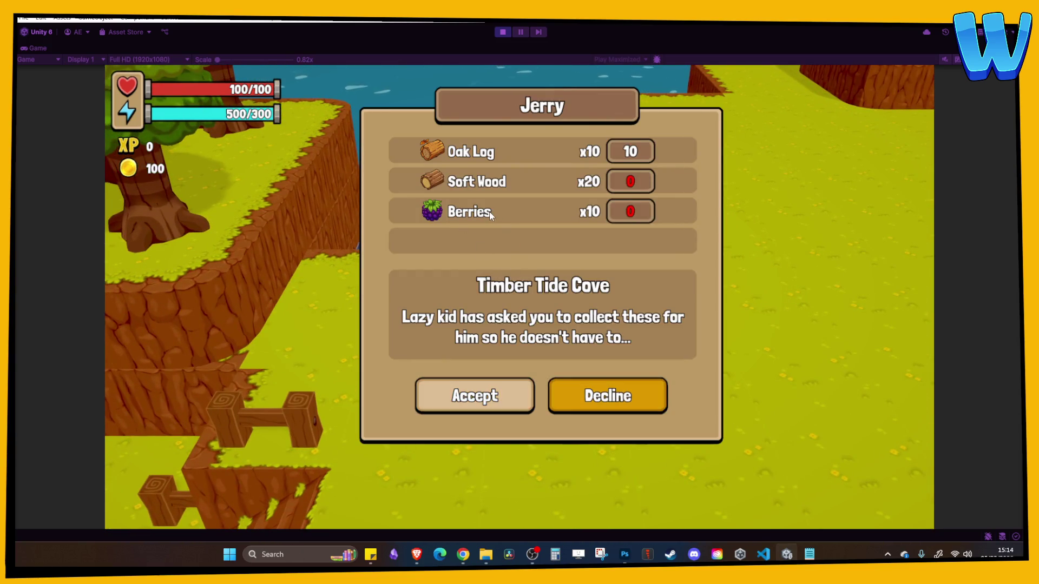
key(e)
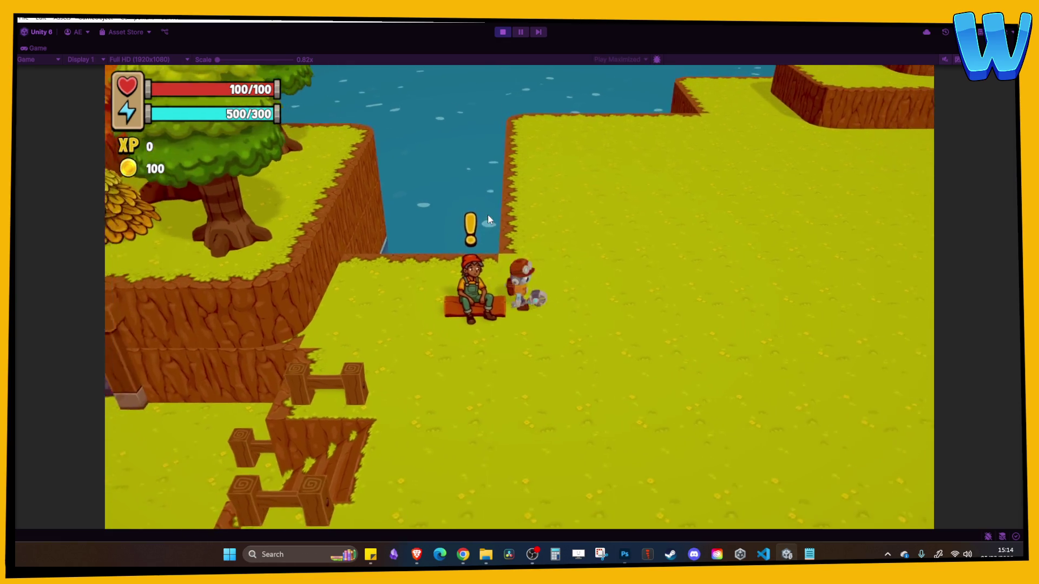
Walk right across the plateau toward the wooden stairs
key(d)
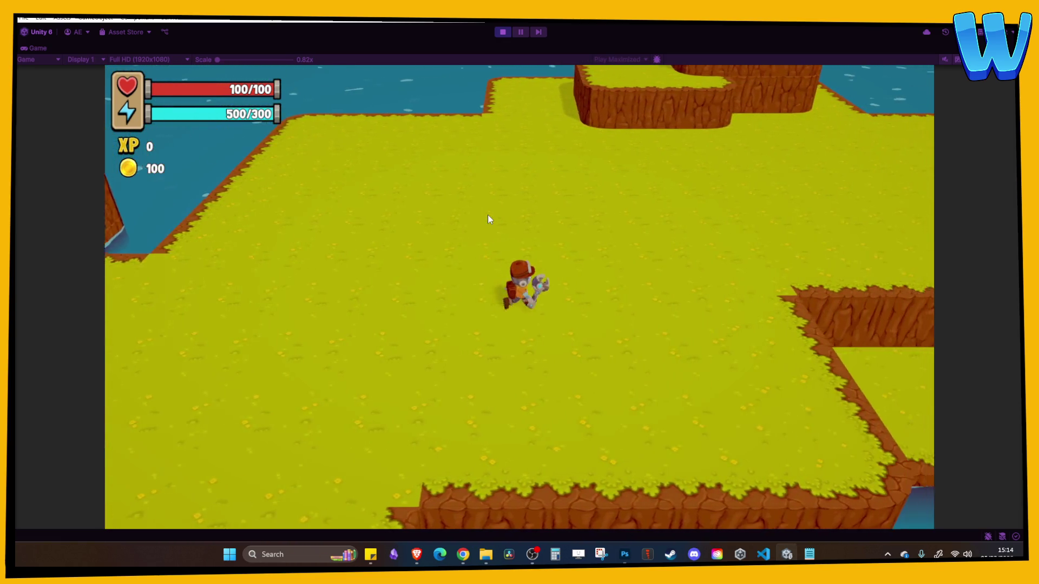
key(d)
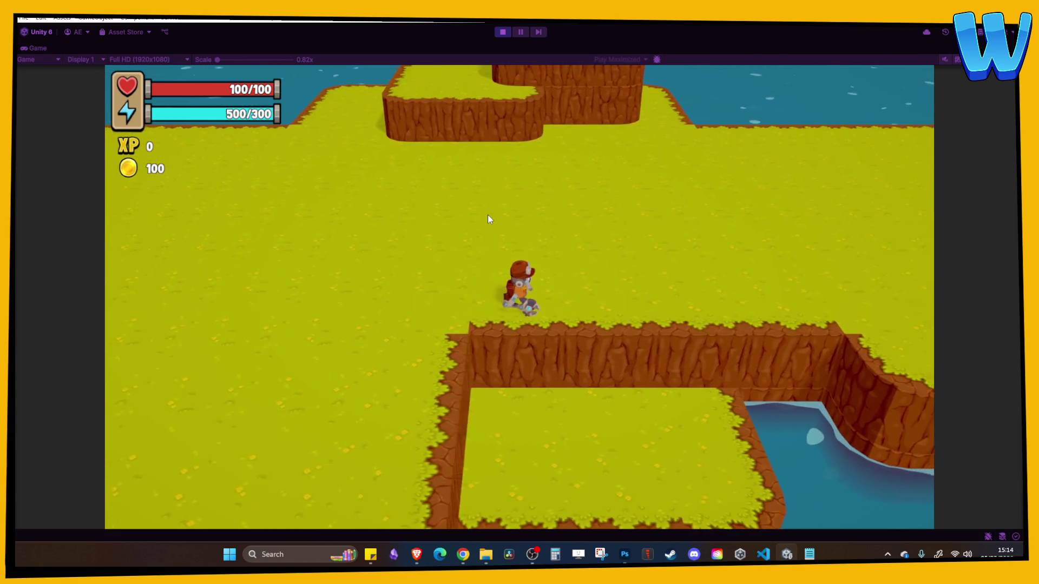
key(d)
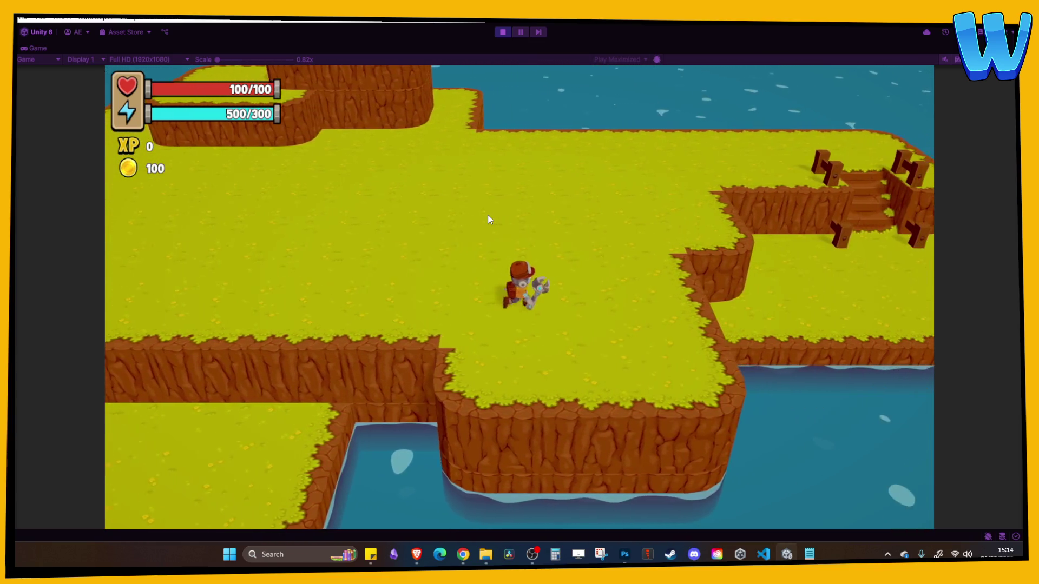
key(w)
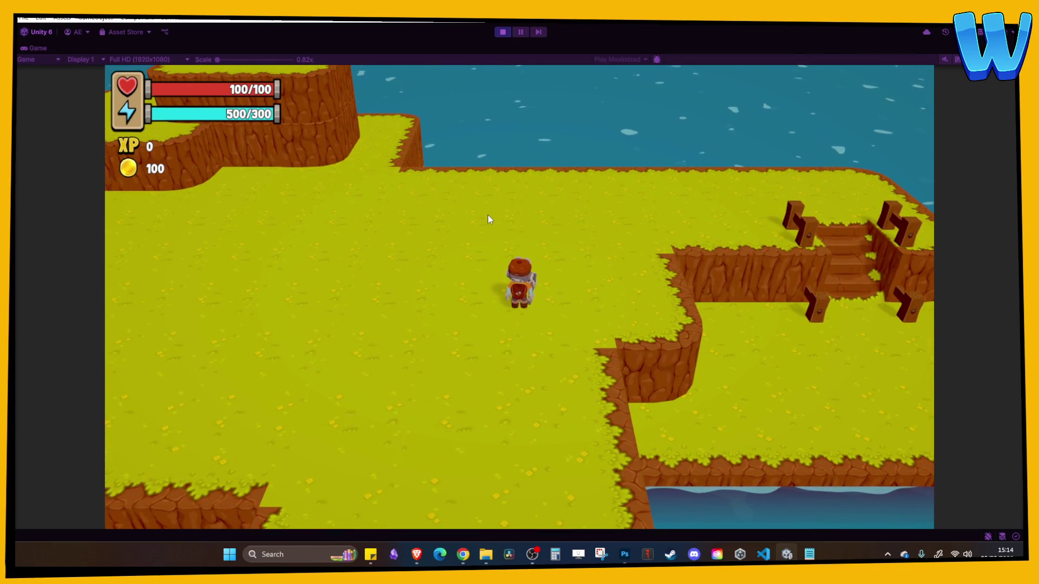
key(d)
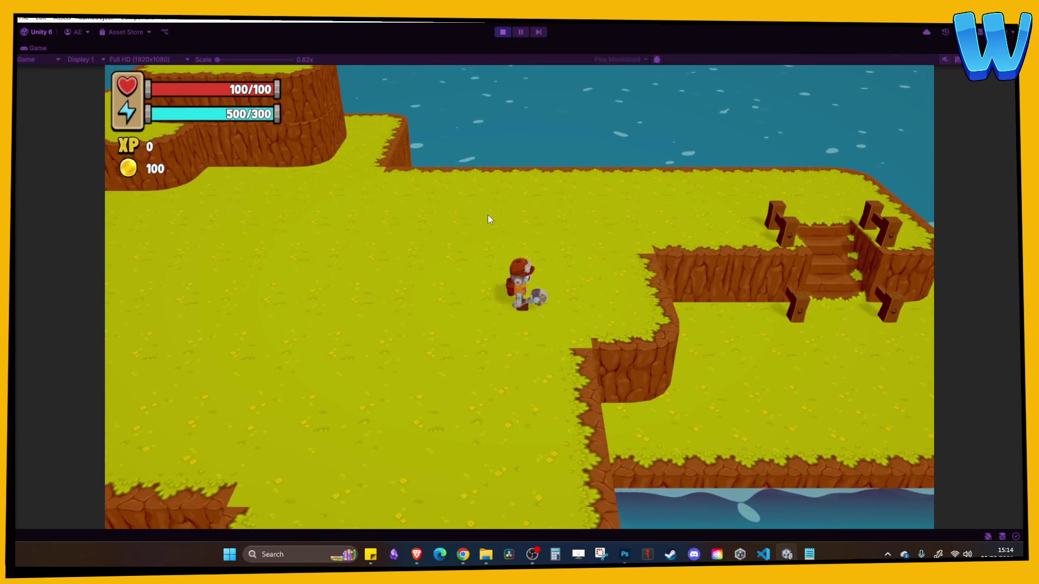
key(d)
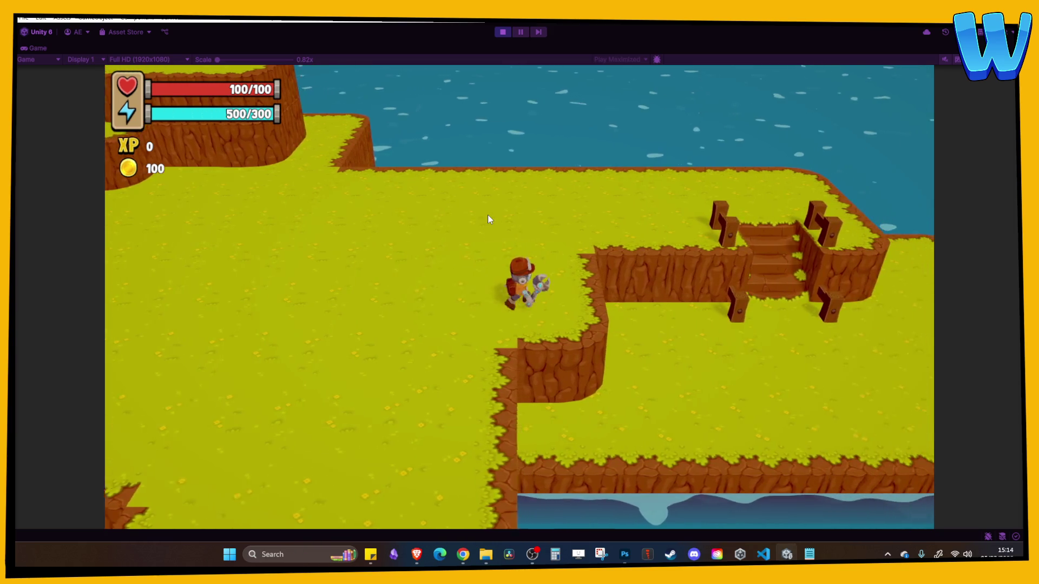
key(w)
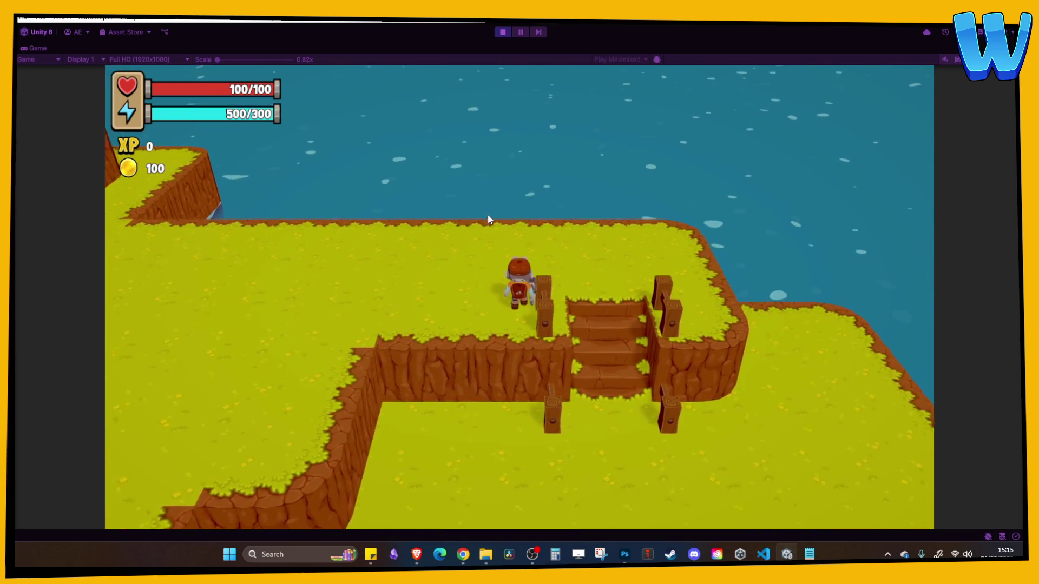
Walk down the wooden stairs to the island's right edge and back left
key(d)
key(s)
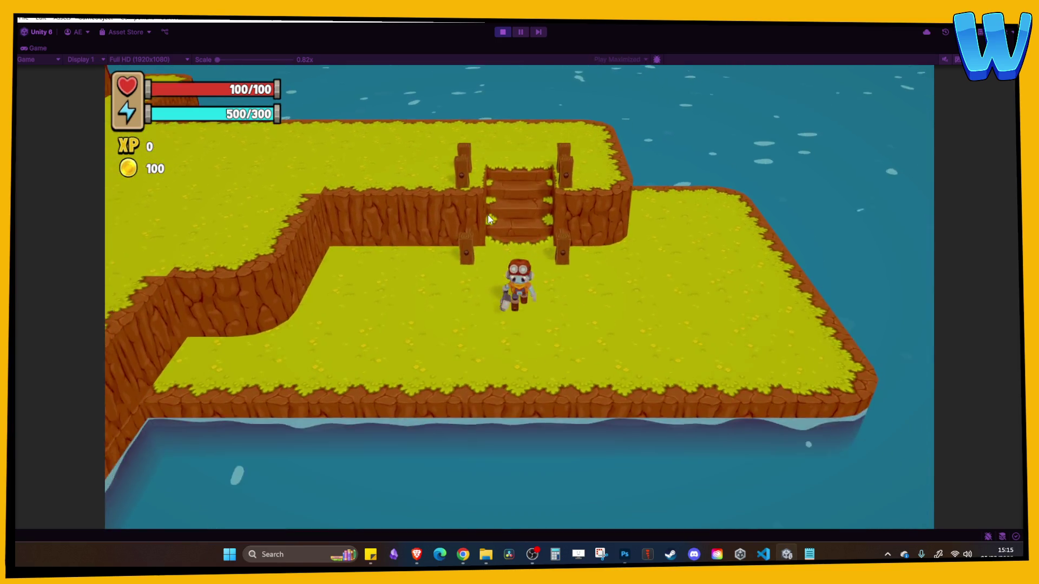
key(s)
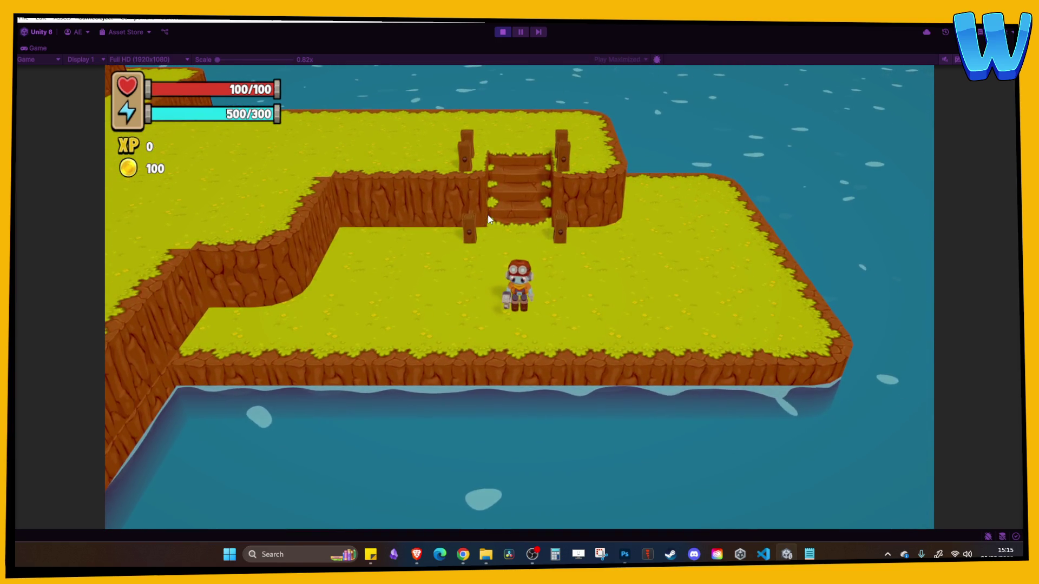
key(d)
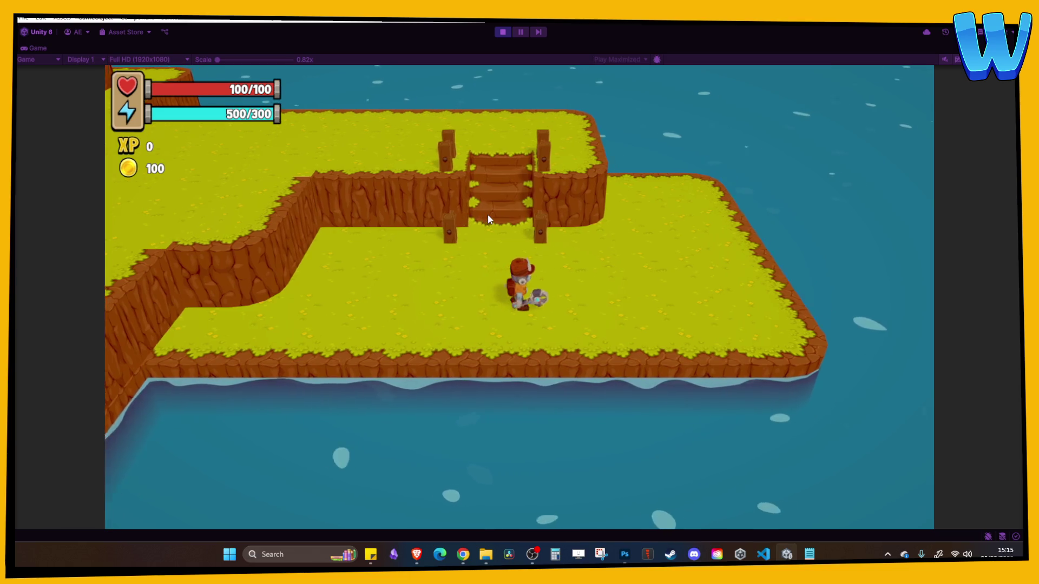
key(d)
key(w)
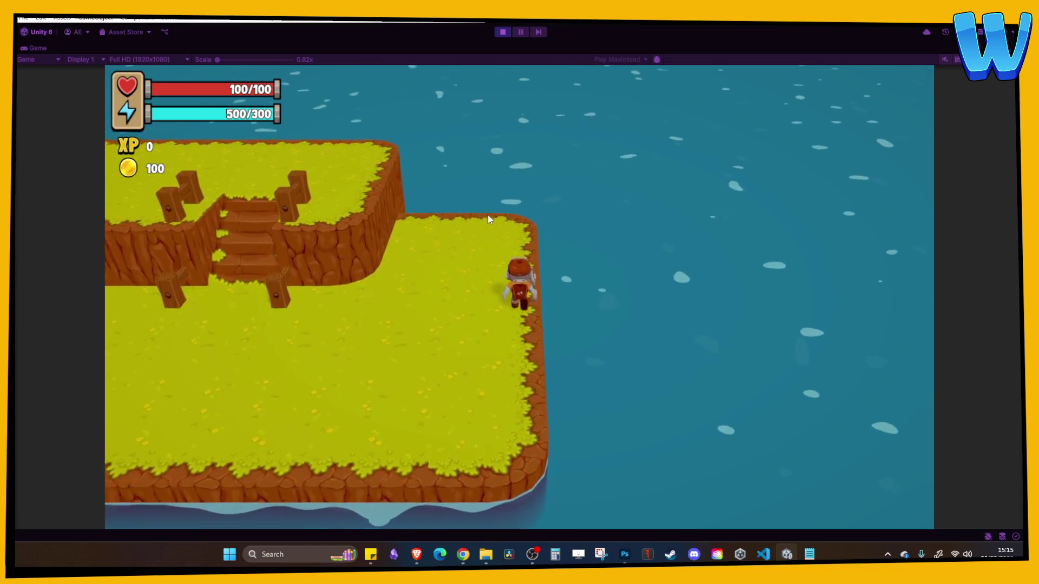
key(a)
key(s)
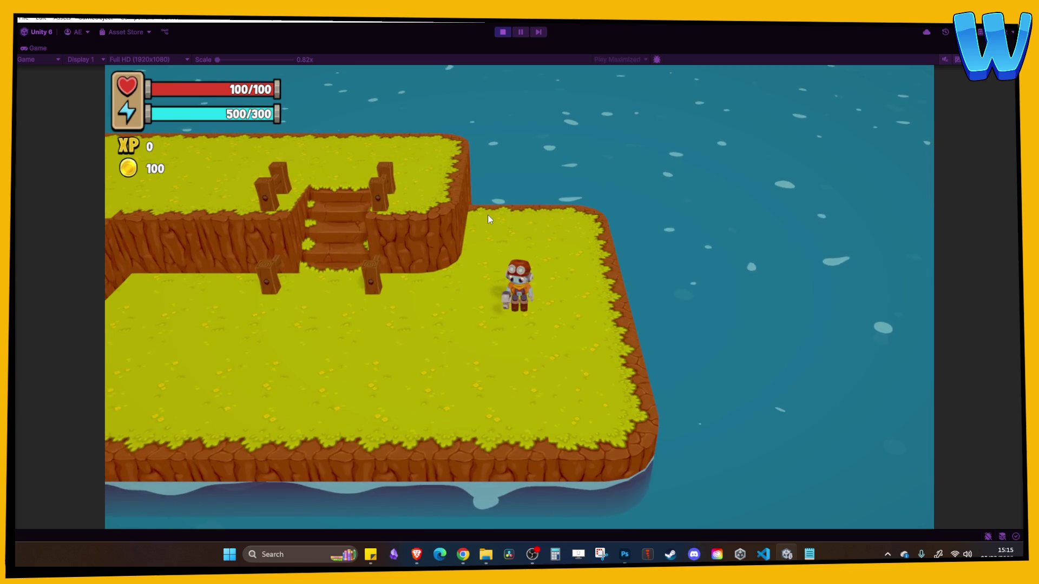
Climb back onto the upper plateau, walk left toward the cliff plateaus, and stop Play mode
key(a)
key(w)
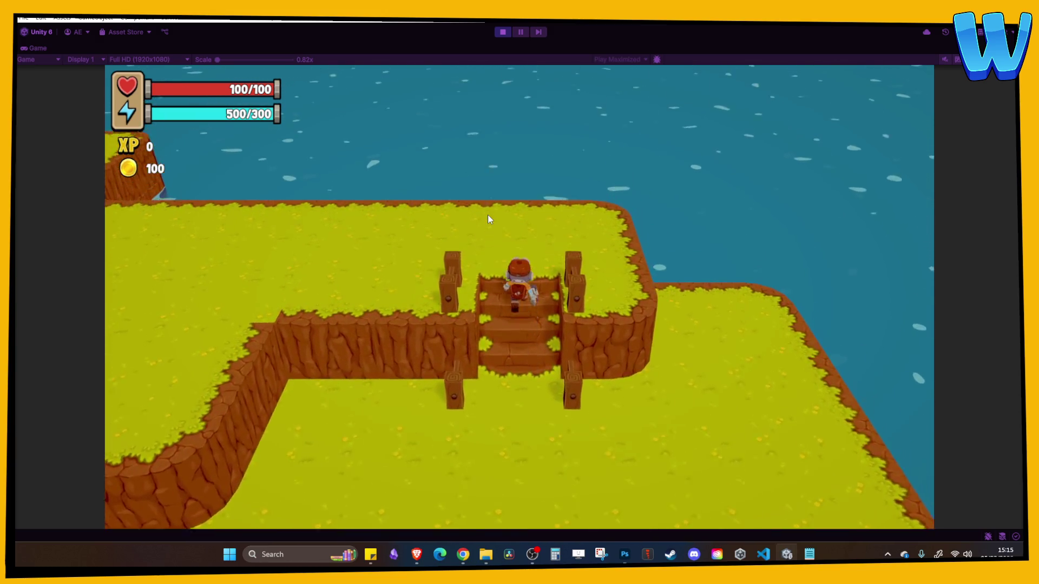
key(w)
key(a)
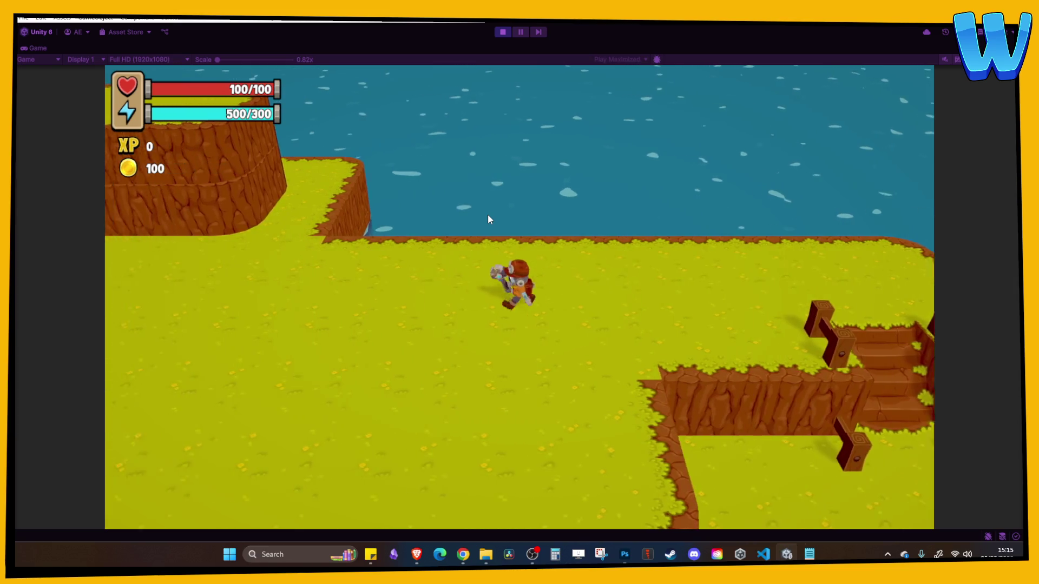
key(a)
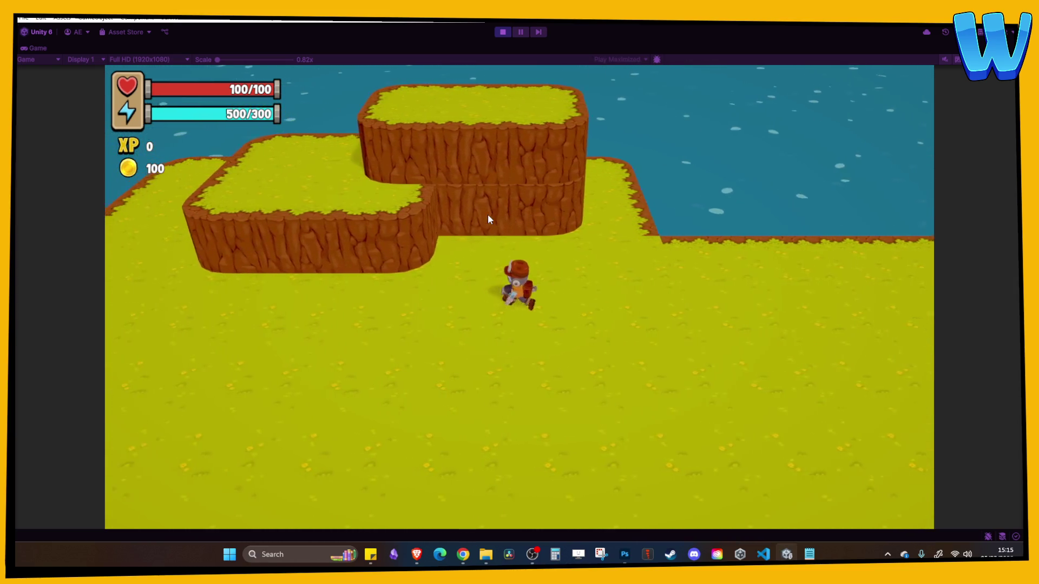
key(a)
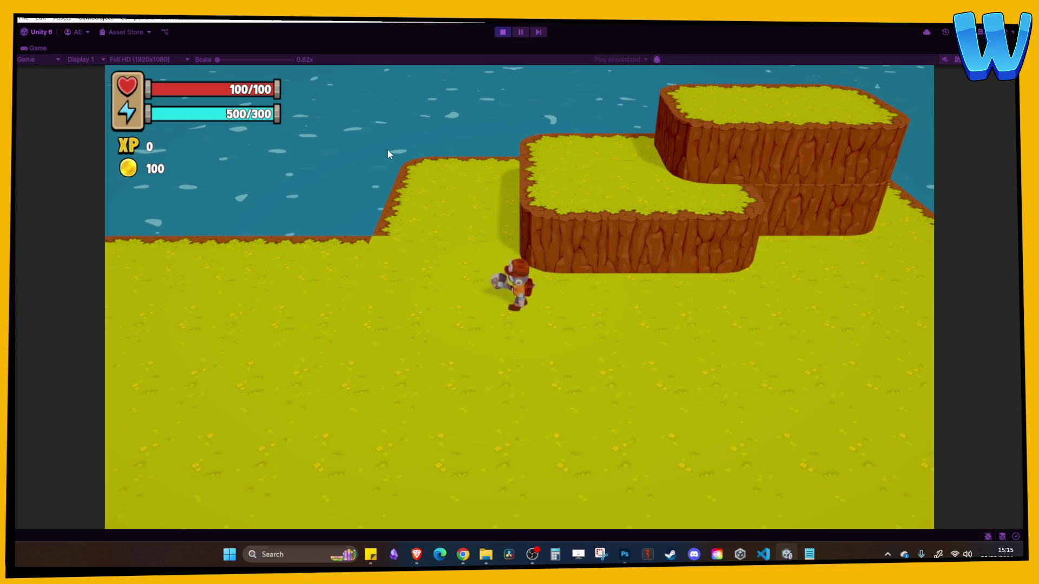
click(503, 32)
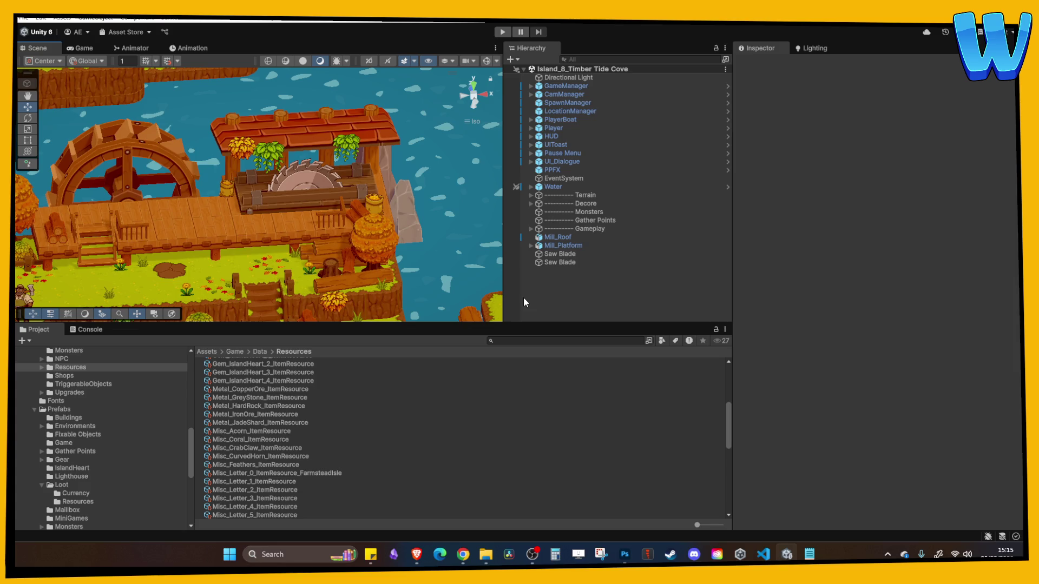
Pan and tilt the Scene view over the mill and make the Scene view taller
drag(487, 249, 432, 151)
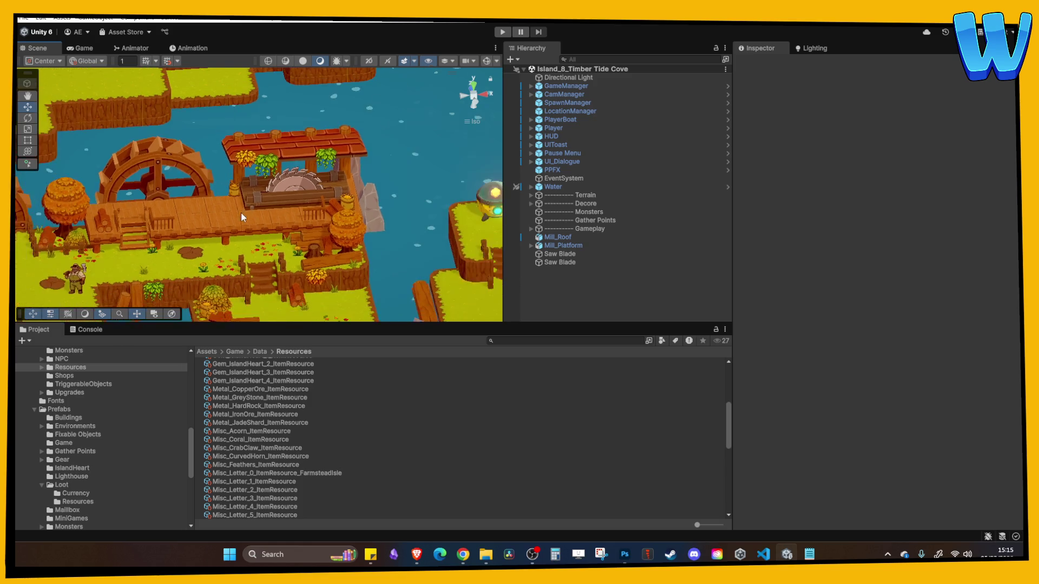
scroll(401, 227, down, 2)
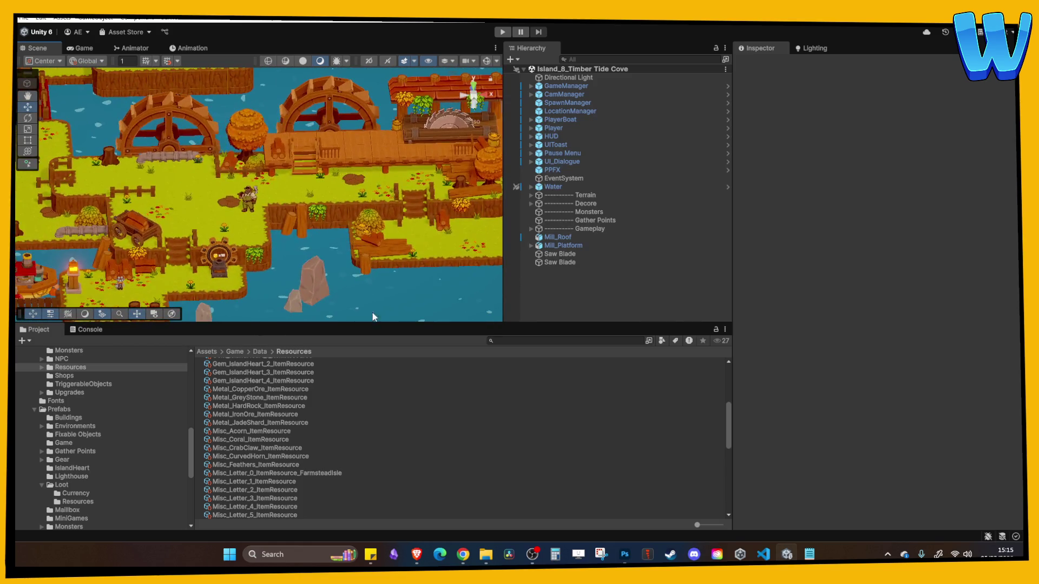
drag(388, 324, 379, 401)
mouse_move(371, 338)
mouse_down()
mouse_move(332, 326)
mouse_move(378, 314)
mouse_up()
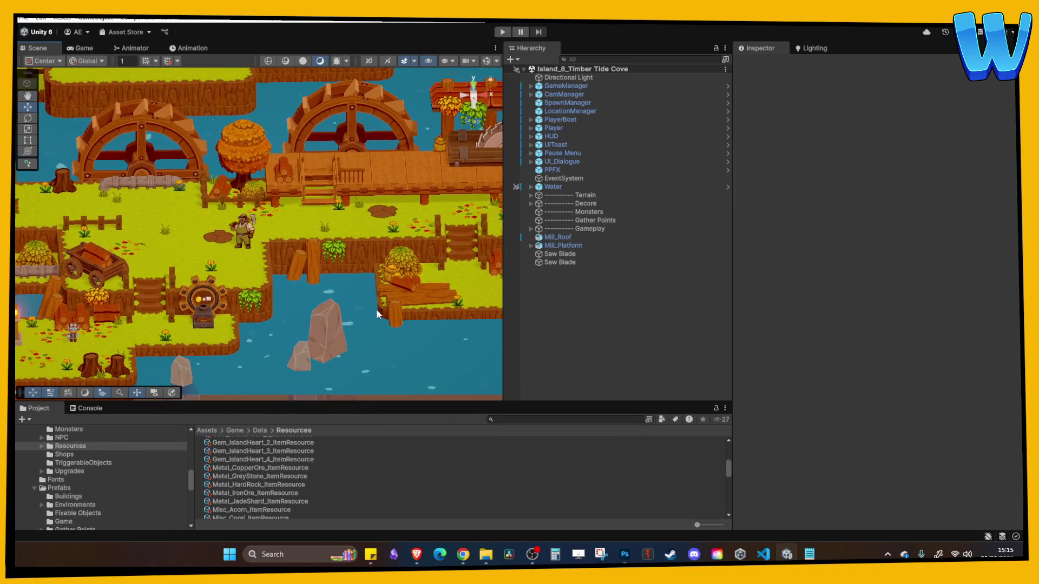
key(alt+Tab)
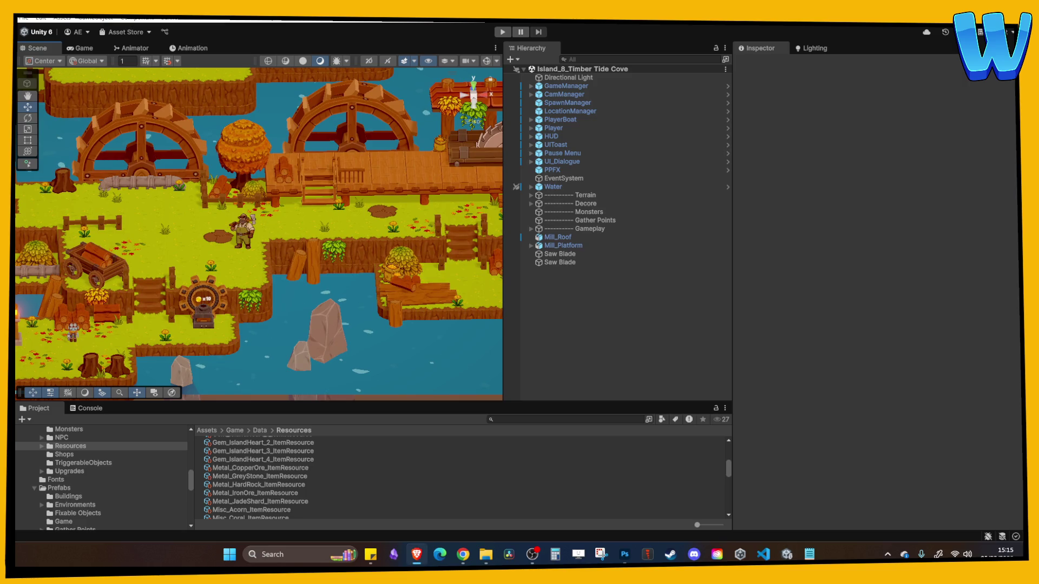
key(alt+Tab)
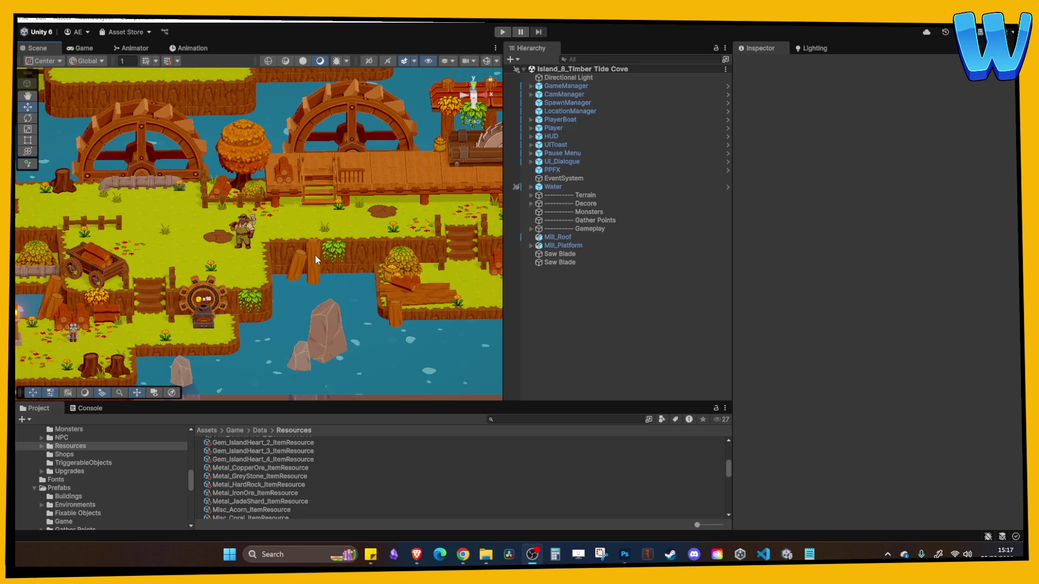
Zoom in and select the Saw Blade, showing its Basic Rotator at speed 300 on Z
mouse_move(370, 231)
mouse_down()
mouse_move(342, 262)
mouse_move(330, 219)
mouse_move(368, 240)
mouse_up()
scroll(334, 265, up, 5)
click(292, 249)
scroll(368, 240, down, 10)
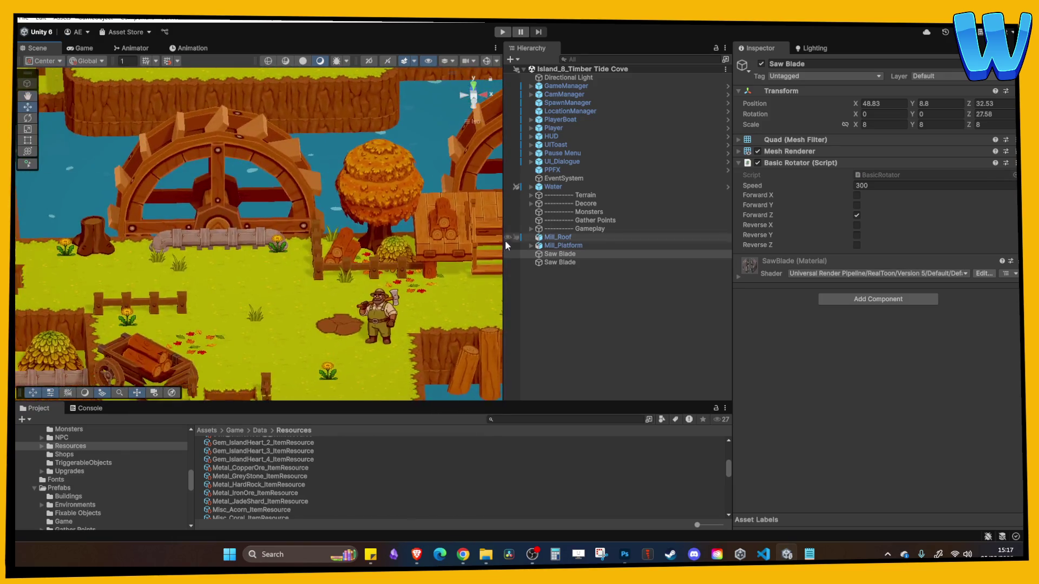
scroll(314, 215, up, 3)
Center the water wheels and zoom in and out to survey the island layout
drag(314, 215, 297, 285)
scroll(163, 319, up, 10)
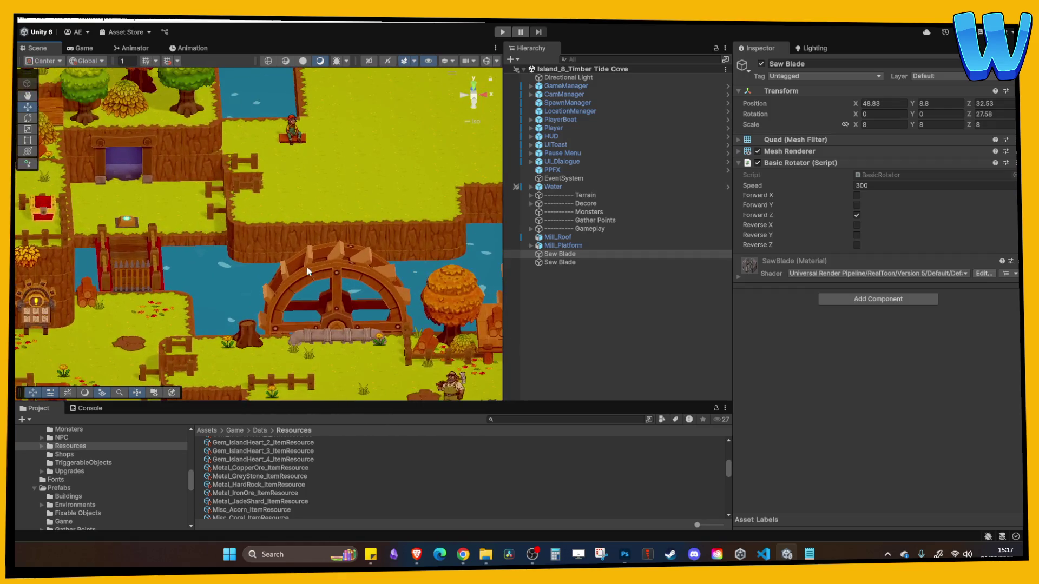
scroll(164, 319, down, 10)
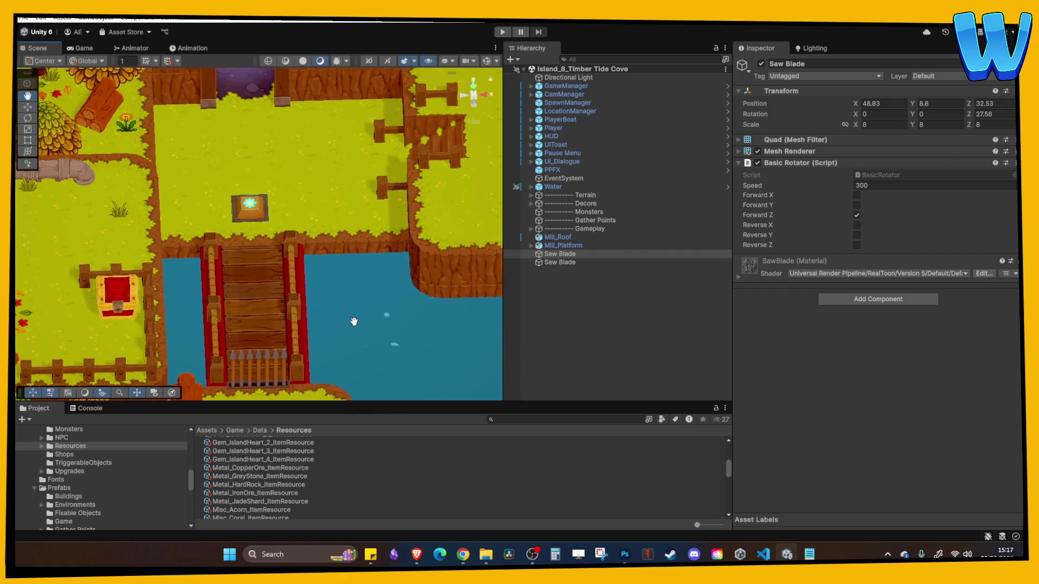
scroll(215, 281, up, 3)
scroll(215, 282, up, 10)
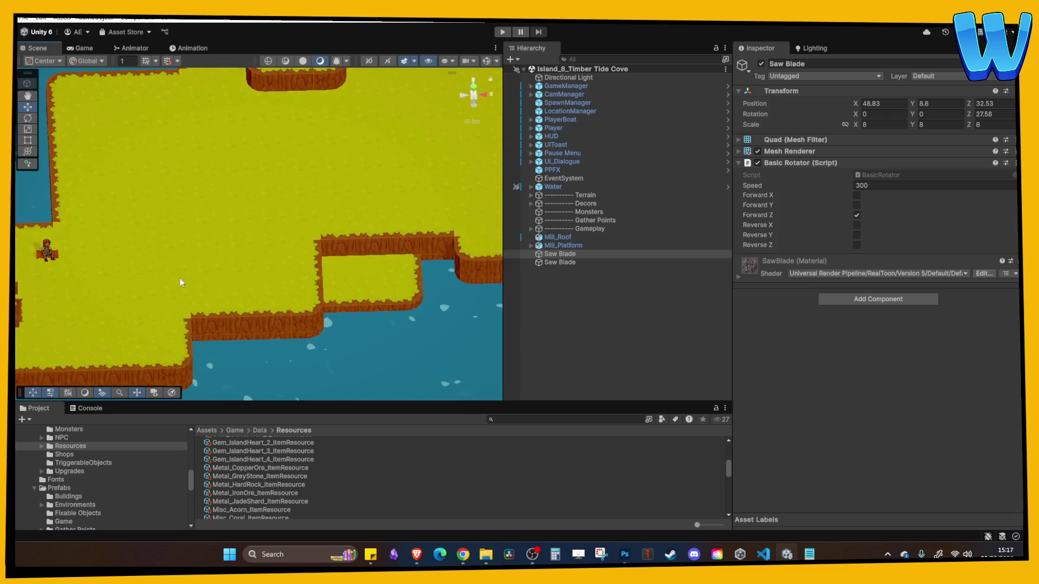
scroll(317, 218, down, 2)
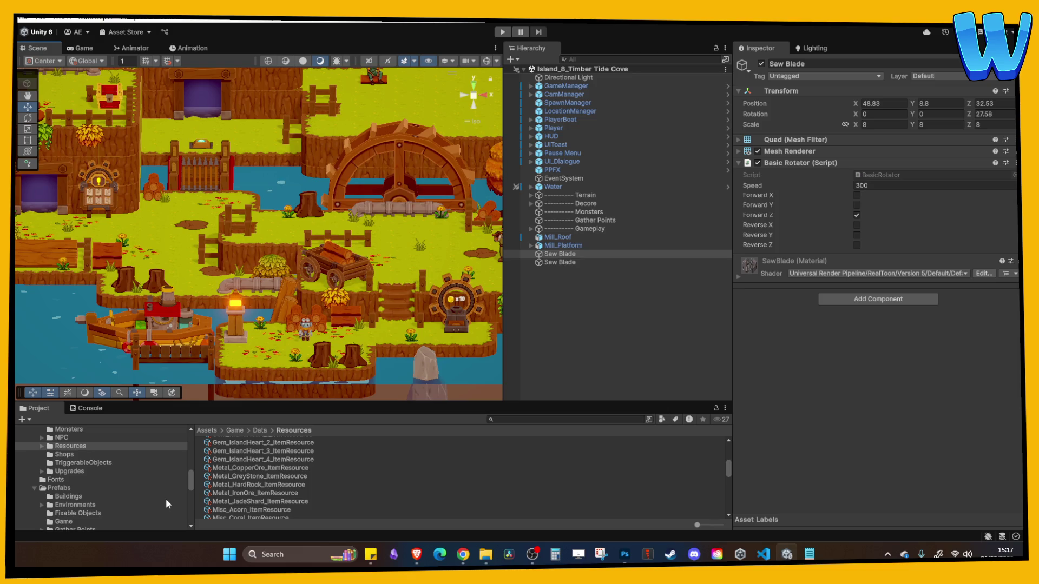
scroll(103, 495, down, 3)
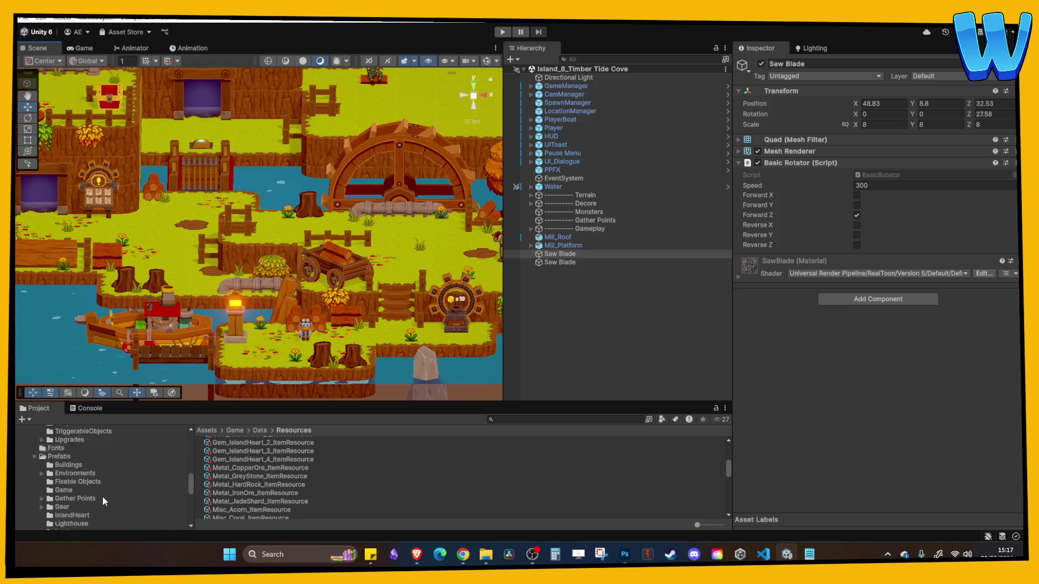
Browse the Project window to the Prefabs > Gather Points folder, collapsing Loot
click(46, 458)
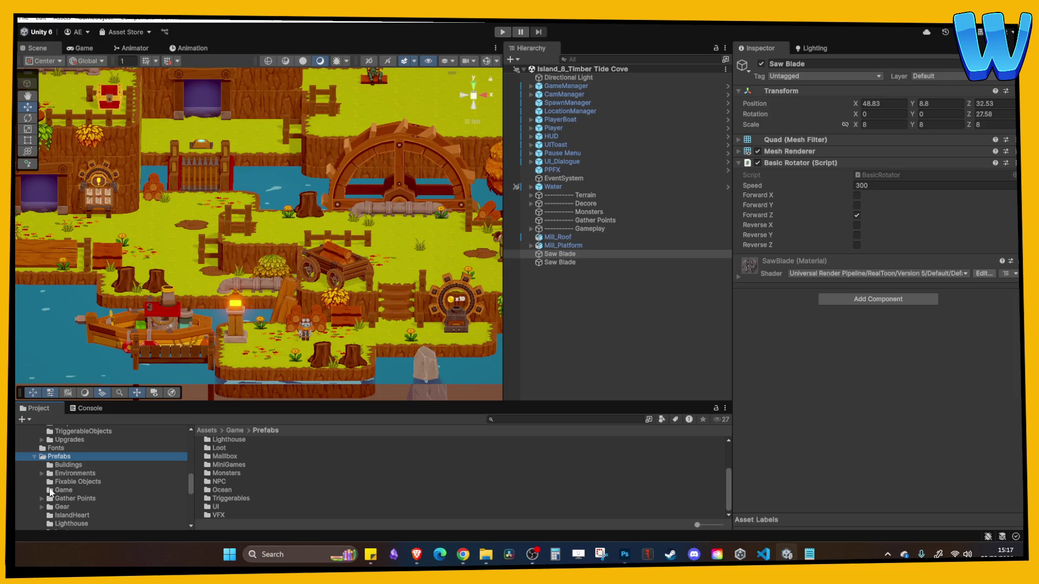
click(62, 491)
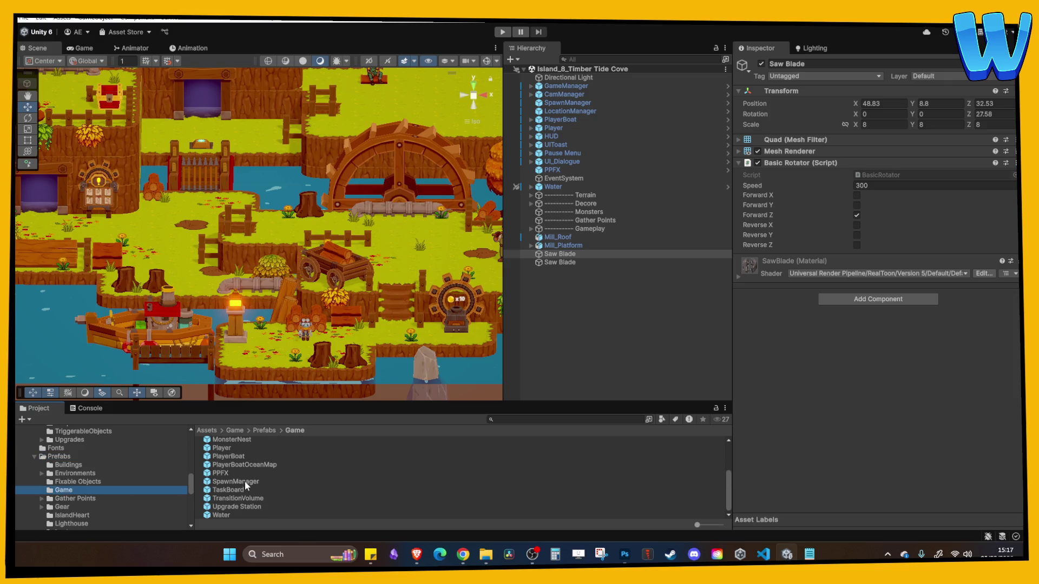
scroll(245, 481, up, 3)
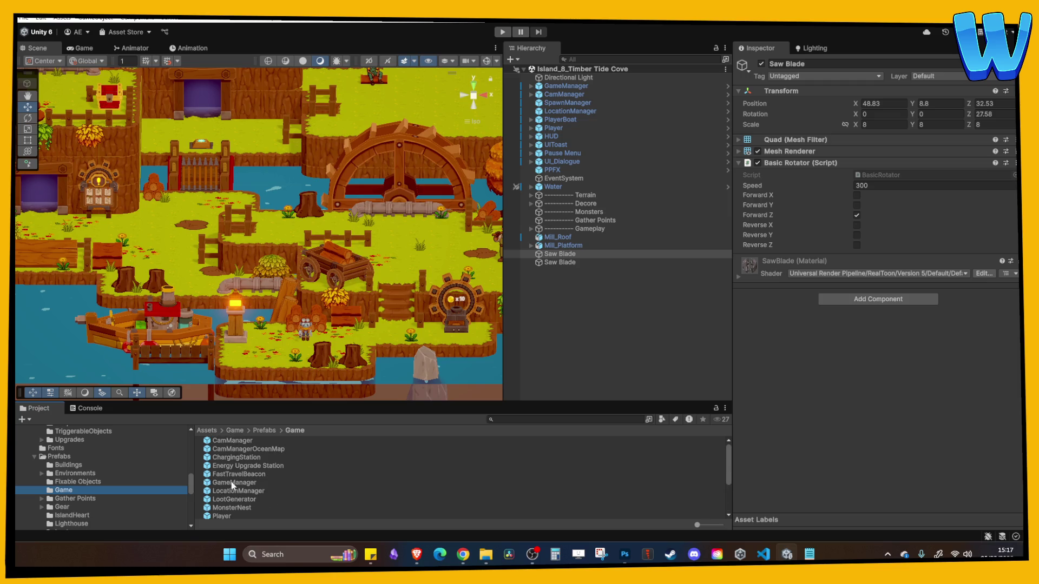
scroll(261, 482, down, 3)
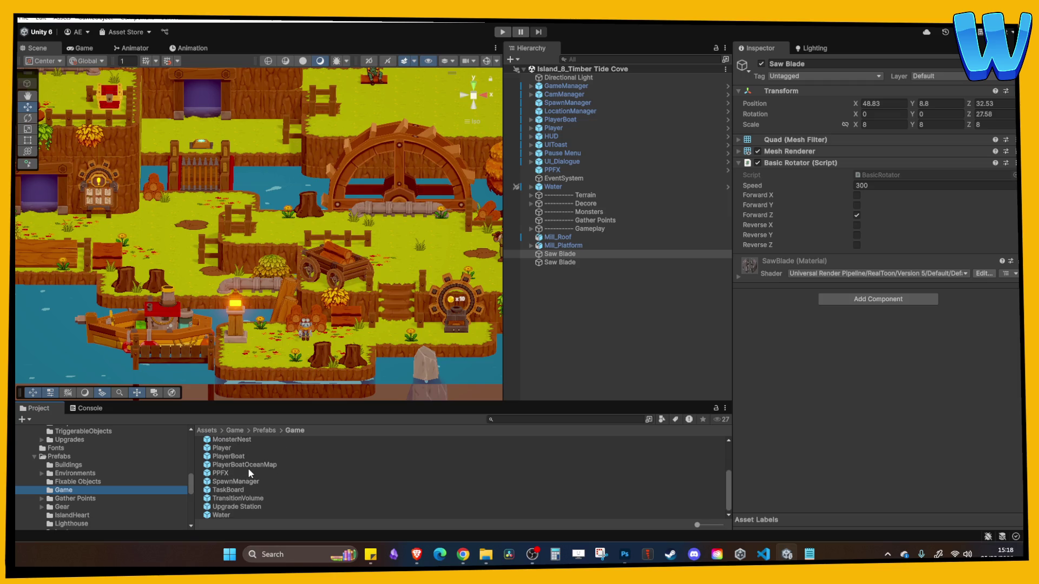
scroll(239, 508, up, 3)
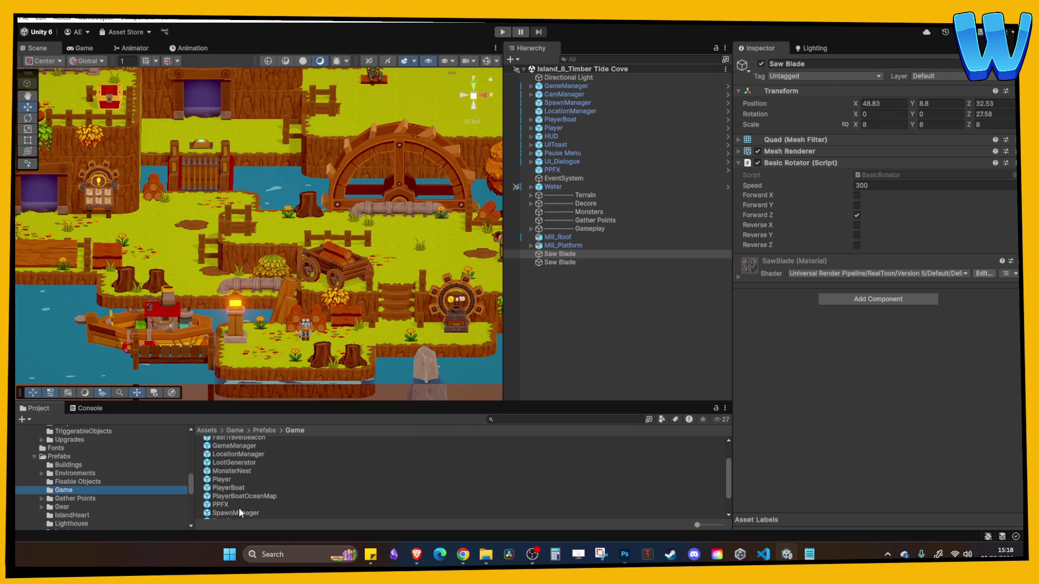
scroll(122, 464, down, 2)
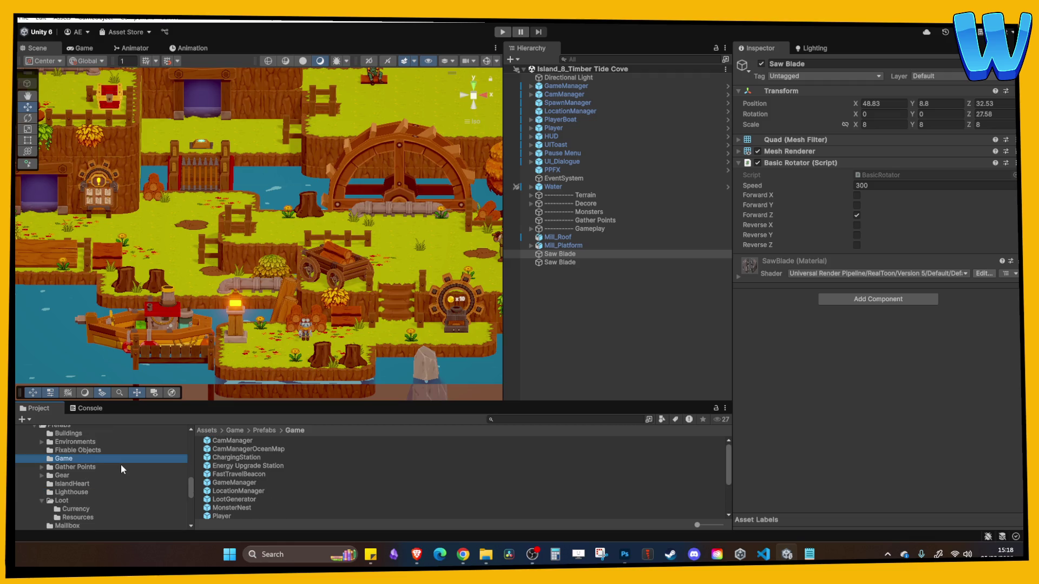
click(43, 501)
click(77, 467)
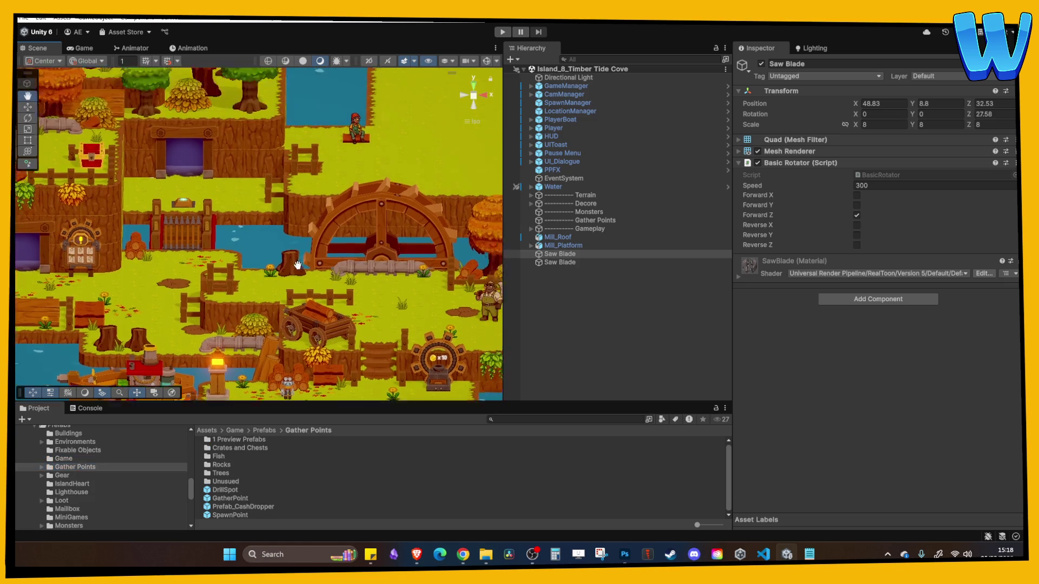
scroll(270, 243, up, 3)
Place a SpawnPoint on the grass near the cliff and parent it under Gather Points
mouse_move(271, 244)
mouse_down()
mouse_move(303, 390)
mouse_move(304, 314)
mouse_move(298, 368)
mouse_up()
drag(230, 515, 305, 270)
scroll(356, 282, up, 5)
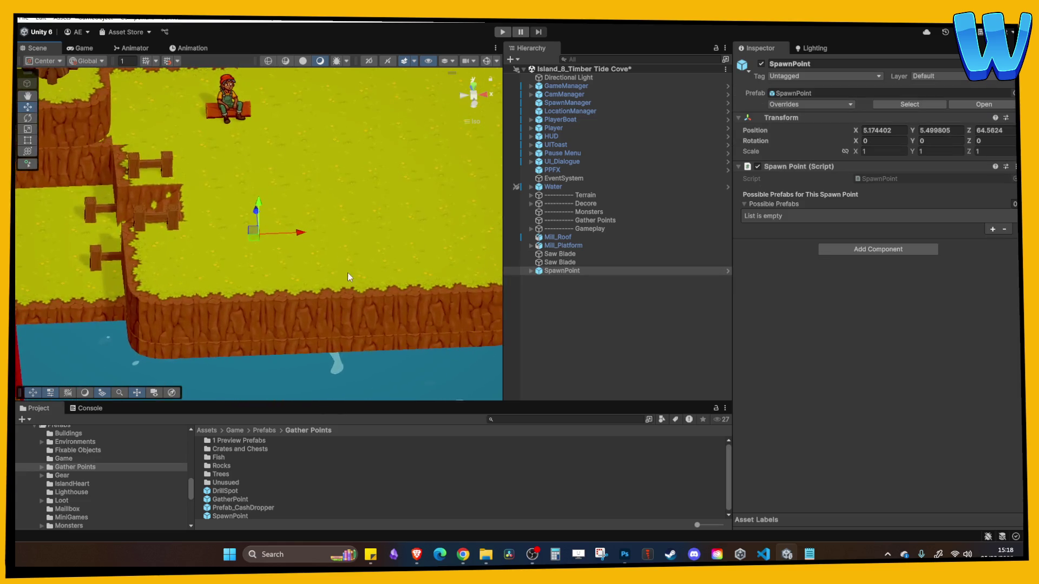
click(573, 272)
mouse_move(574, 273)
mouse_down()
mouse_move(597, 198)
mouse_move(594, 219)
mouse_up()
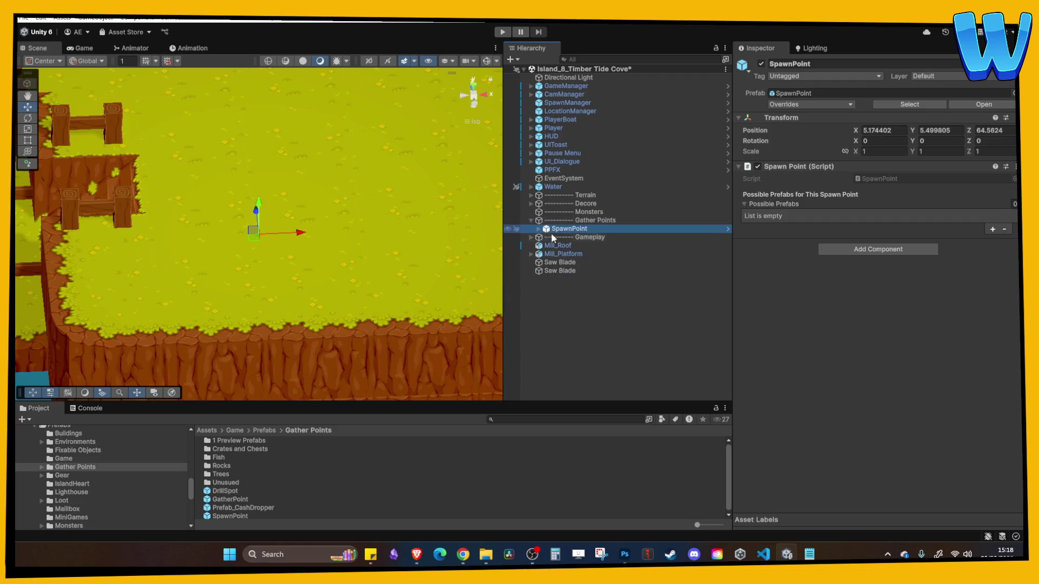
Show the spawn radius gizmo and rename the object to SpawnPoint_Tree
scroll(310, 248, down, 2)
click(490, 61)
scroll(287, 229, up, 5)
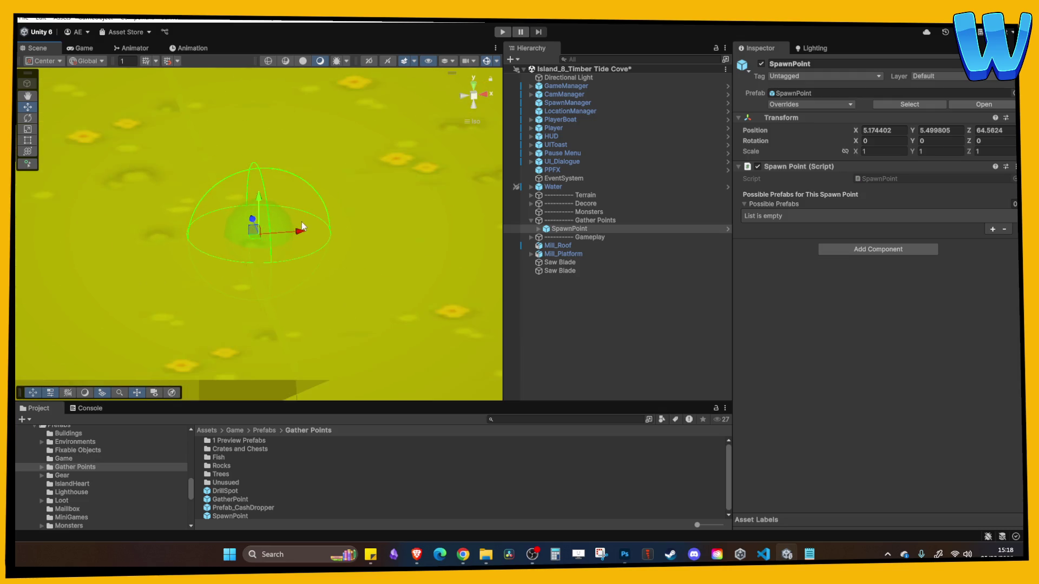
click(571, 228)
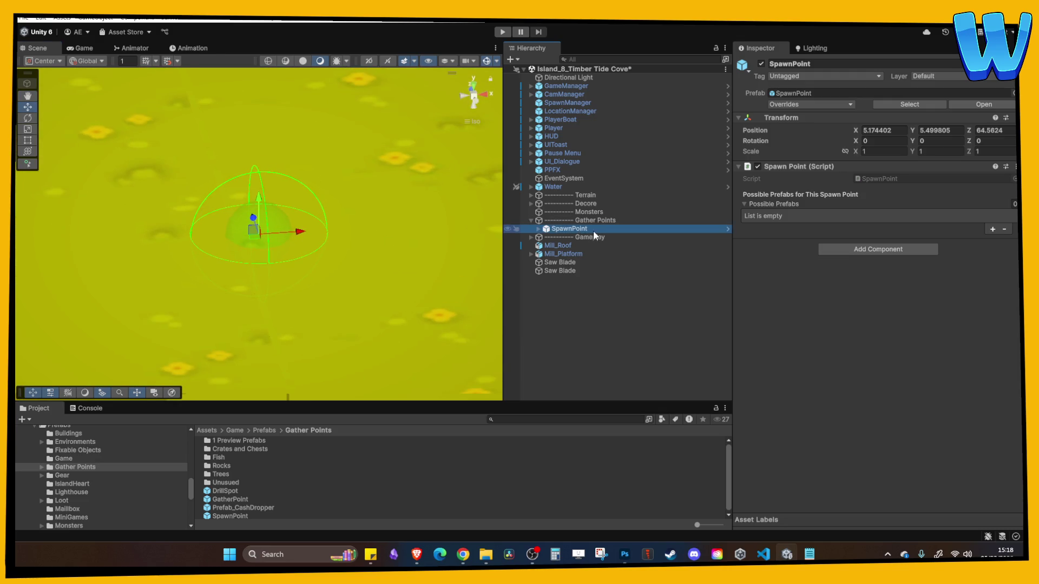
click(595, 230)
text(Tree)
key(Return)
Add an empty element to the Possible Prefabs list
scroll(306, 177, down, 2)
scroll(305, 177, down, 2)
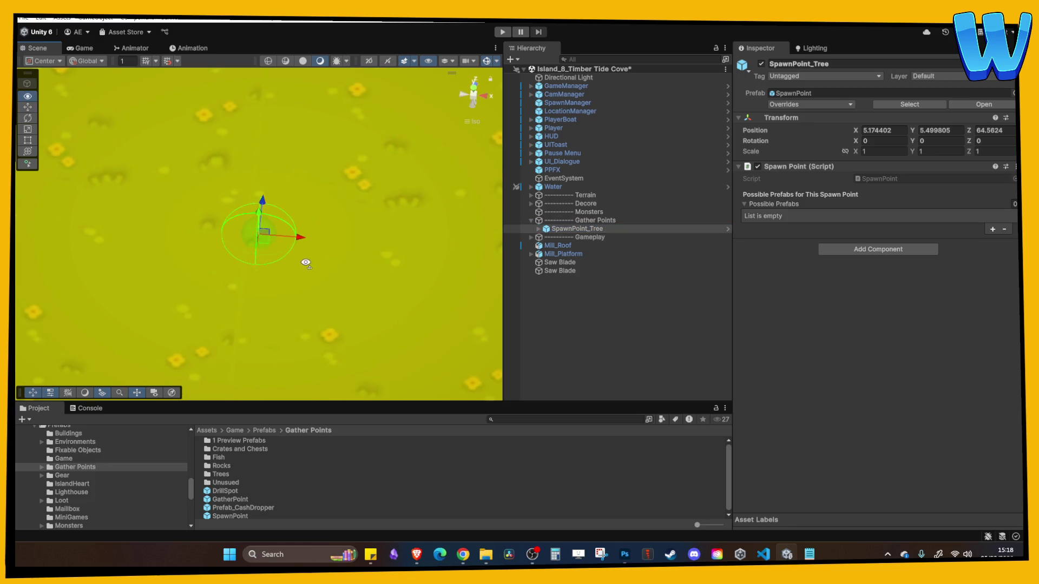
click(992, 230)
click(1013, 216)
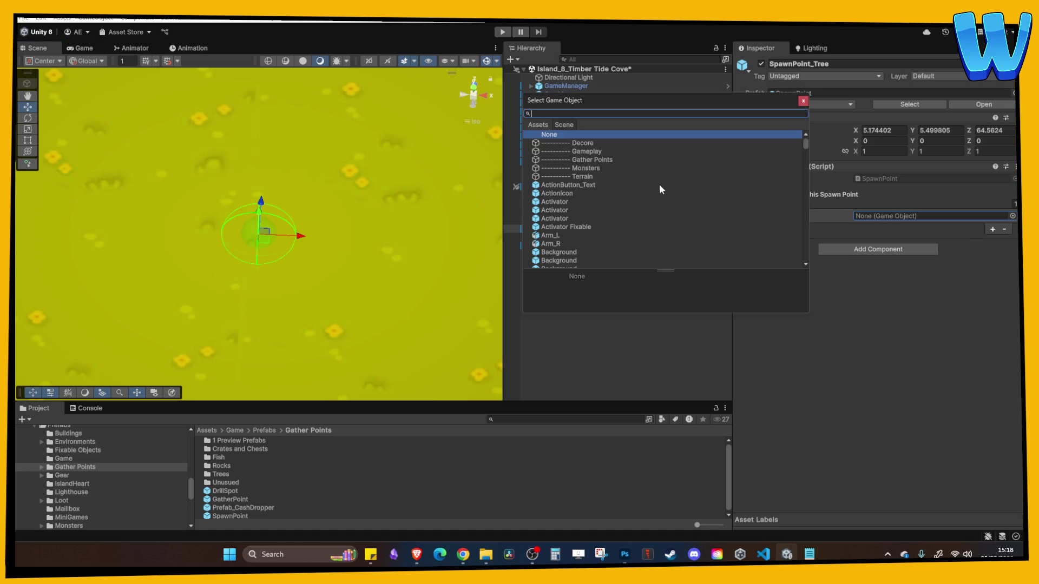
key(Escape)
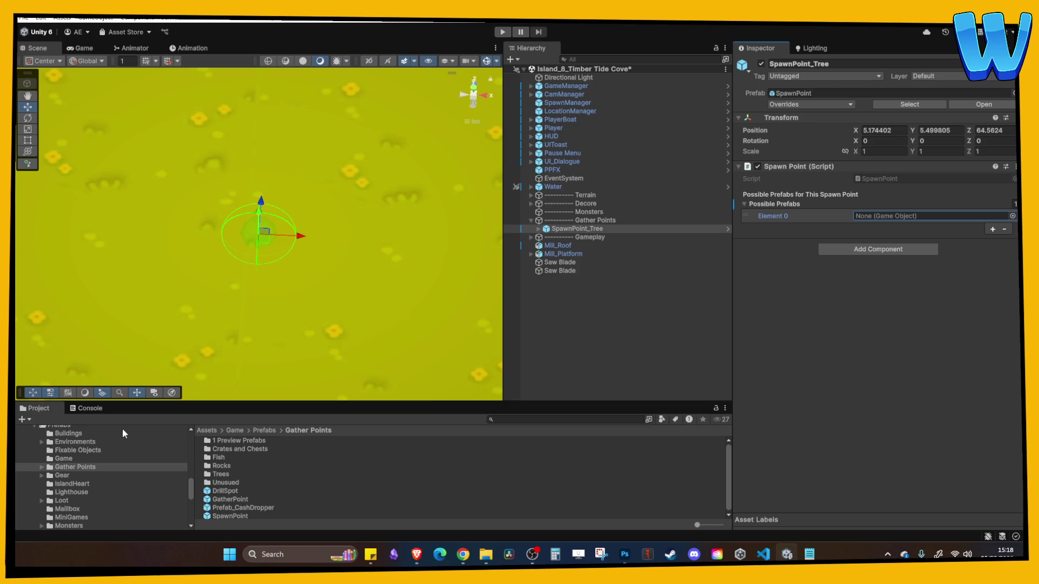
Enlarge the Project asset area, open the Trees prefab folder and reselect SpawnPoint_Tree
drag(170, 403, 163, 339)
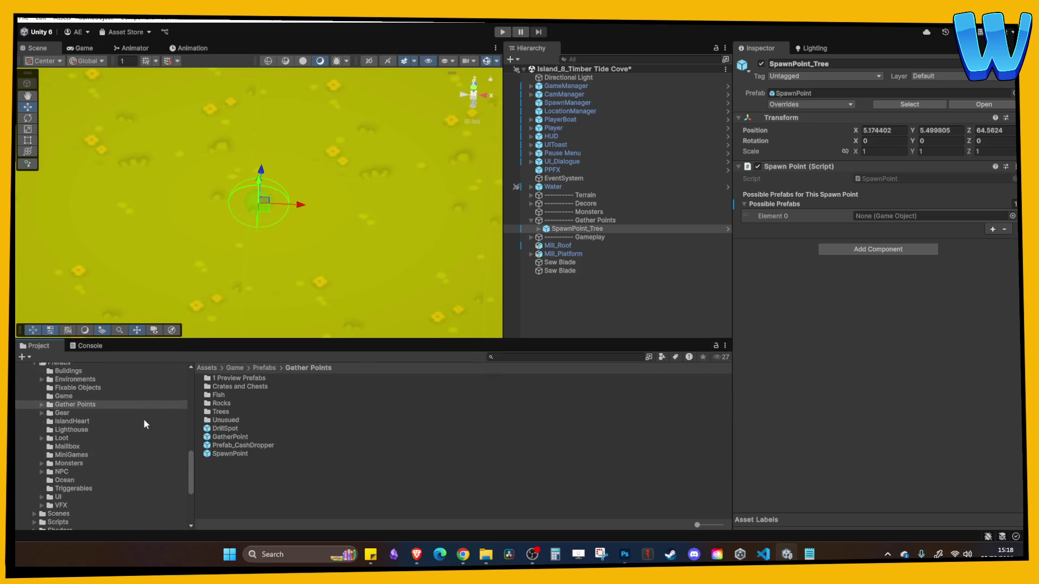
scroll(73, 466, down, 3)
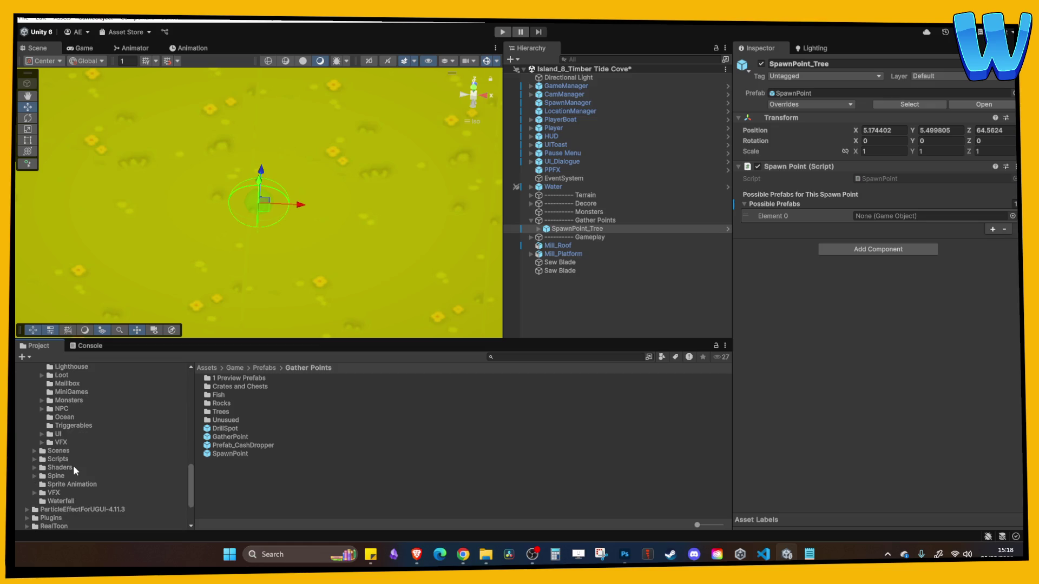
scroll(73, 465, up, 6)
scroll(72, 457, down, 3)
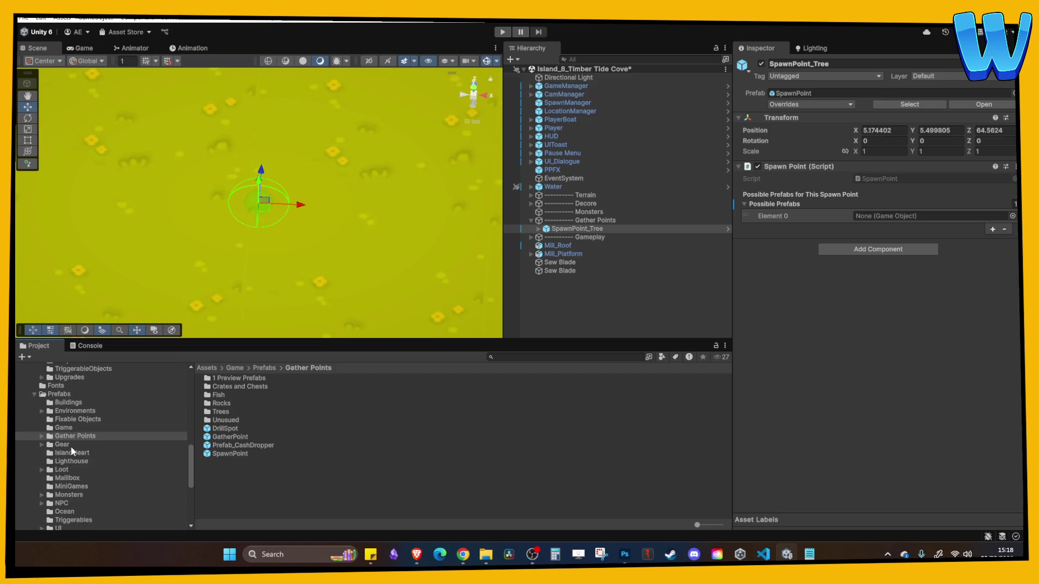
double_click(225, 410)
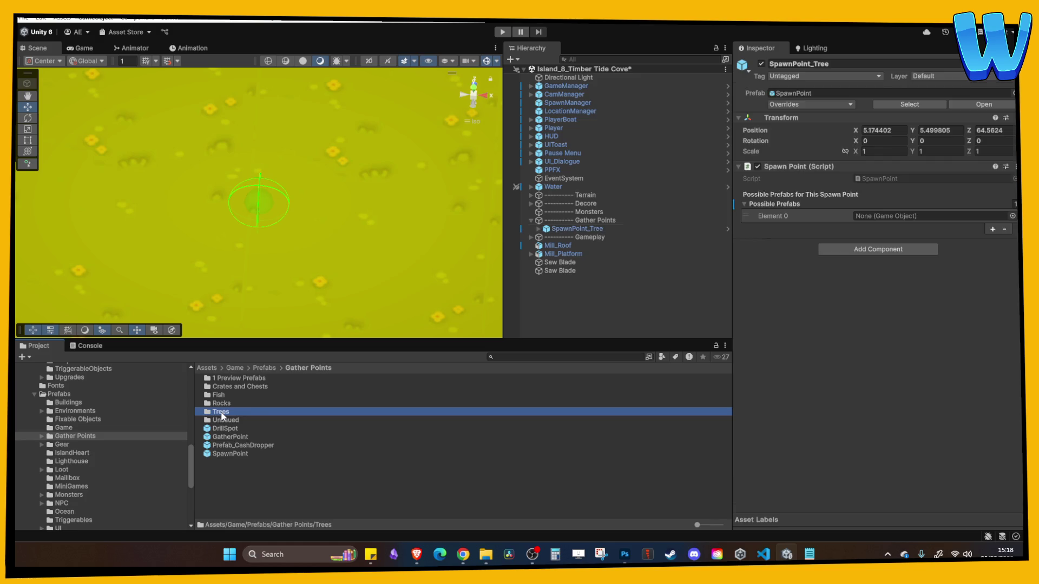
click(577, 229)
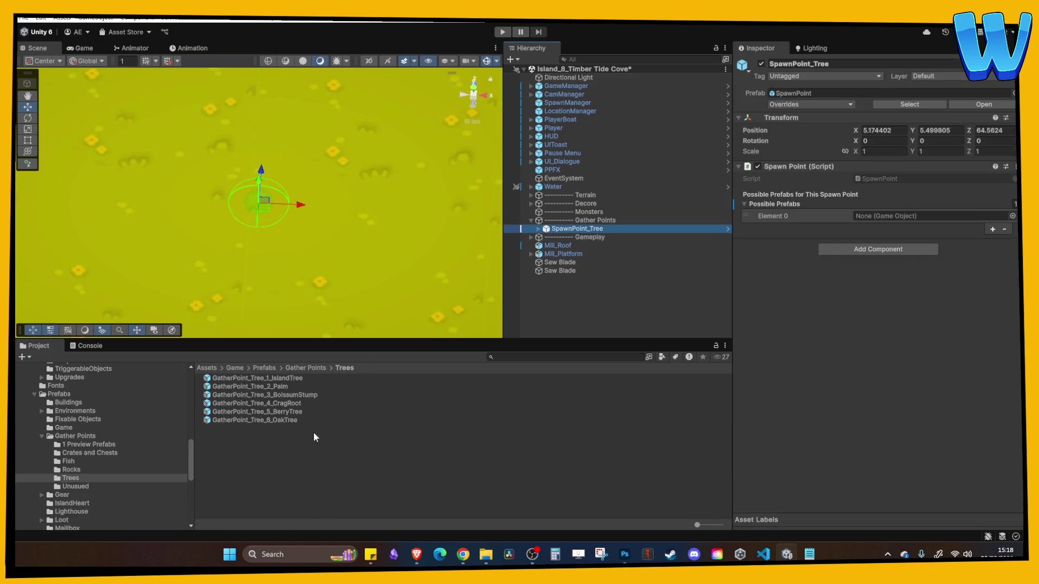
Fill Possible Prefabs with the OakTree, IslandTree and BerryTree prefabs
mouse_move(276, 421)
mouse_down()
mouse_move(882, 247)
mouse_move(920, 216)
mouse_up()
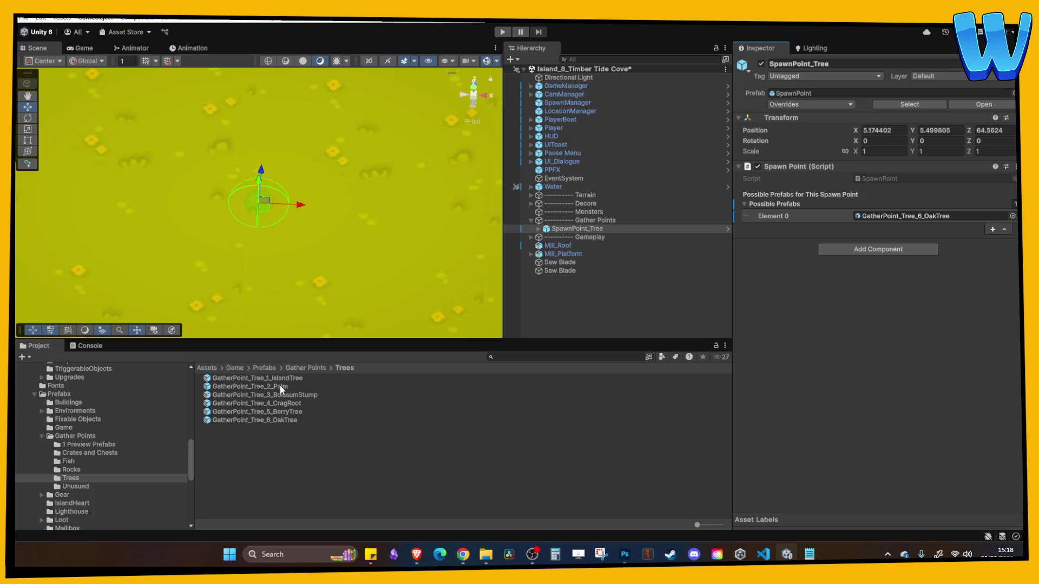
drag(279, 378, 788, 204)
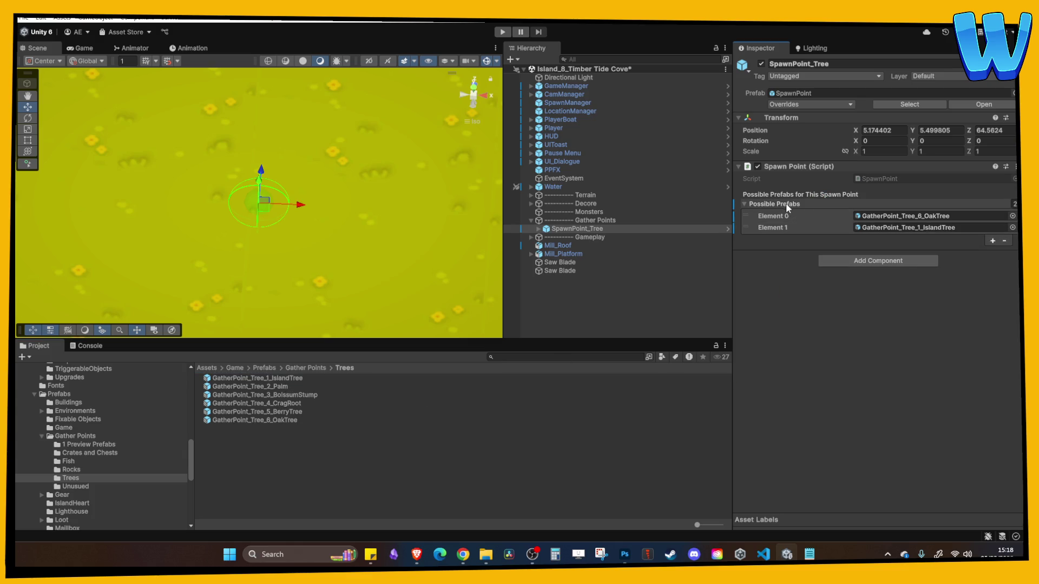
drag(281, 414, 782, 204)
scroll(382, 216, down, 2)
scroll(382, 216, down, 4)
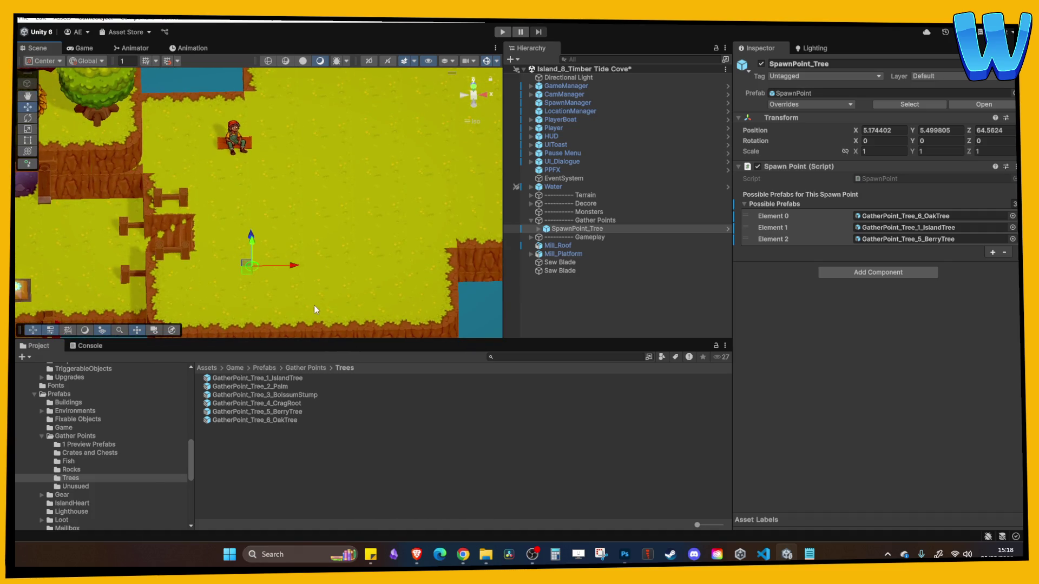
Move SpawnPoint_Tree closer along Z and view it from a top-down angle
scroll(362, 249, up, 4)
scroll(307, 277, down, 3)
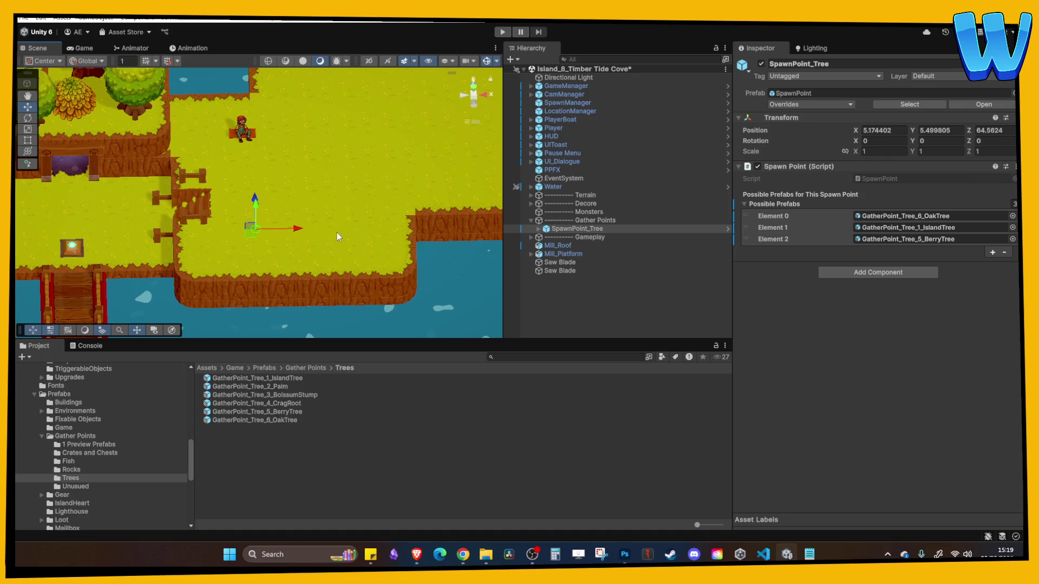
scroll(337, 232, up, 2)
scroll(285, 265, down, 2)
scroll(353, 281, up, 1)
scroll(352, 280, down, 3)
mouse_move(374, 241)
mouse_down()
mouse_move(278, 208)
mouse_move(337, 284)
mouse_move(331, 279)
mouse_up()
key(f)
scroll(284, 203, down, 2)
scroll(285, 206, up, 2)
drag(251, 264, 257, 197)
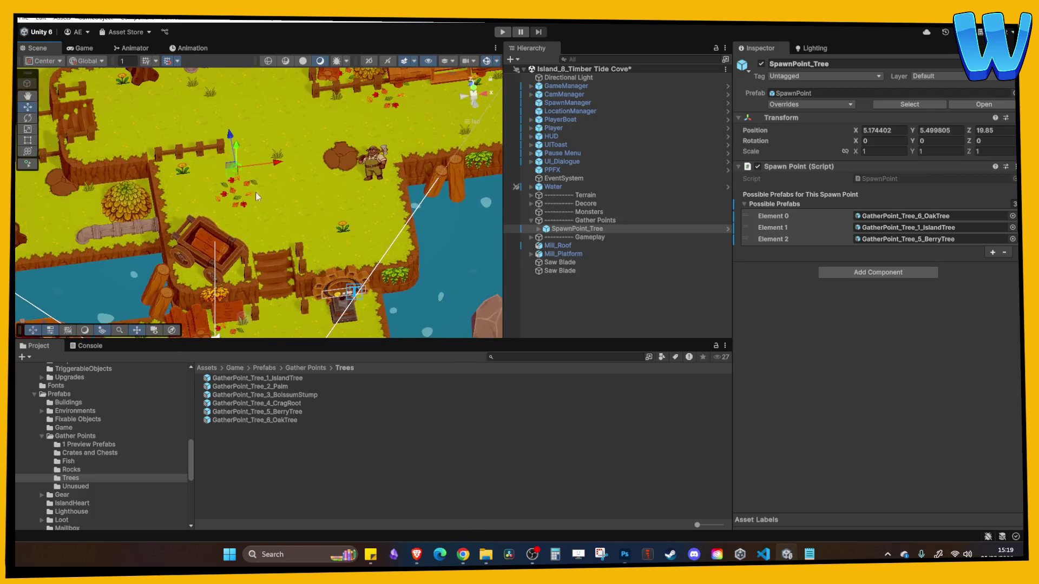
Reposition SpawnPoint_Tree on the island at X 0
drag(275, 163, 215, 174)
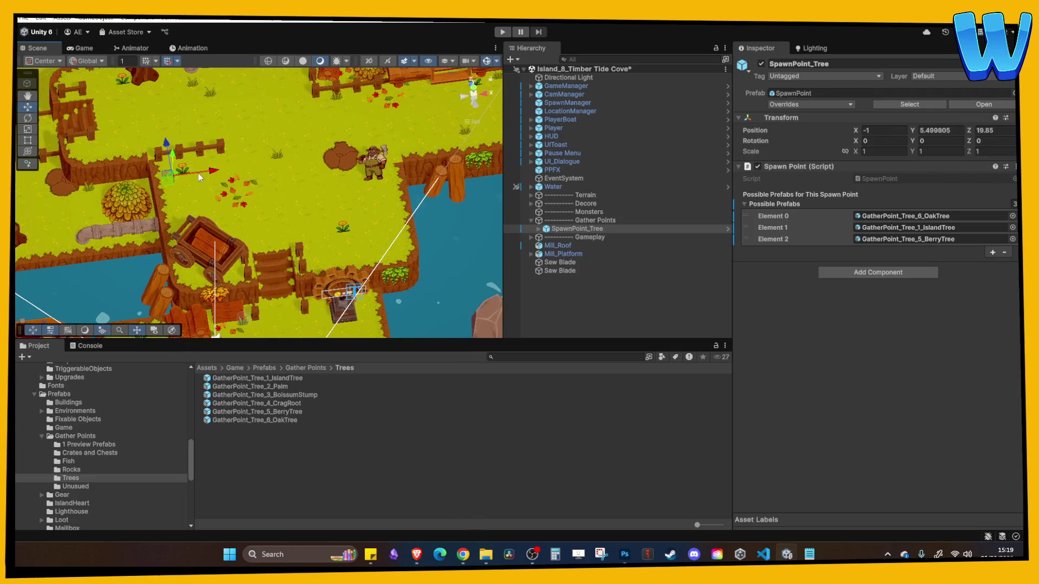
click(184, 171)
click(184, 170)
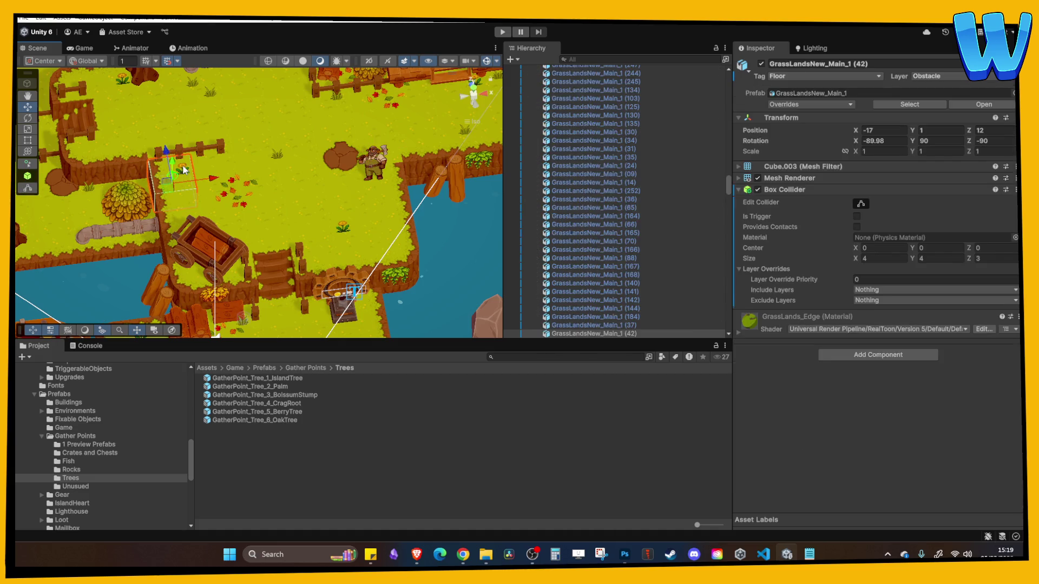
click(187, 173)
click(190, 176)
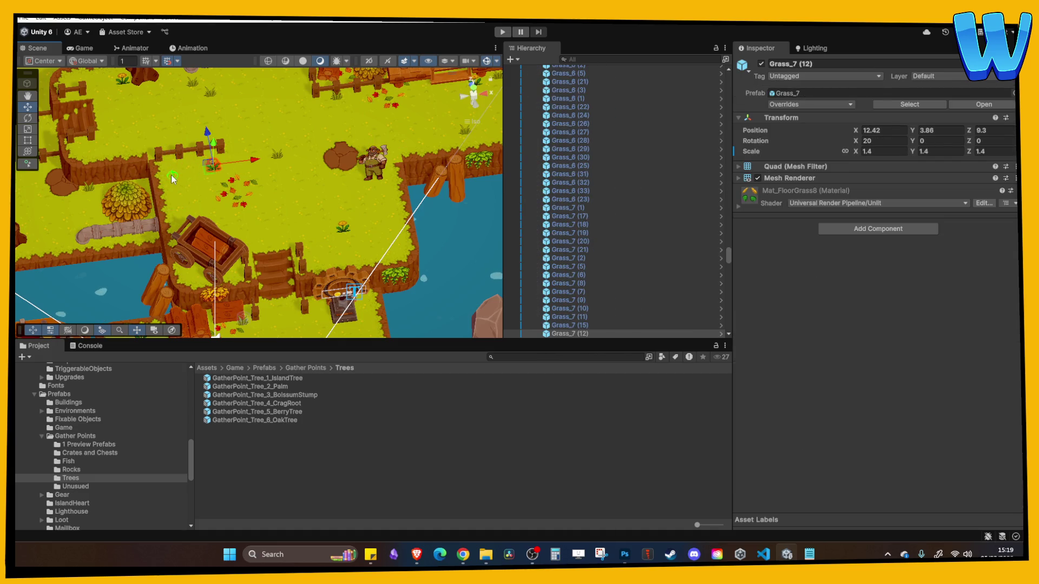
click(174, 173)
click(171, 172)
click(172, 172)
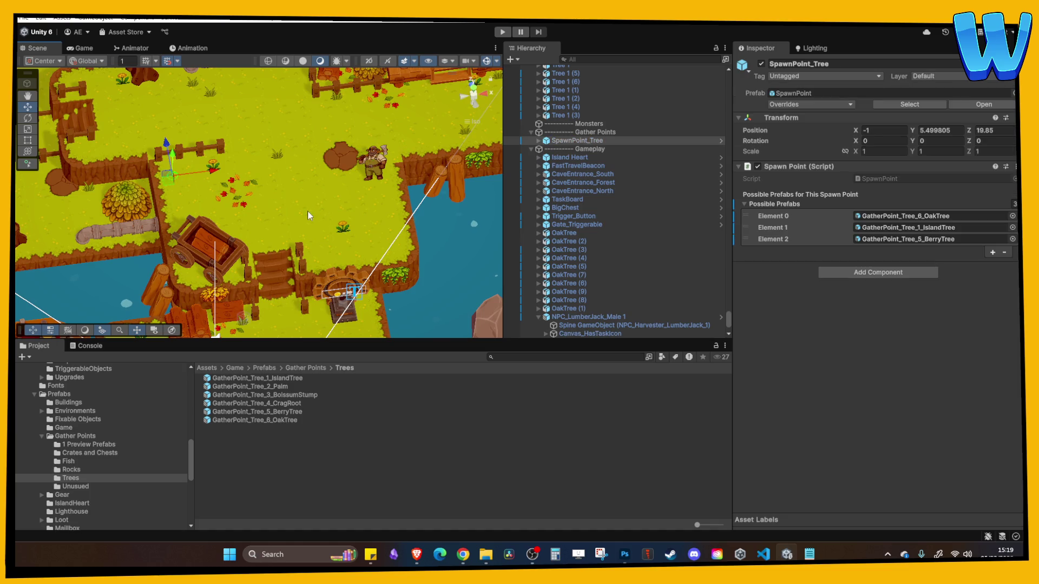
drag(217, 169, 229, 167)
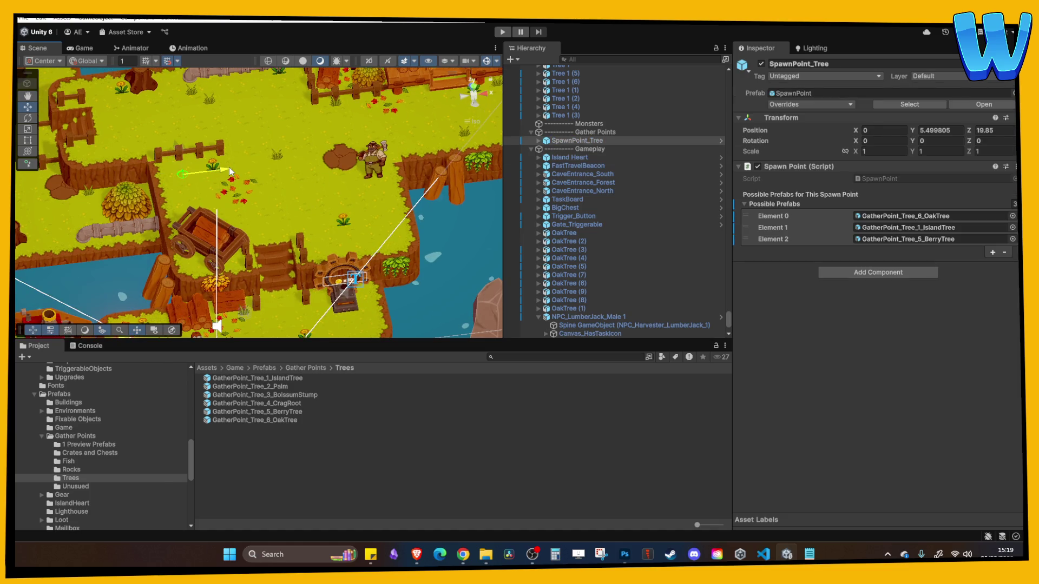
scroll(229, 167, down, 3)
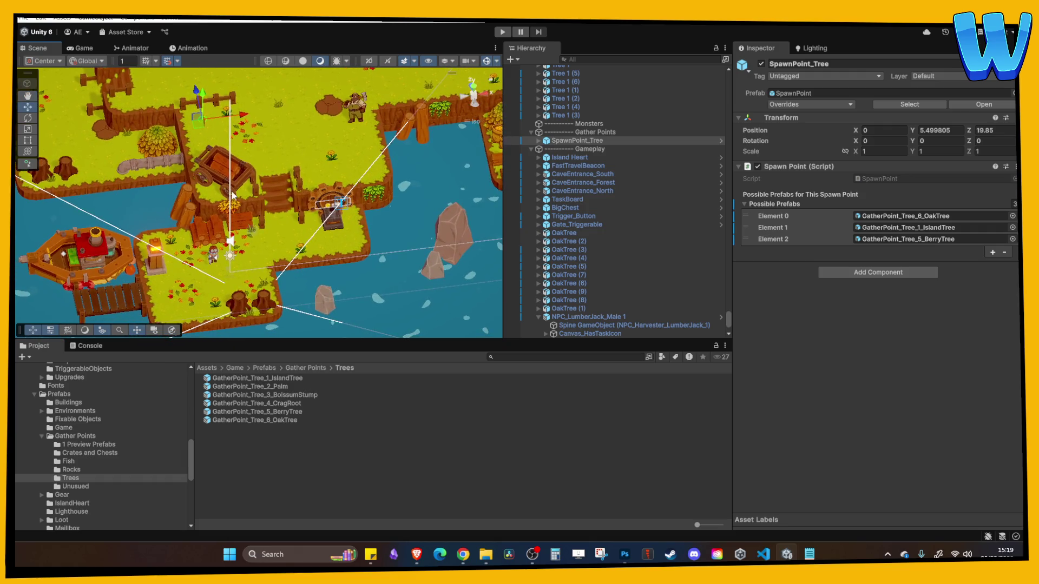
scroll(233, 195, up, 2)
Duplicate the tree spawn point and place the copy at X -9 on ground level
key(ctrl+d)
drag(265, 169, 135, 172)
mouse_move(228, 163)
mouse_down()
mouse_move(246, 184)
mouse_move(266, 259)
mouse_move(238, 146)
mouse_up()
scroll(254, 260, up, 1)
mouse_move(280, 182)
mouse_down()
mouse_move(330, 180)
mouse_move(298, 225)
mouse_move(374, 185)
mouse_up()
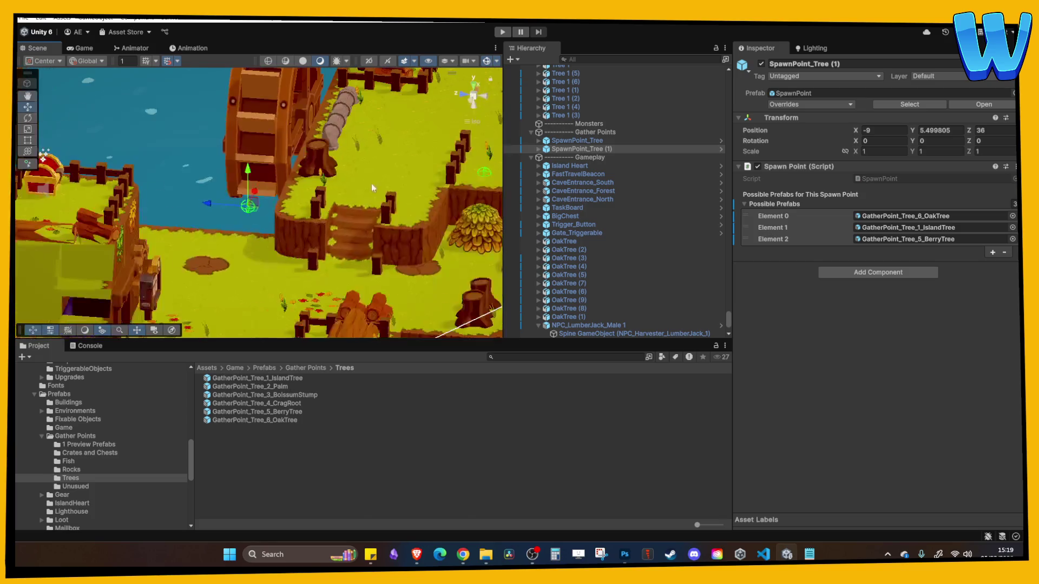
drag(248, 169, 250, 241)
key(f)
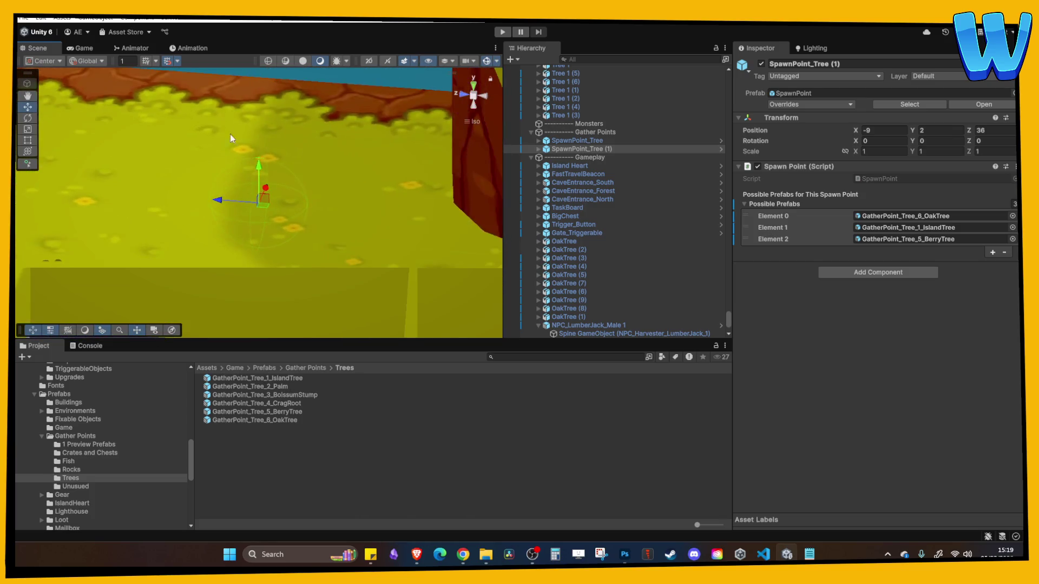
mouse_move(257, 171)
mouse_down()
mouse_move(258, 136)
mouse_move(239, 162)
mouse_move(210, 168)
mouse_move(211, 222)
mouse_move(185, 70)
mouse_move(186, 190)
mouse_move(246, 187)
mouse_move(237, 128)
mouse_move(248, 89)
mouse_move(258, 172)
mouse_move(329, 192)
mouse_up()
Make more tree spawn point copies, move one to X -31, Z 32, and delete the extra
key(ctrl+d)
key(w)
key(ctrl+d)
drag(406, 167, 219, 168)
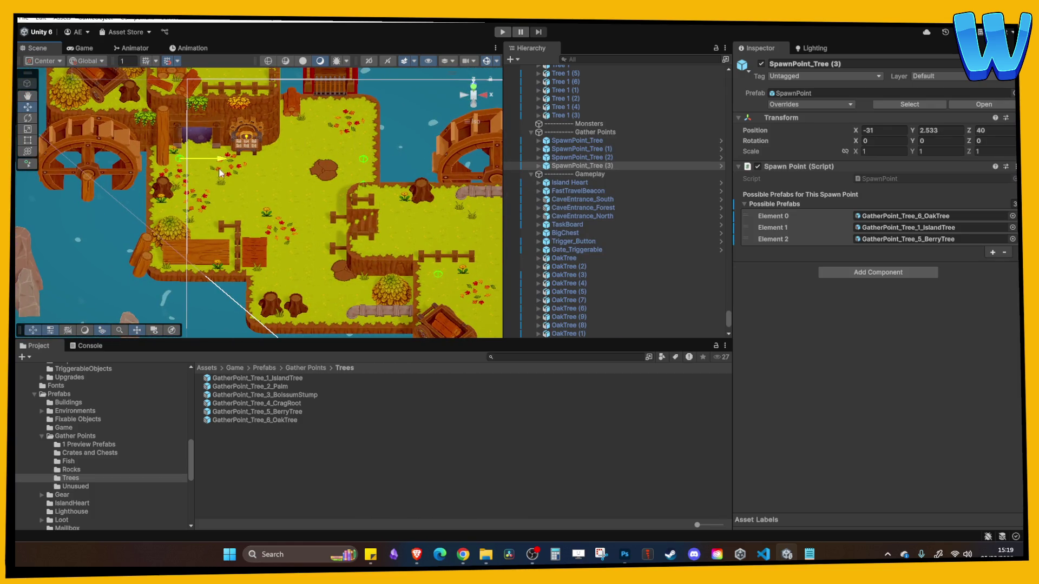
mouse_move(163, 138)
mouse_down()
mouse_move(163, 206)
mouse_move(86, 187)
mouse_up()
key(Delete)
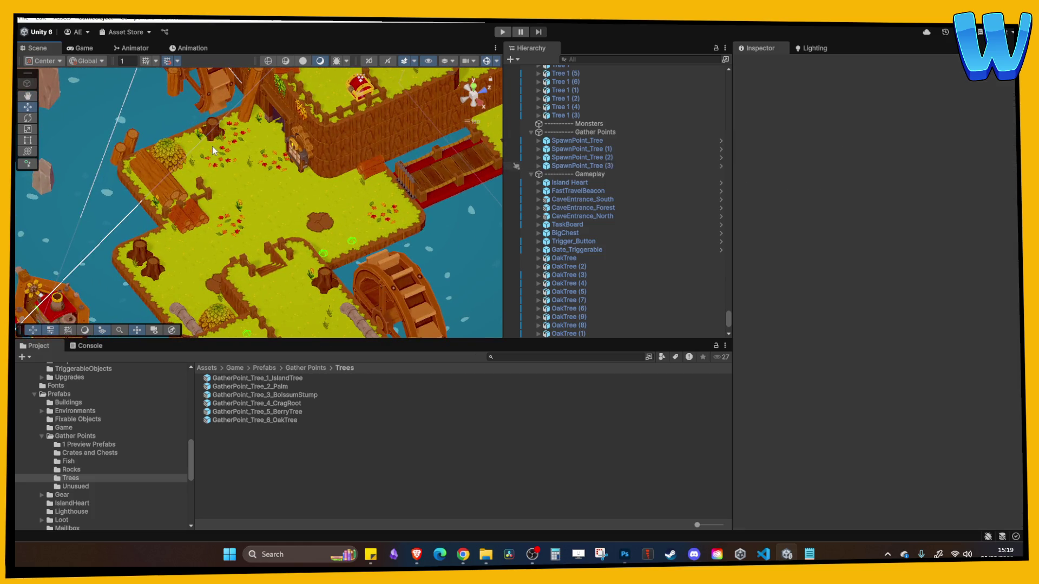
Orbit the view over the island and start Play mode
drag(214, 150, 278, 275)
click(289, 278)
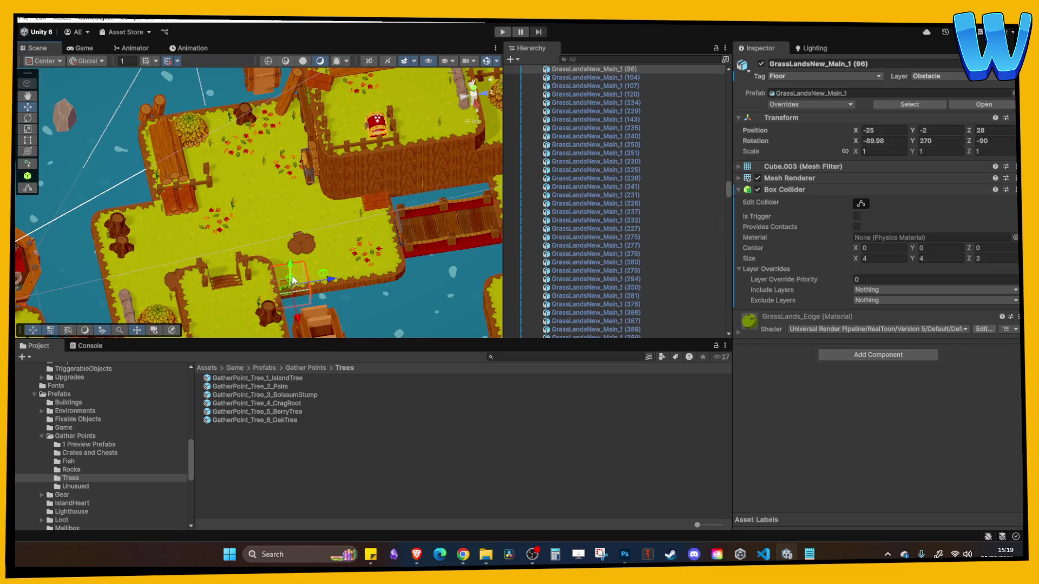
click(294, 277)
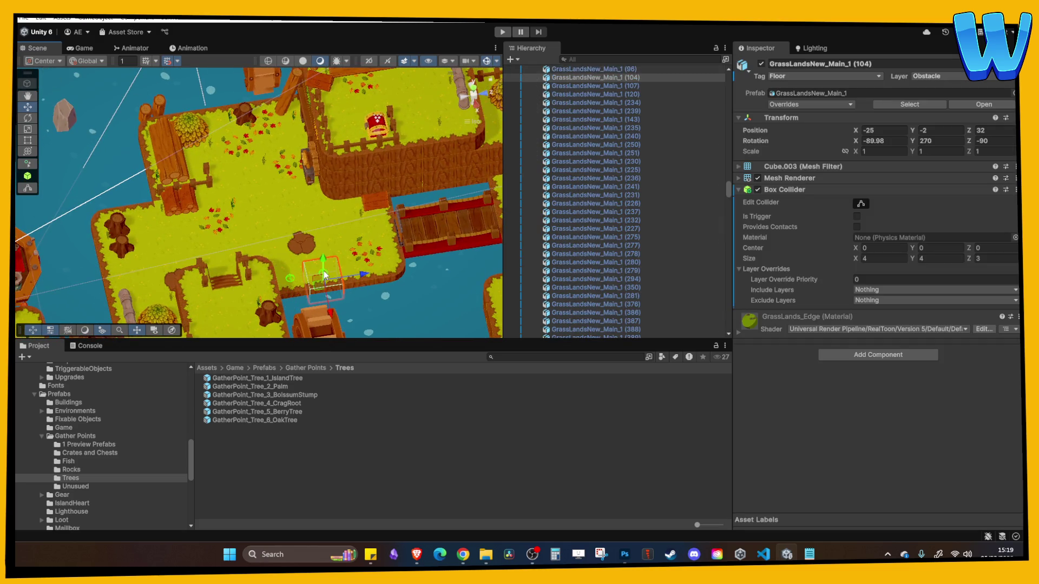
drag(293, 277, 430, 282)
scroll(382, 165, down, 6)
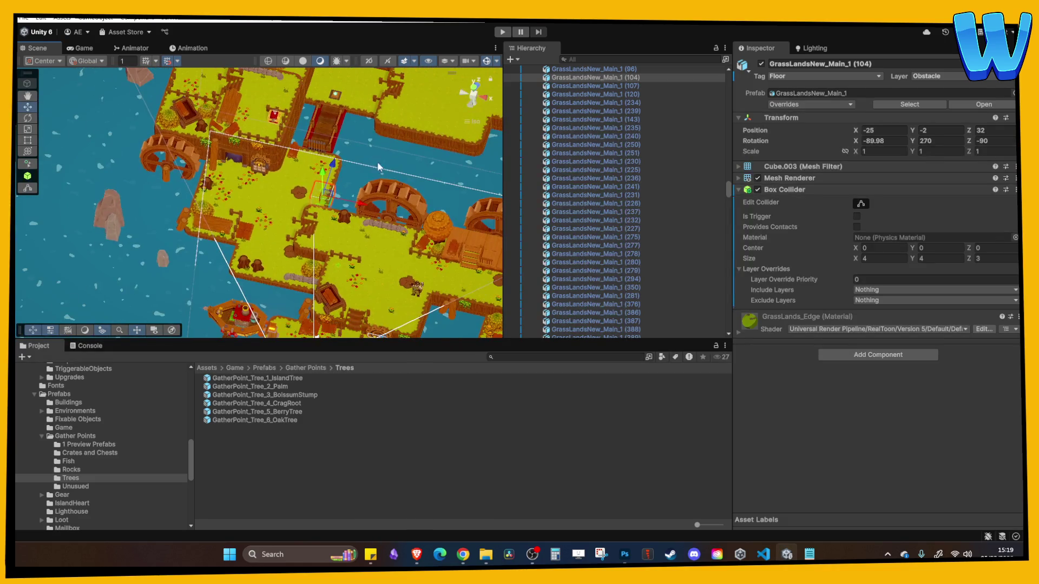
click(502, 32)
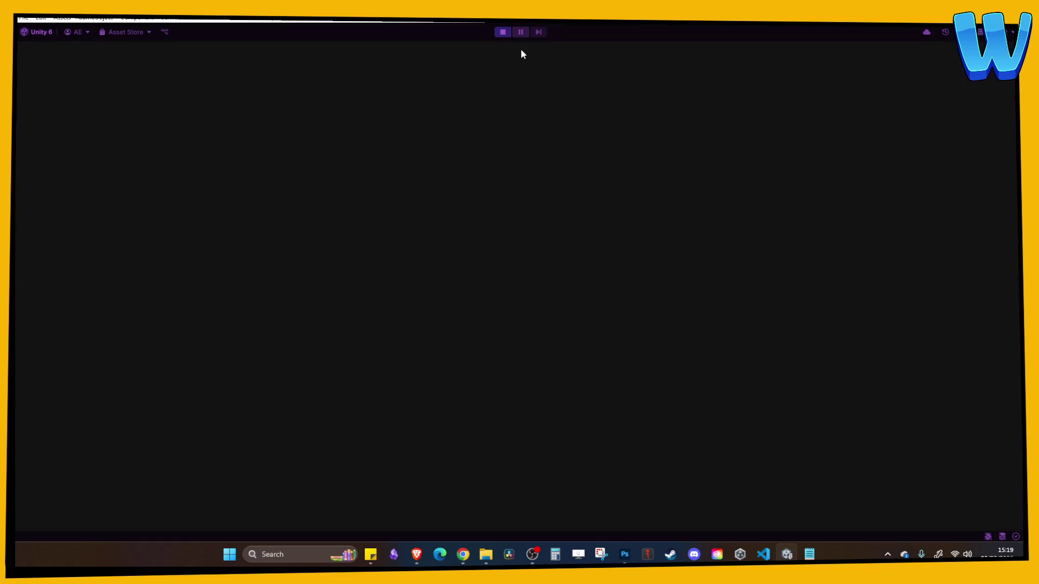
Walk the player north past the Berry Blossom and west to chop the Oak Tree
key(w)
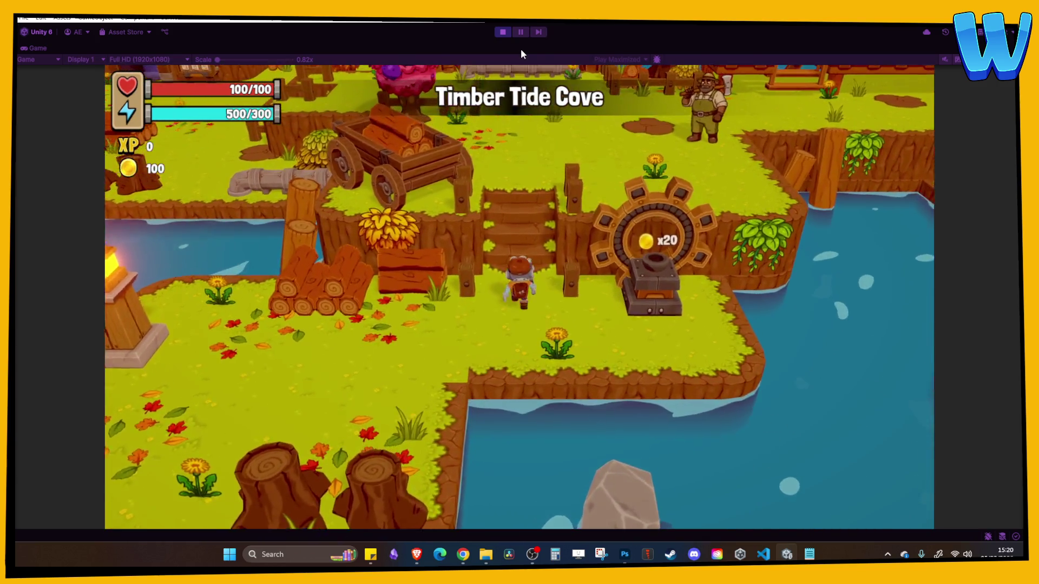
key(w)
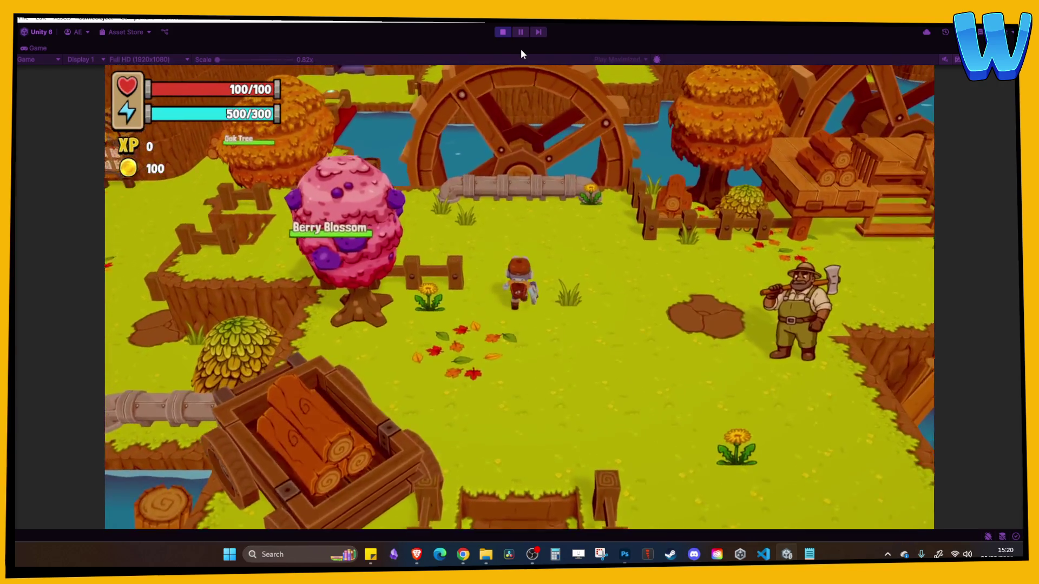
key(a)
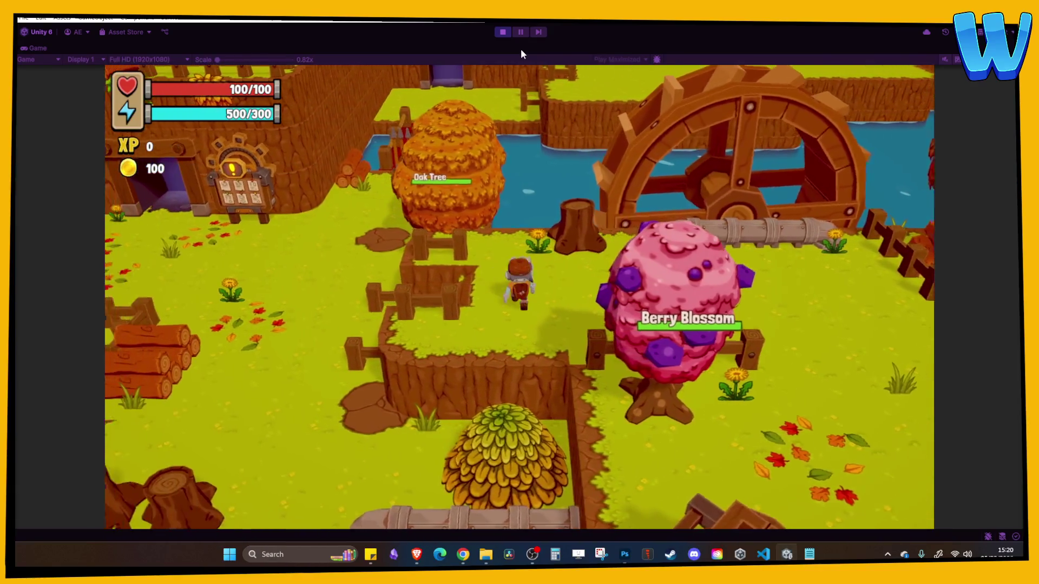
key(w)
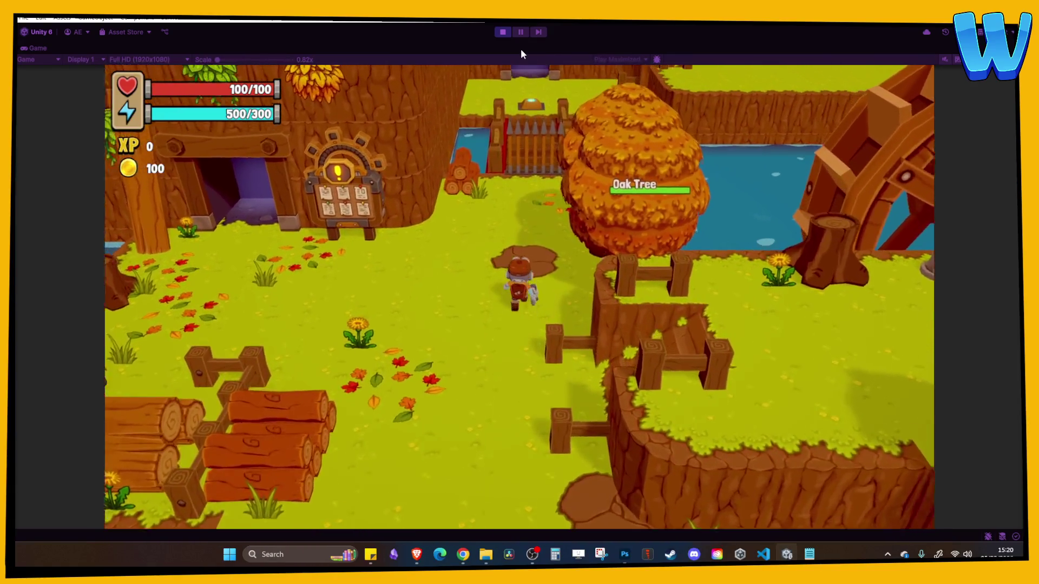
key(e)
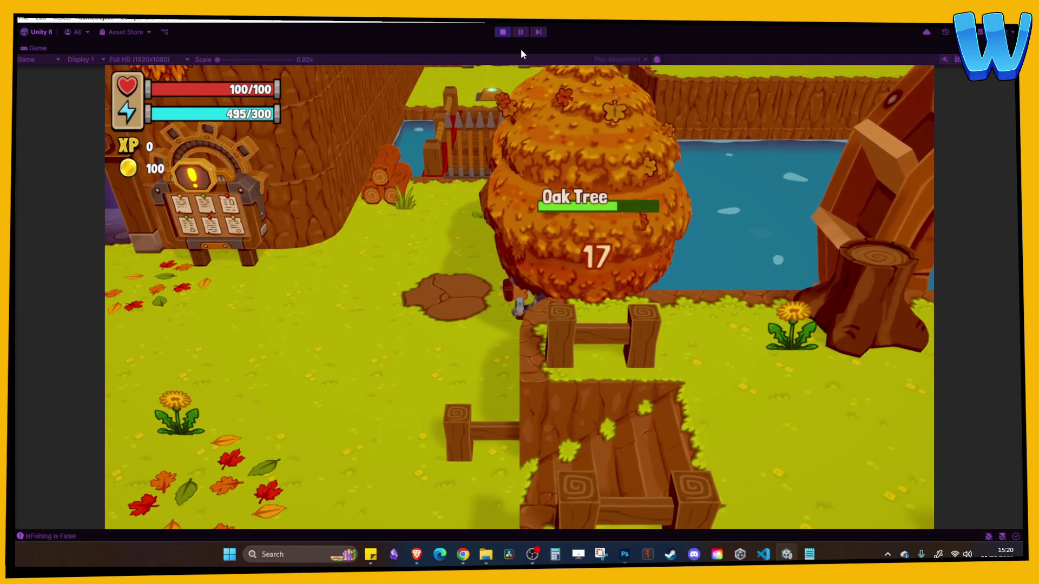
Walk back toward the Berry Blossom and stop the playtest
key(s)
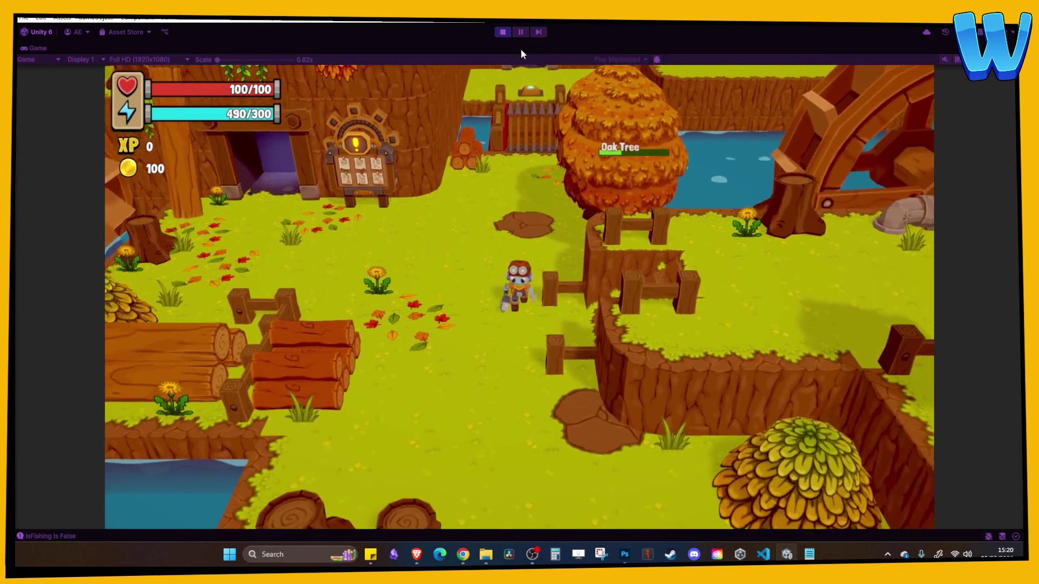
key(d)
key(a)
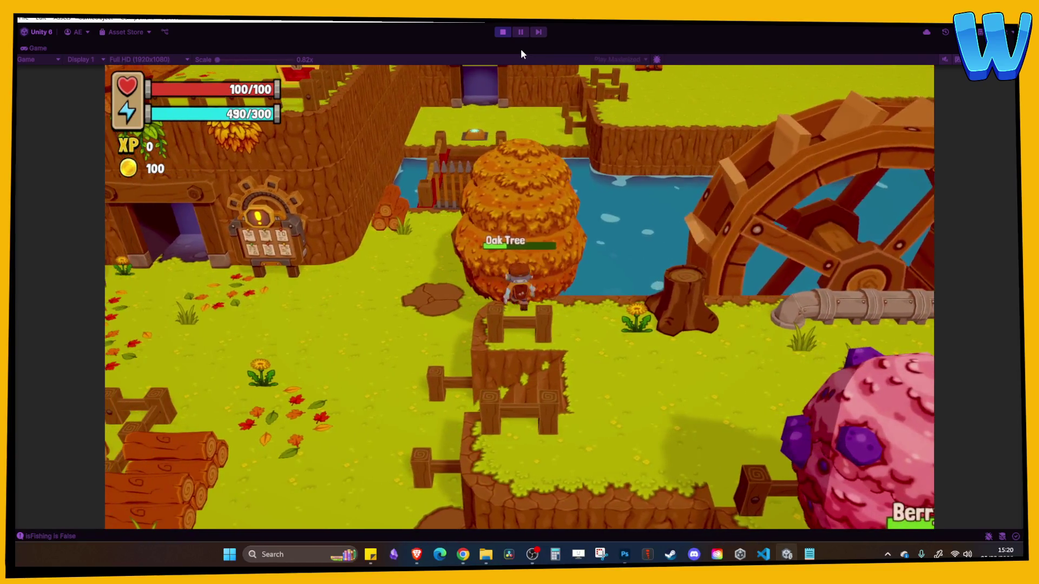
key(s)
key(d)
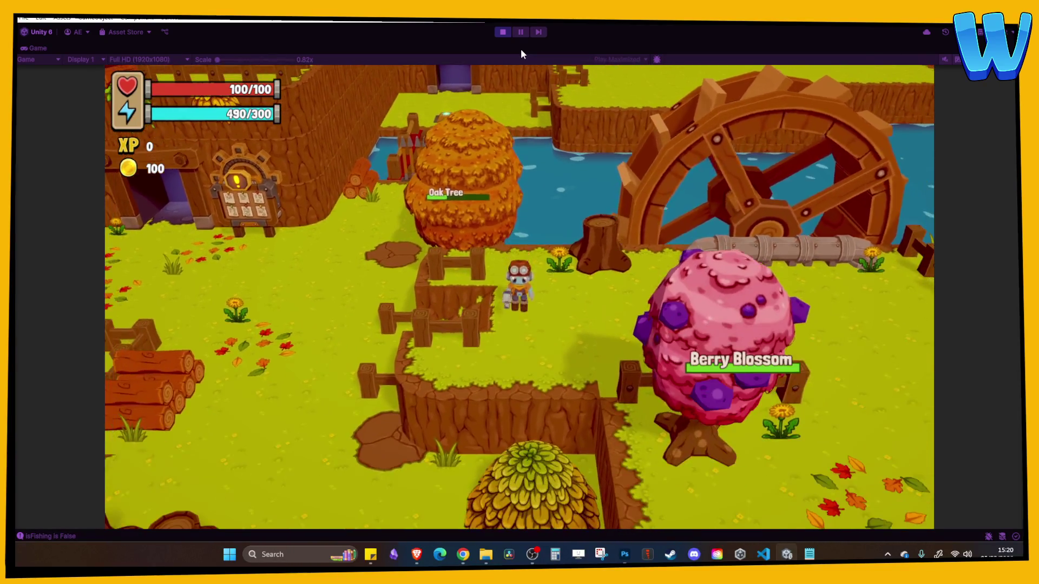
click(502, 32)
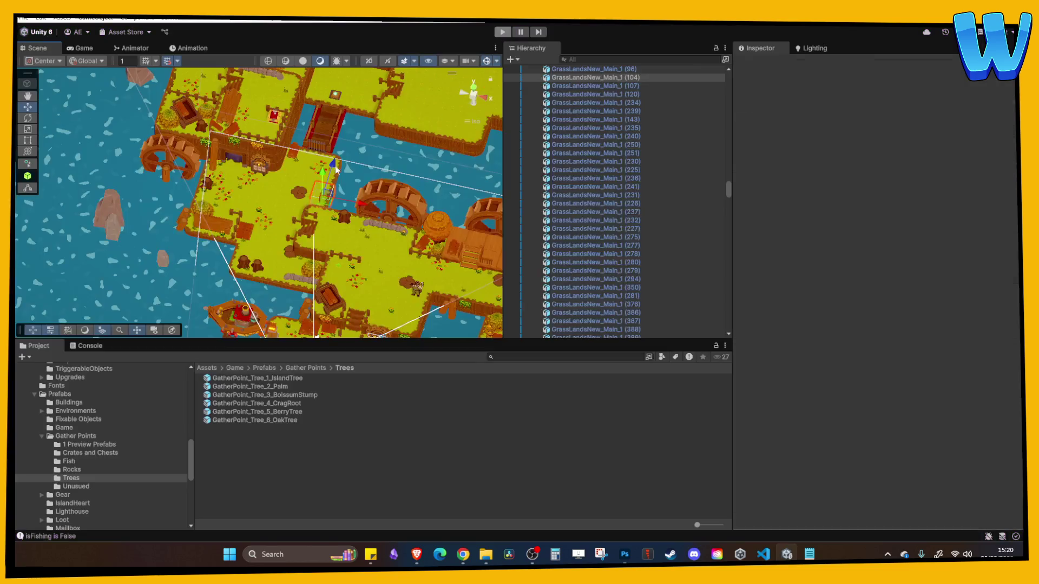
Delete SpawnPoint_Tree (1) from the scene
scroll(271, 216, up, 5)
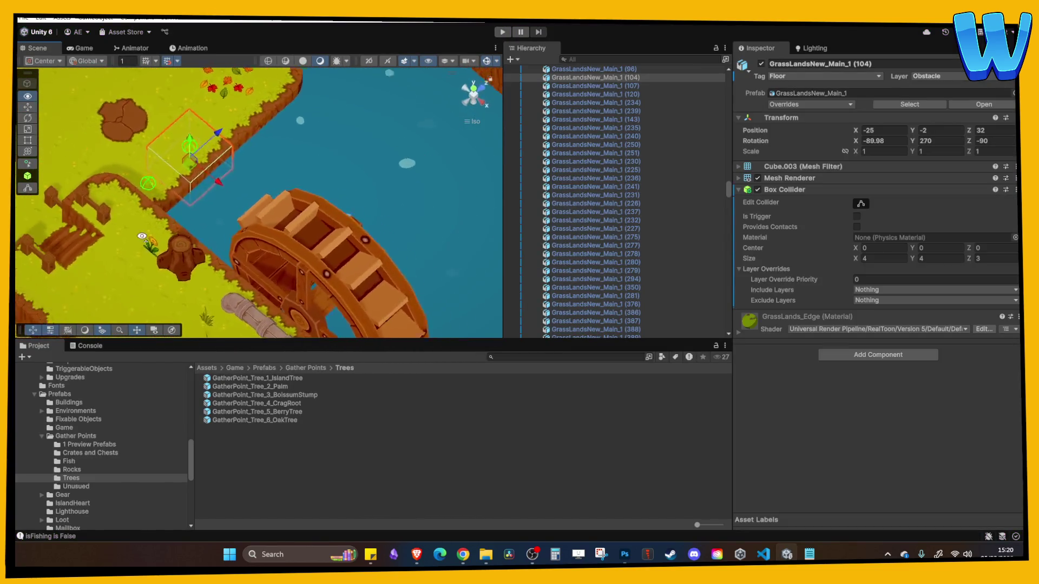
click(157, 165)
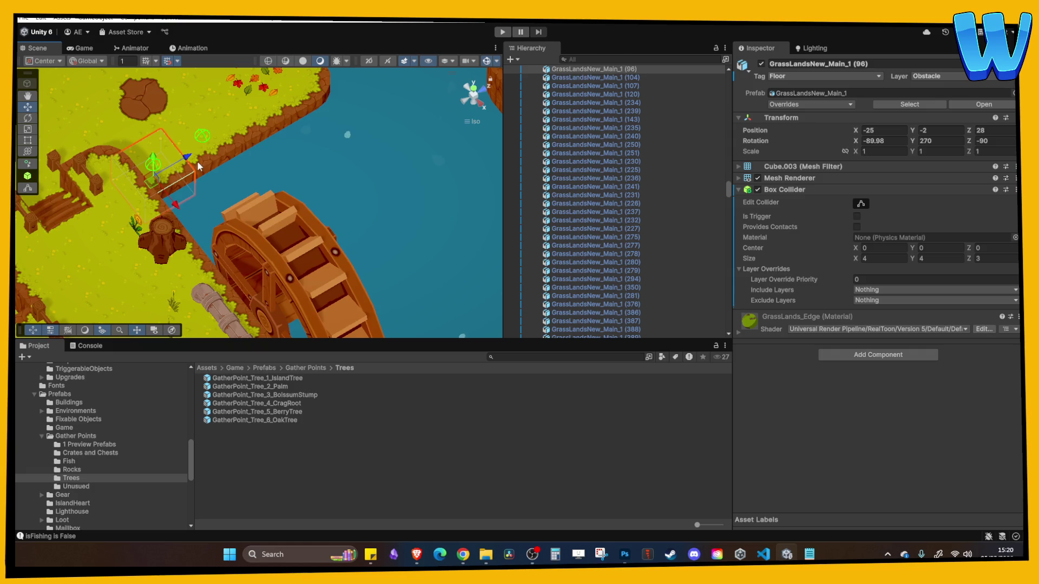
click(154, 165)
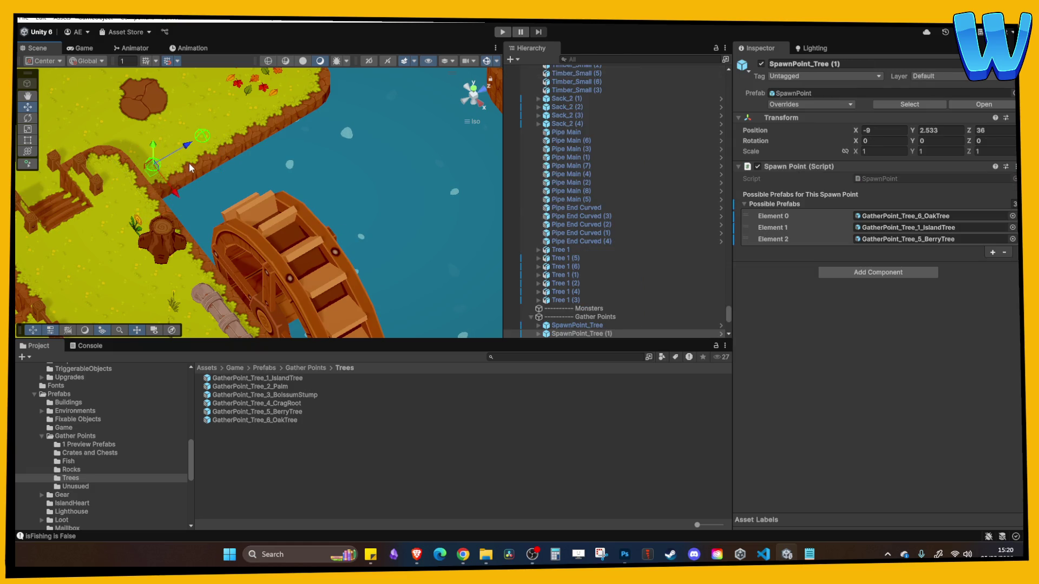
key(Delete)
Select SpawnPoint_Tree (2), then inspect the lumberjack NPC and its task icon canvas
scroll(190, 164, down, 3)
mouse_move(183, 127)
mouse_down()
mouse_move(225, 193)
mouse_move(310, 189)
mouse_move(319, 173)
mouse_move(289, 196)
mouse_move(307, 244)
mouse_up()
click(257, 209)
click(274, 200)
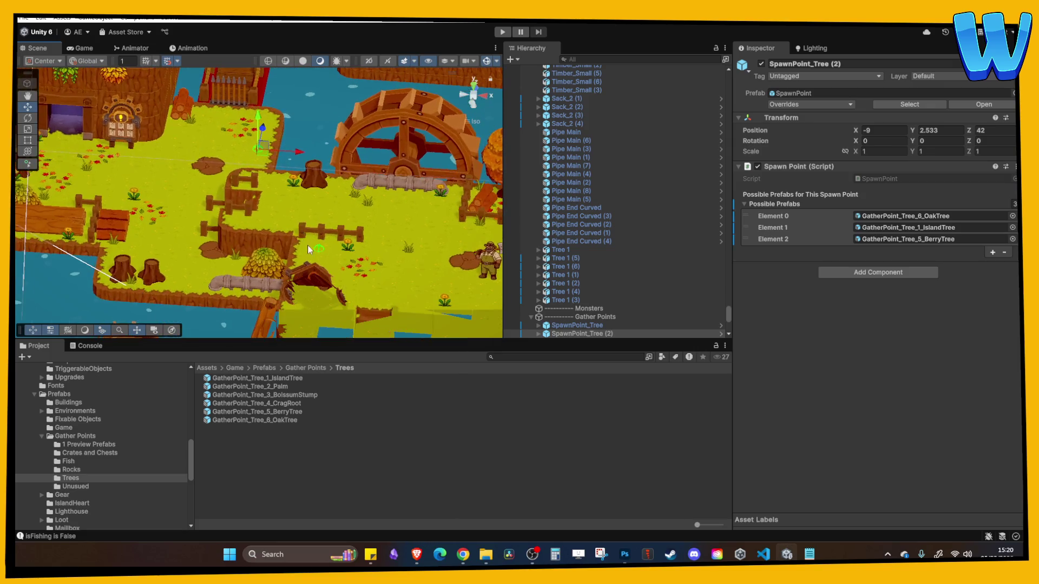
click(317, 247)
click(317, 247)
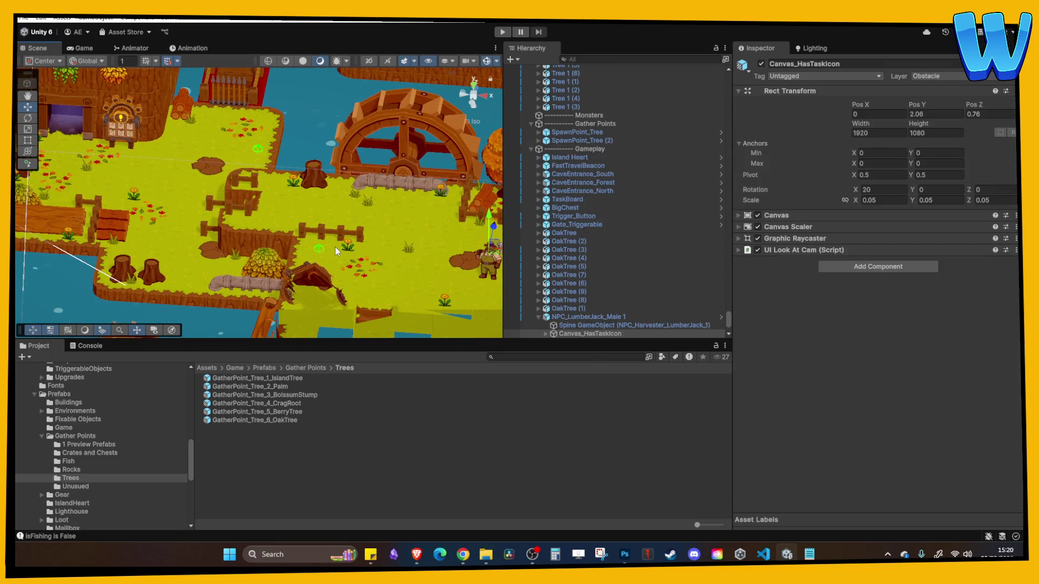
click(316, 246)
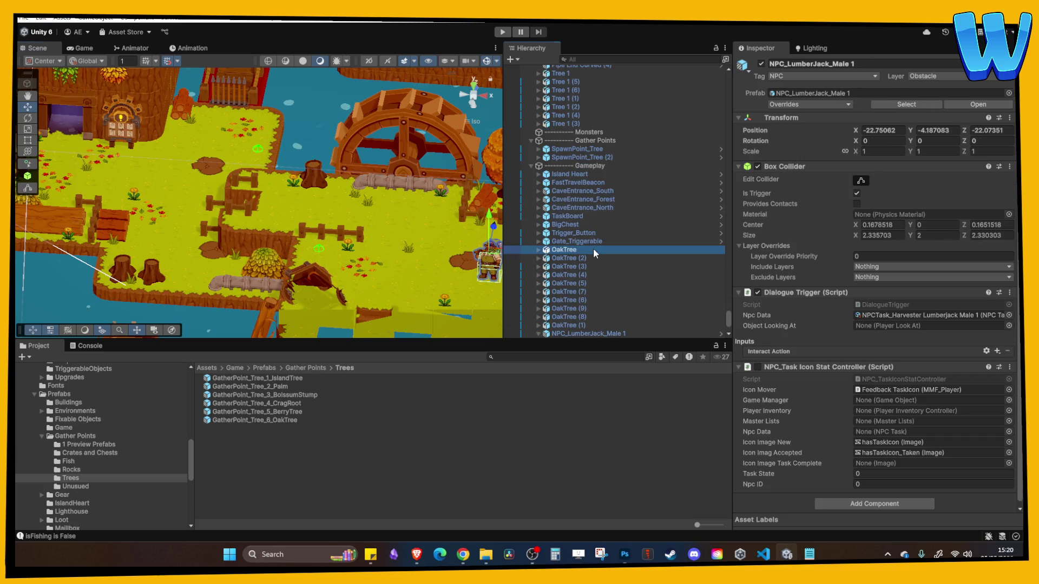
Collapse the Gameplay group, then select and frame SpawnPoint_Tree in view
key(Left)
key(Left)
key(Left)
key(Up)
key(Up)
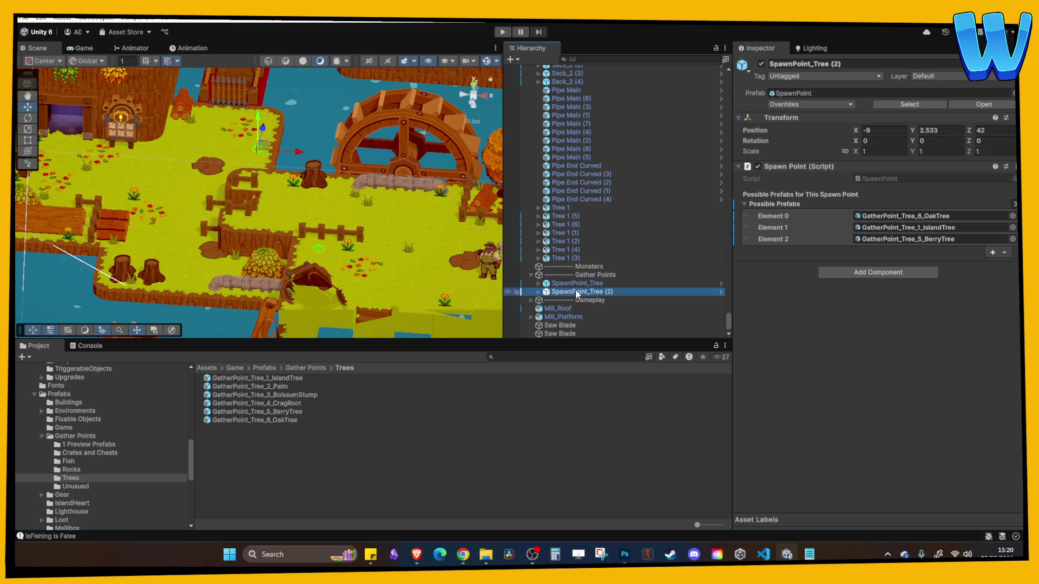
key(f)
drag(306, 183, 313, 248)
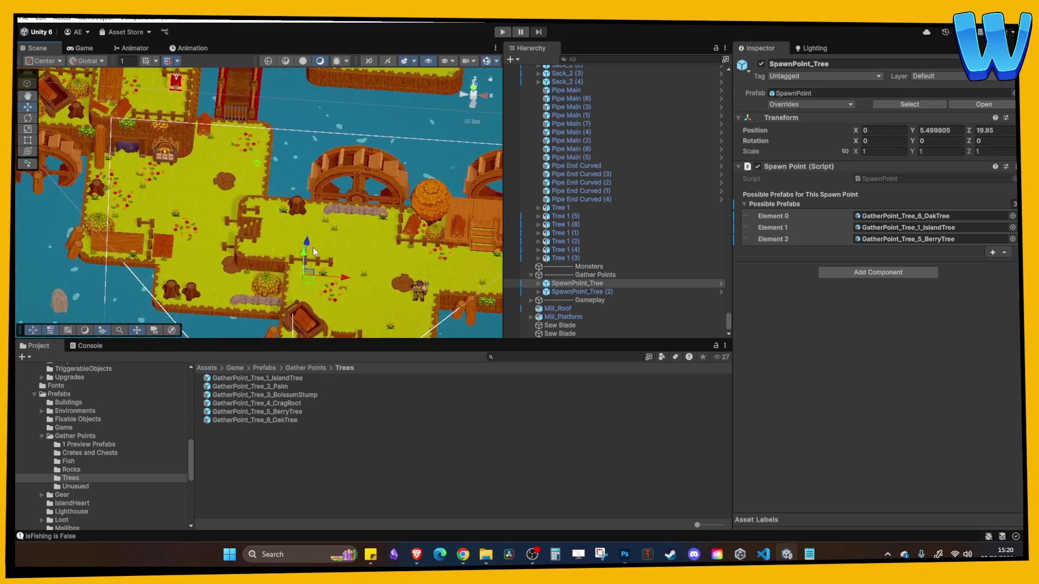
scroll(329, 267, up, 5)
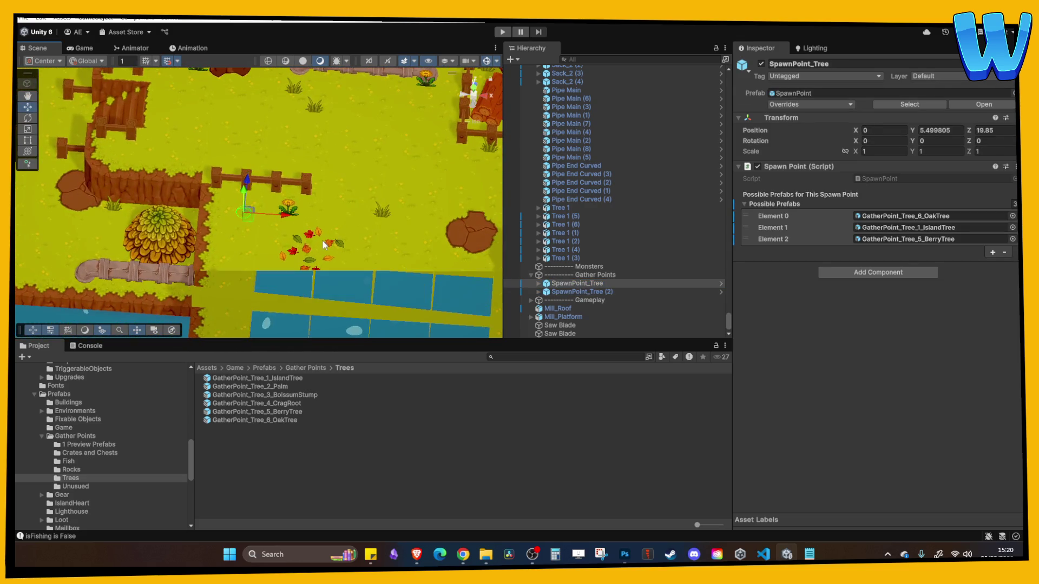
Set SpawnPoint_Tree's Possible Prefabs to GatherPoint_Rich Iron and GatherPoint_Copper, removing BerryTree
click(905, 216)
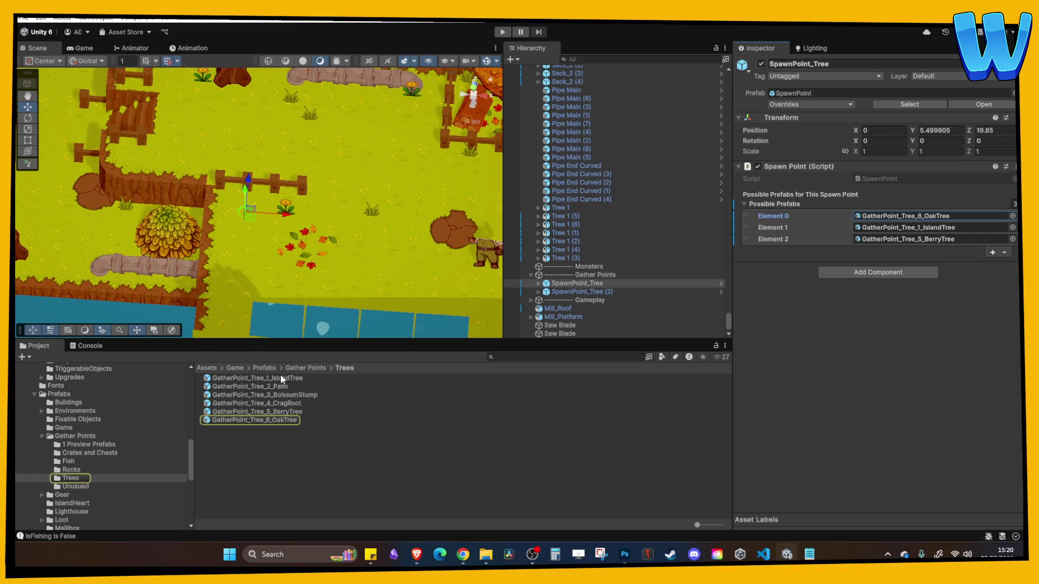
click(317, 368)
double_click(225, 404)
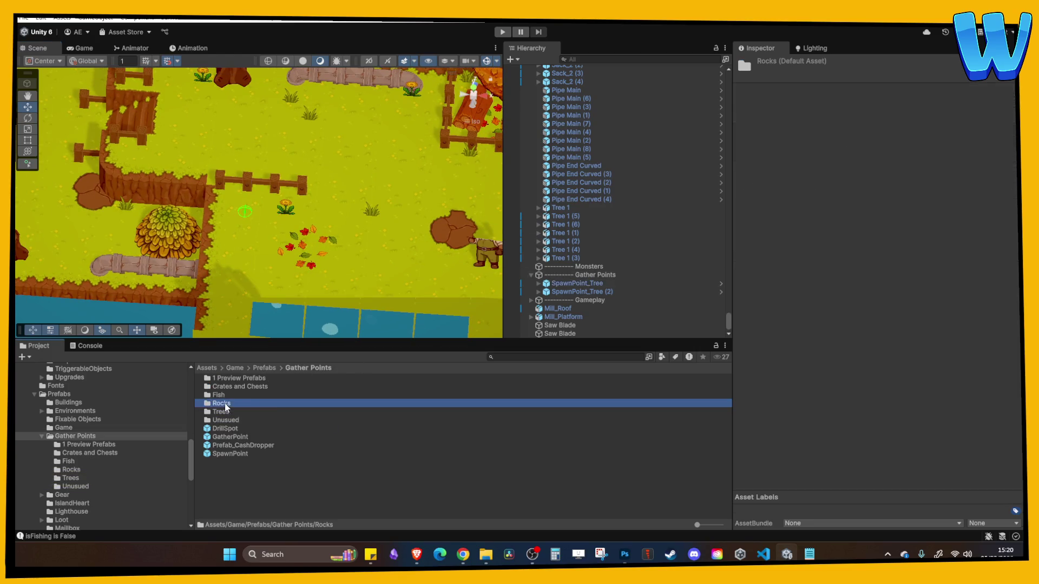
click(581, 291)
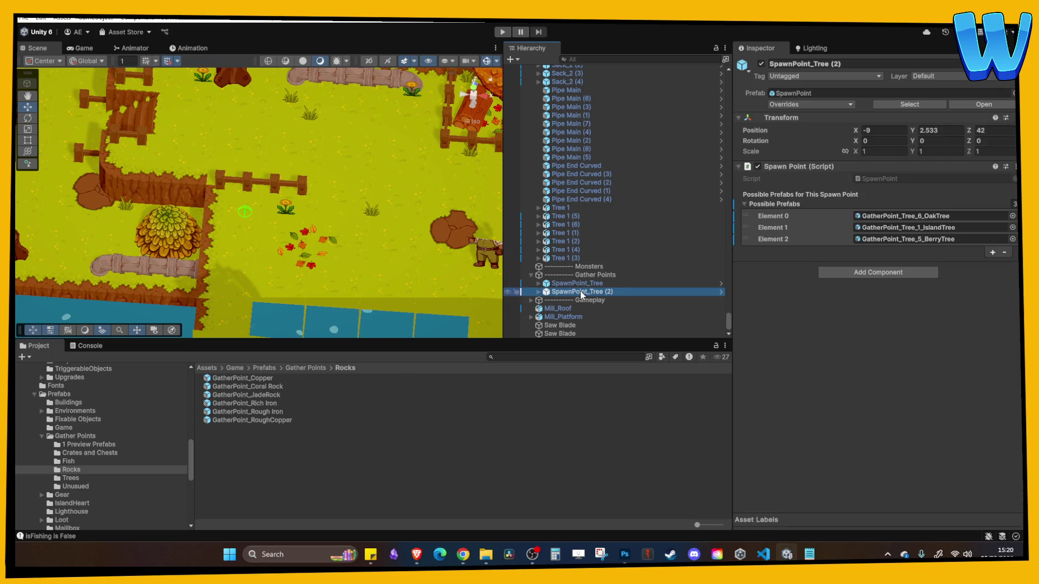
click(581, 284)
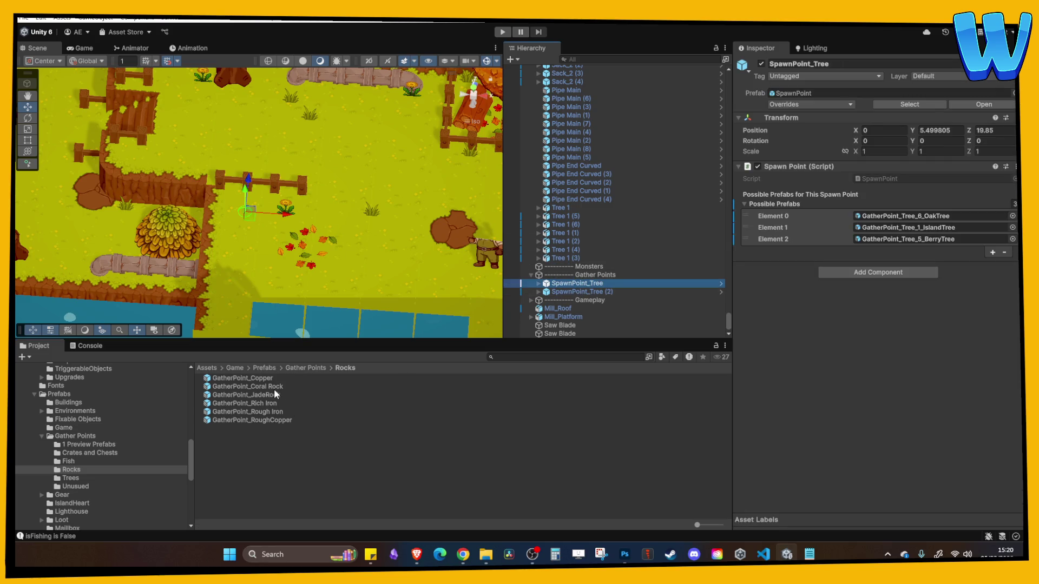
drag(261, 404, 901, 220)
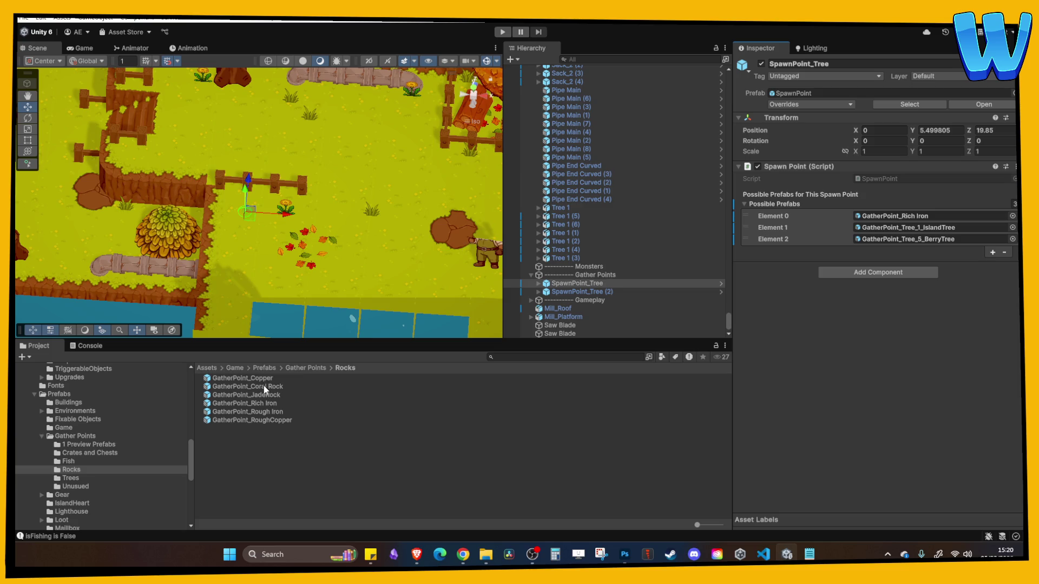
mouse_move(253, 386)
mouse_down()
mouse_move(928, 234)
mouse_move(934, 216)
mouse_move(920, 227)
mouse_up()
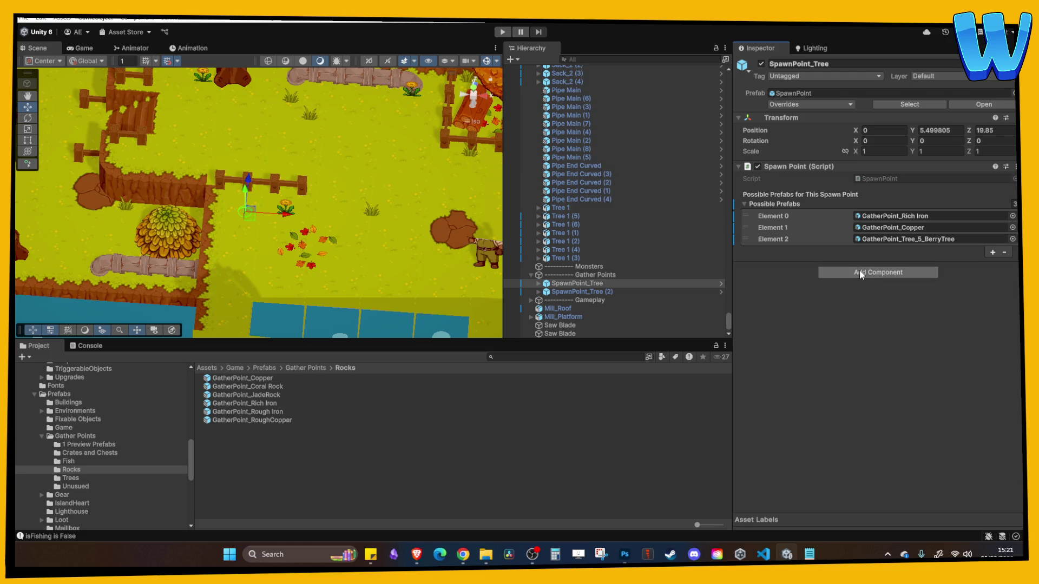
click(1004, 252)
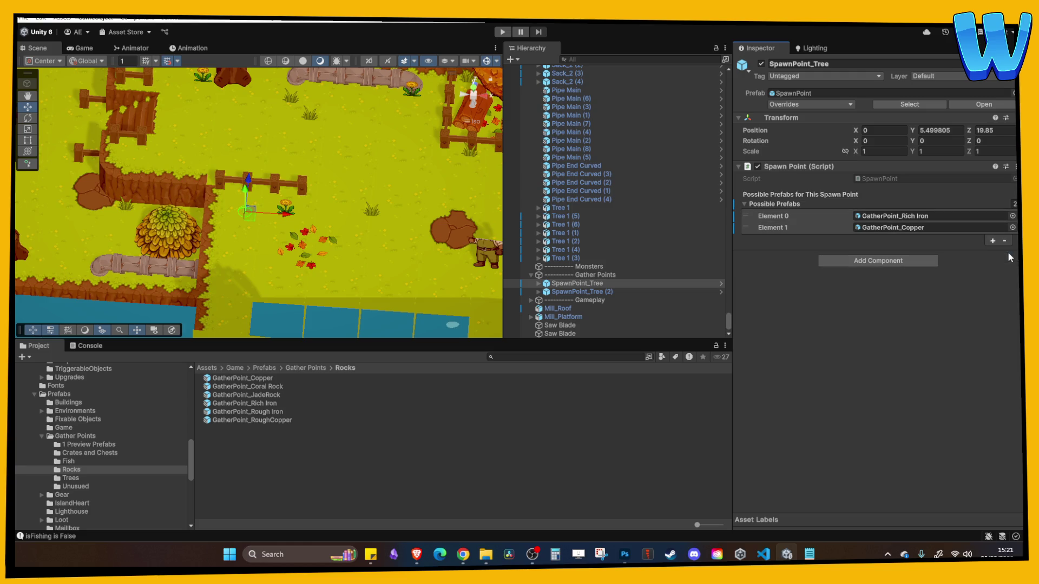
Rename that spawn point to SpawnPoint_Stone and SpawnPoint_Tree (2) to SpawnPoint_Tree
click(598, 284)
click(595, 292)
click(598, 284)
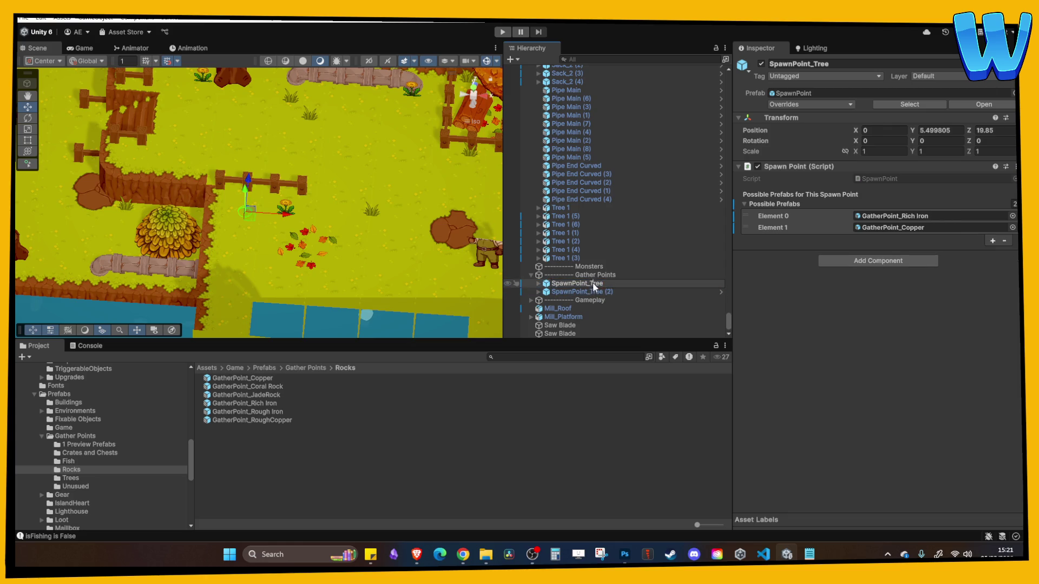
text(Ston)
key(Return)
click(609, 294)
key(F2)
key(BackSpace)
key(BackSpace)
key(BackSpace)
key(Return)
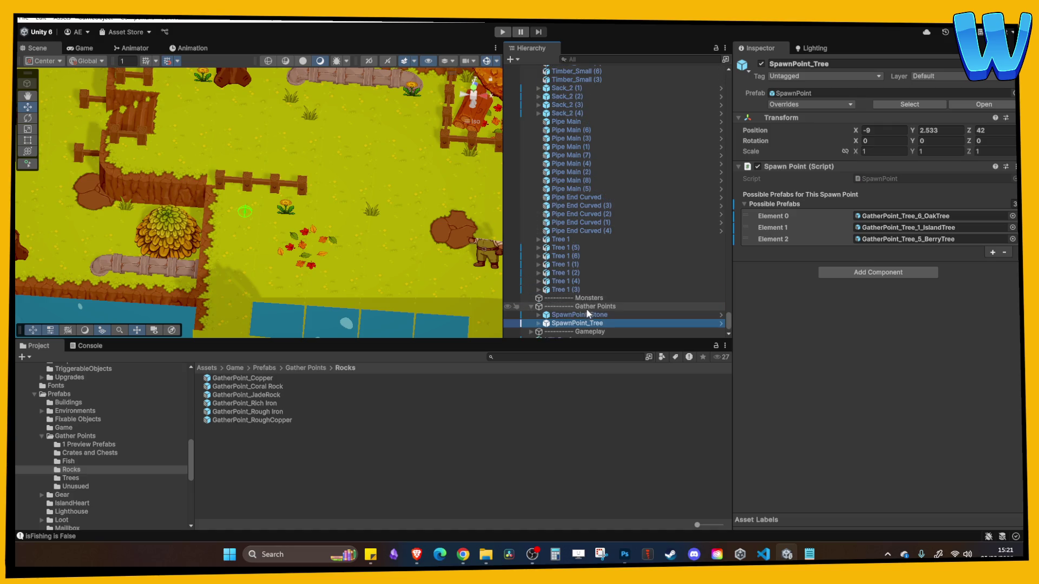
Duplicate SpawnPoint_Stone and move the copy to another spot
double_click(639, 315)
key(ctrl+d)
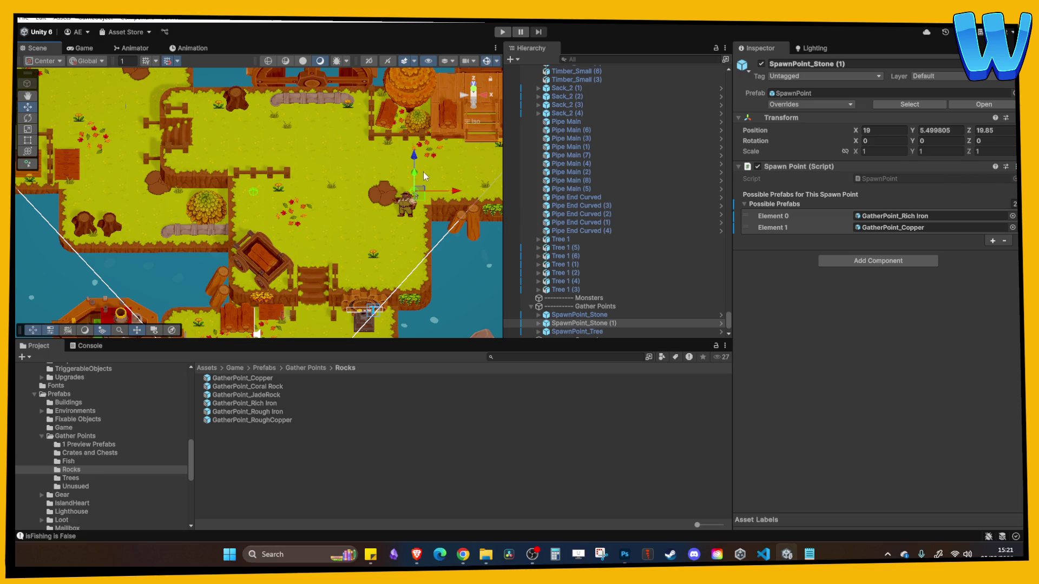
mouse_move(426, 163)
mouse_down()
mouse_move(433, 220)
mouse_move(279, 262)
mouse_move(409, 262)
mouse_move(285, 289)
mouse_up()
Place a second copy, SpawnPoint_Stone (2), on the island's west side, resting on the ground
key(ctrl+d)
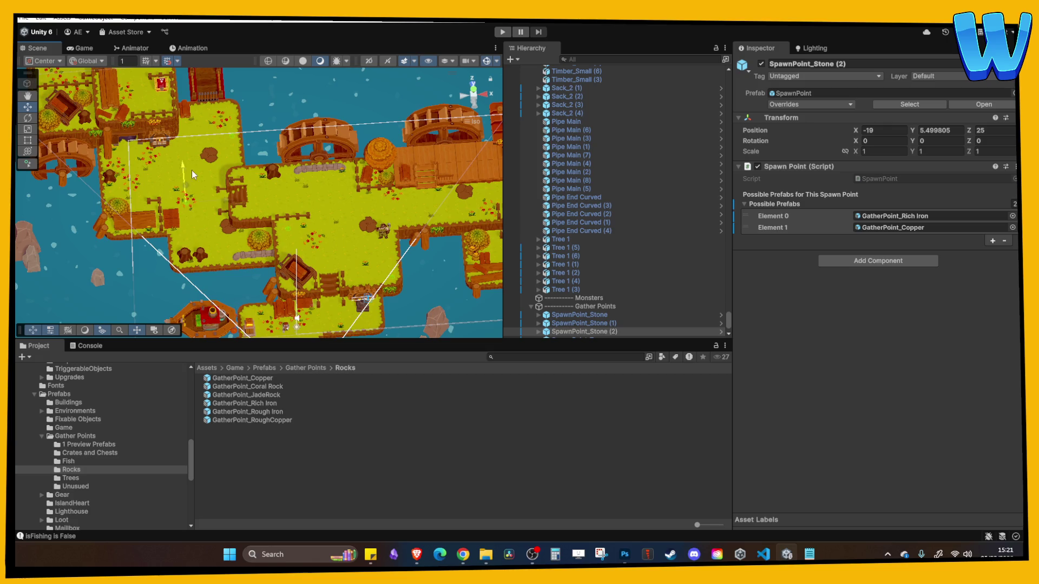
mouse_move(222, 194)
mouse_down()
mouse_move(130, 162)
mouse_move(126, 149)
mouse_up()
key(f)
drag(193, 207, 145, 172)
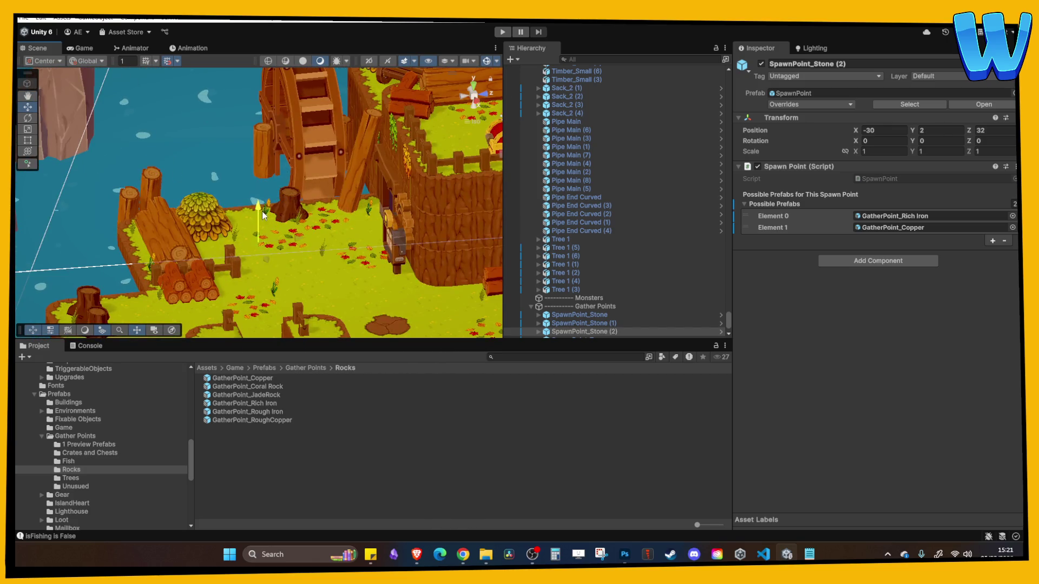
drag(265, 208, 266, 201)
key(f)
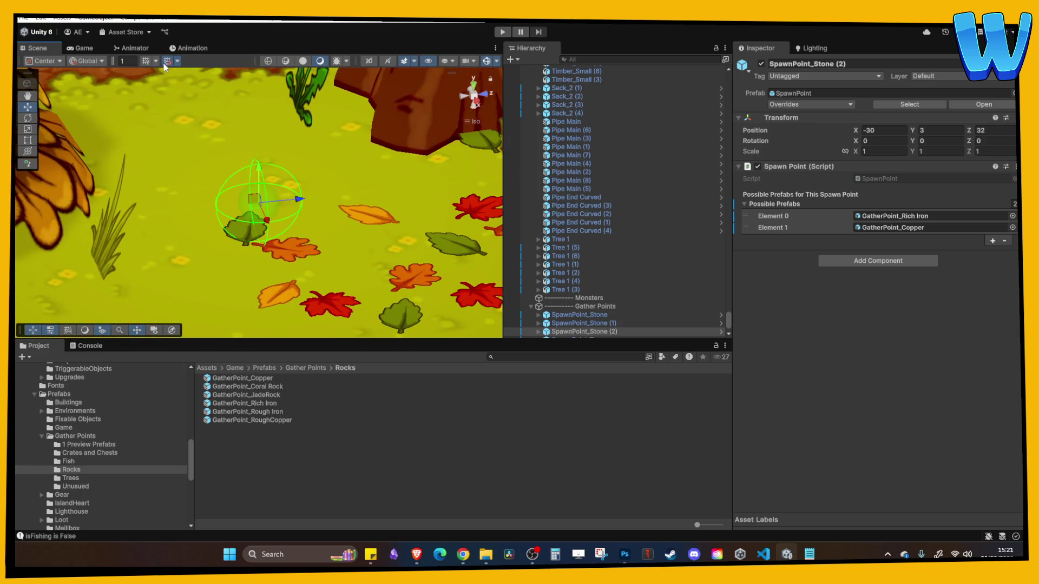
drag(268, 202, 268, 210)
scroll(209, 89, down, 2)
mouse_move(209, 88)
mouse_down()
mouse_move(172, 60)
mouse_move(281, 249)
mouse_up()
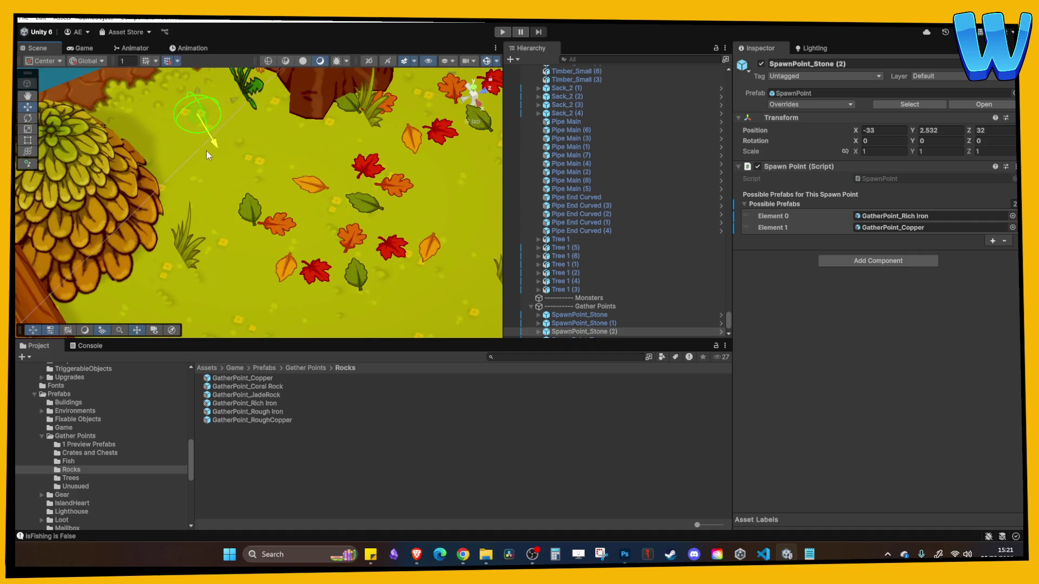
scroll(381, 210, down, 5)
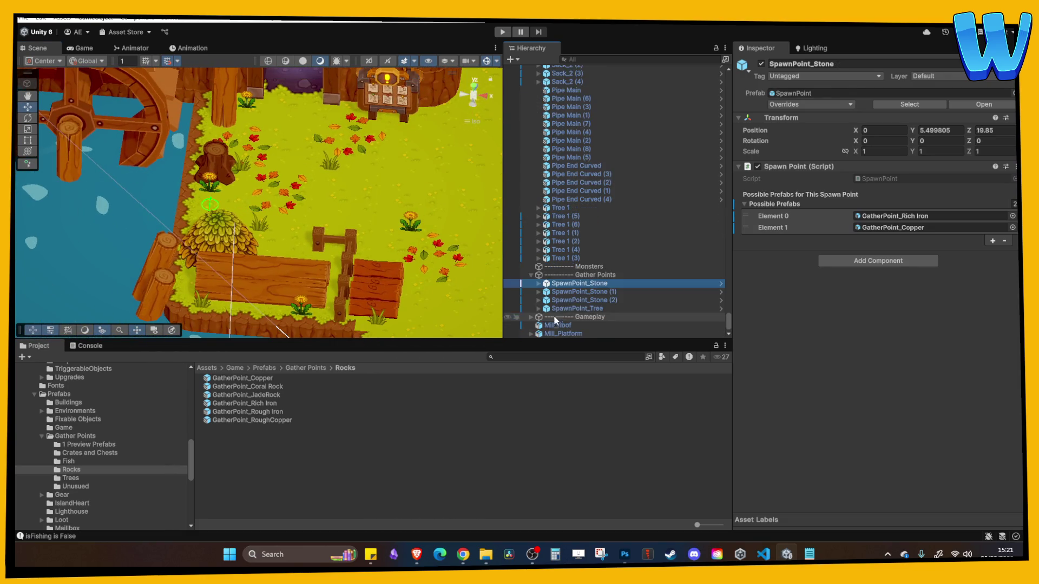
Add GatherPoint_Rough Iron to all three stone spawn points' Possible Prefabs and start Play mode
double_click(579, 314)
mouse_move(381, 226)
mouse_down()
mouse_move(257, 142)
mouse_move(248, 203)
mouse_move(255, 158)
mouse_move(271, 168)
mouse_up()
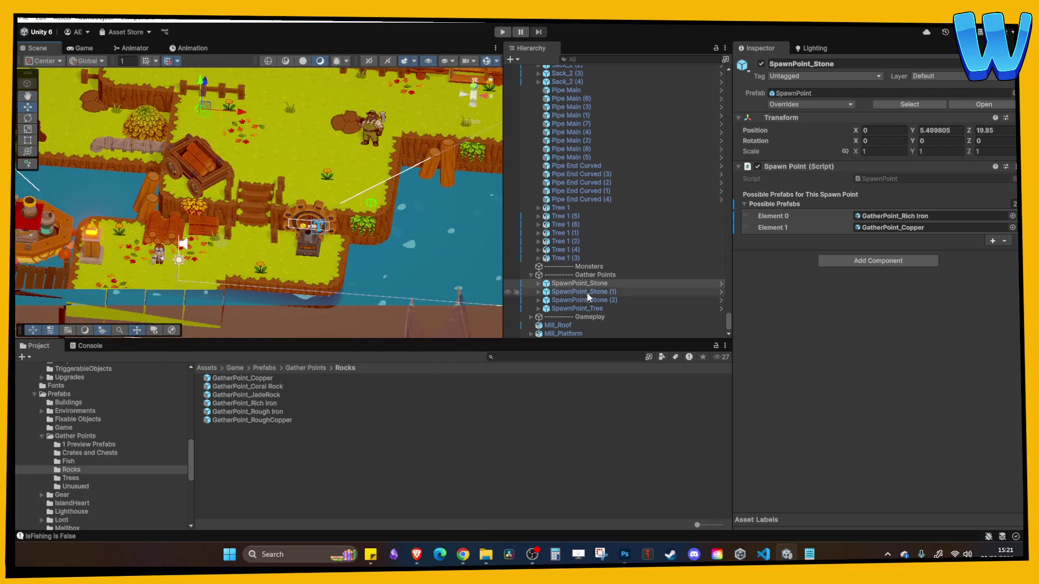
shift+click(587, 300)
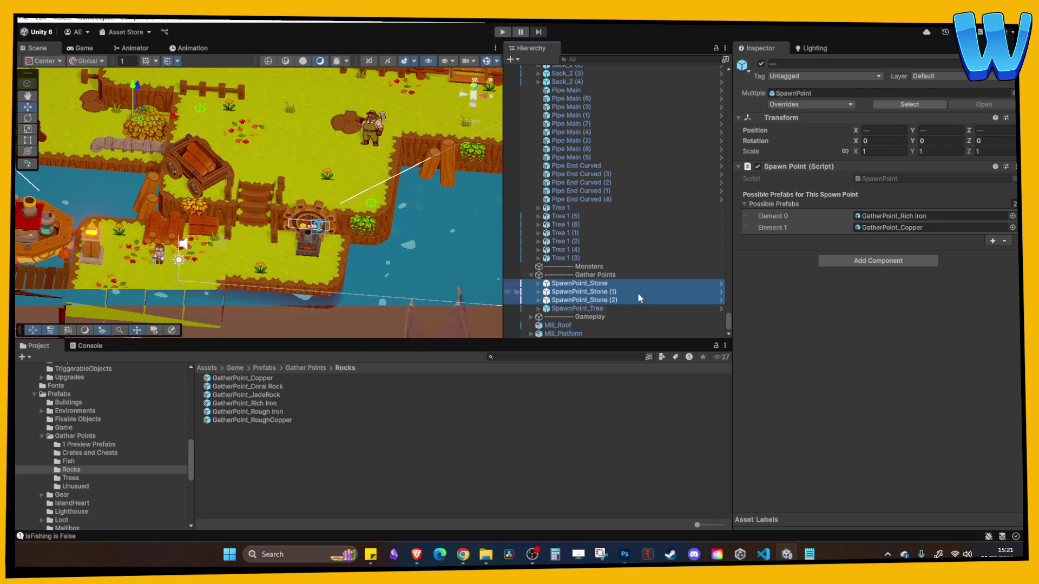
mouse_move(274, 413)
mouse_down()
mouse_move(559, 399)
mouse_move(774, 204)
mouse_up()
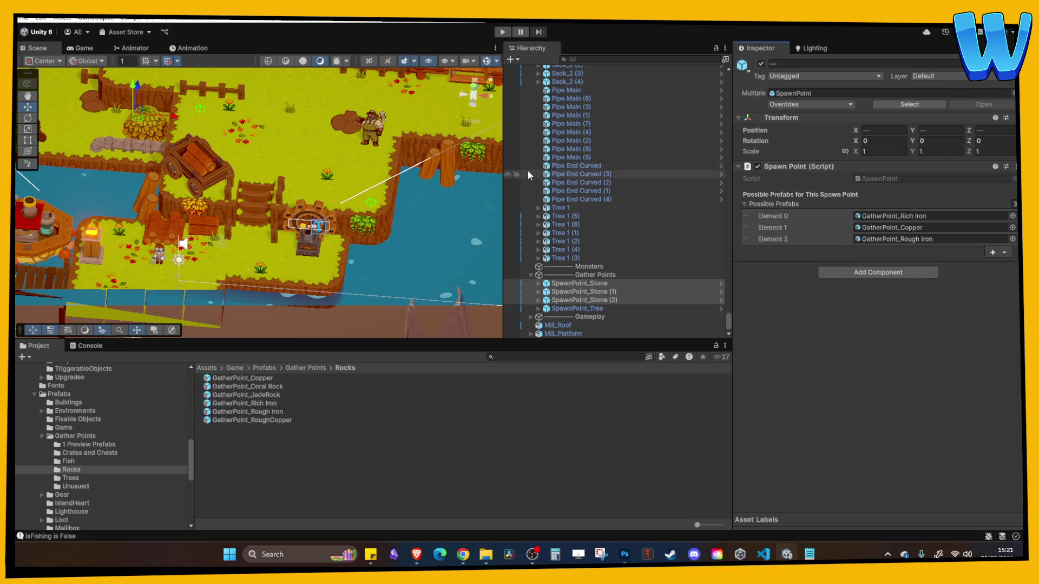
click(502, 32)
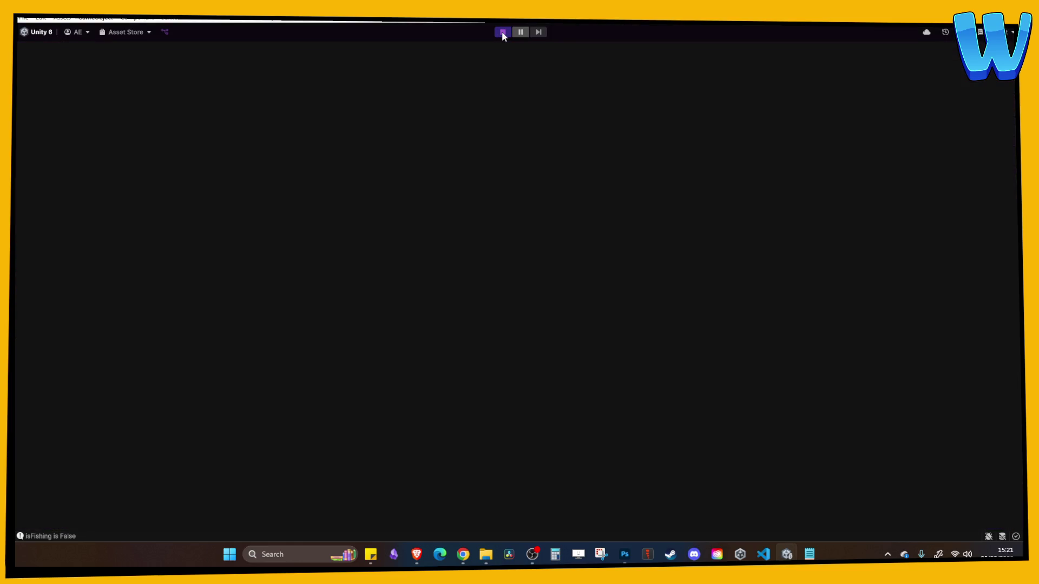
Walk the character up the stairs and west across the island to mine the Raw Iron node
key(w)
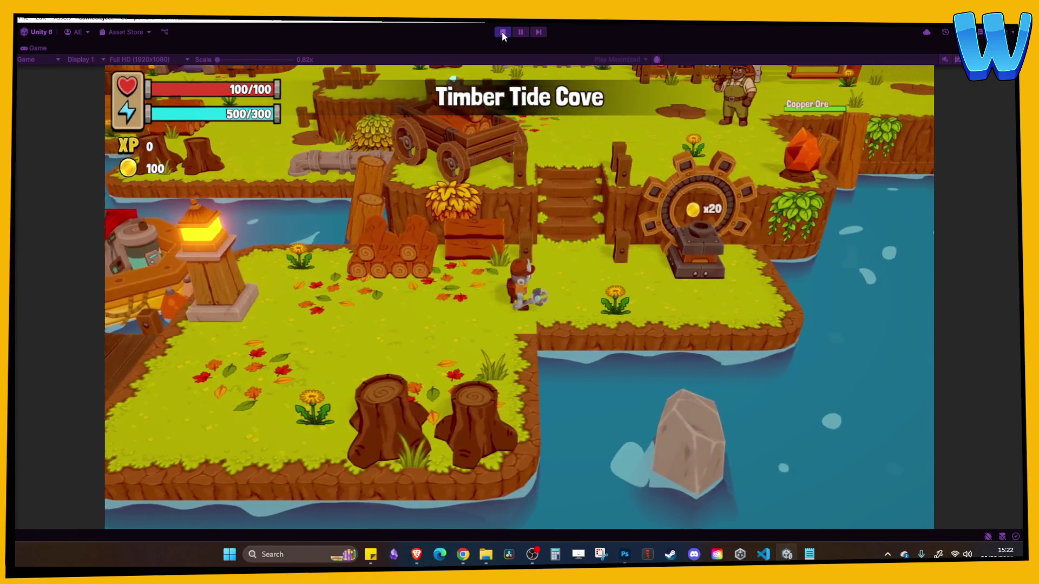
key(w)
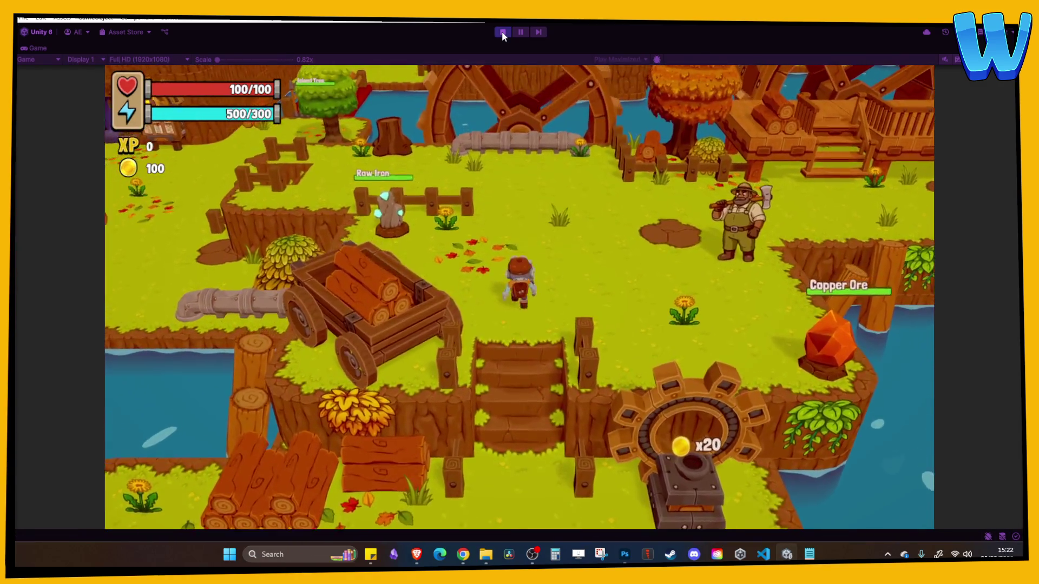
key(a)
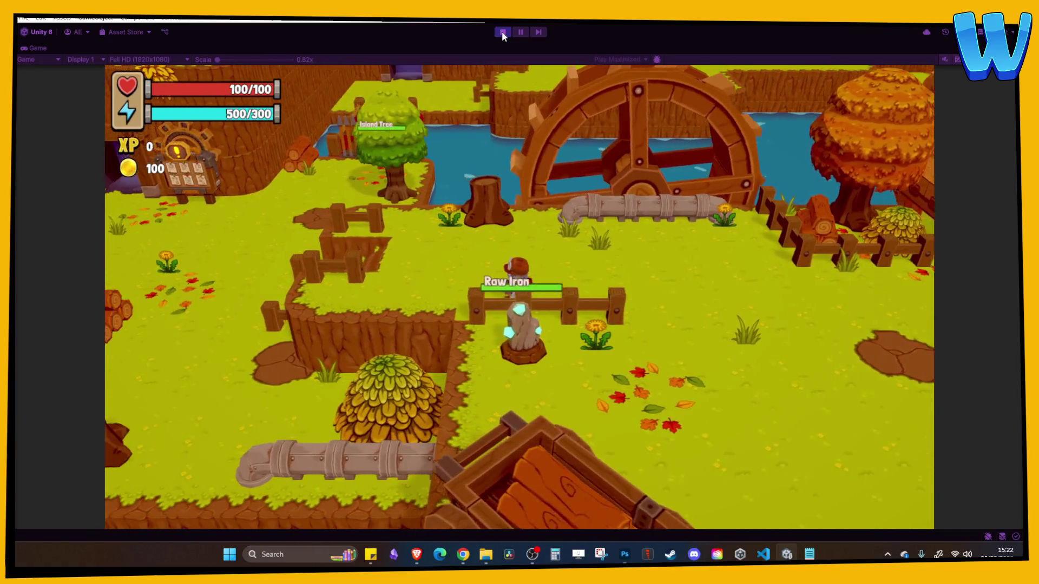
key(a)
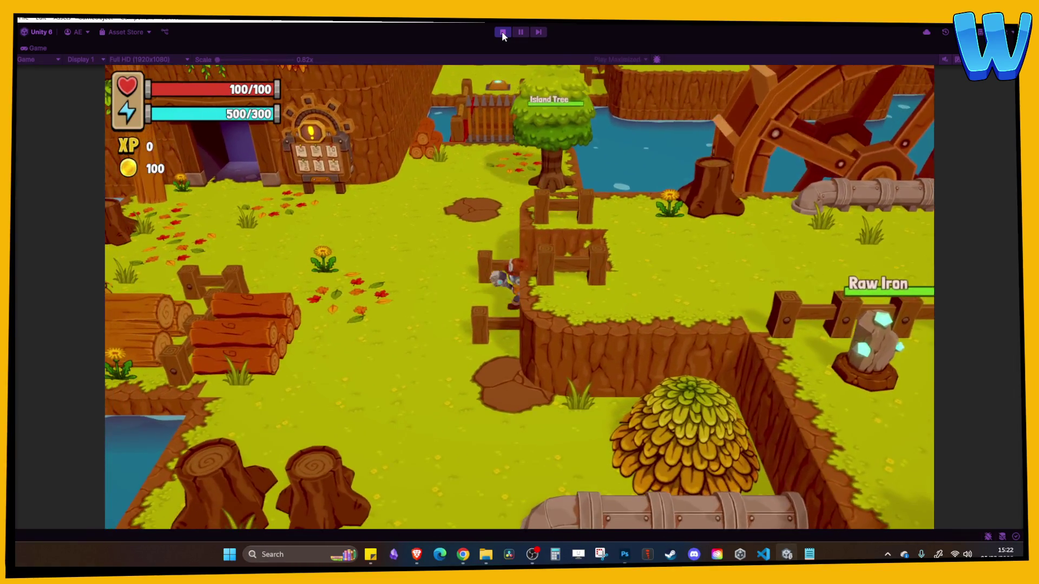
key(a)
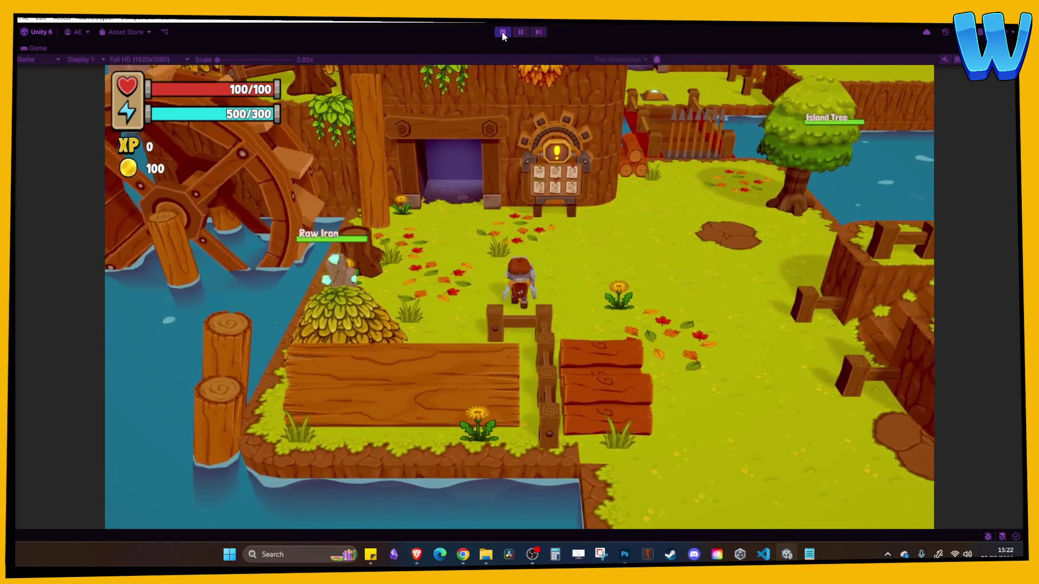
key(d)
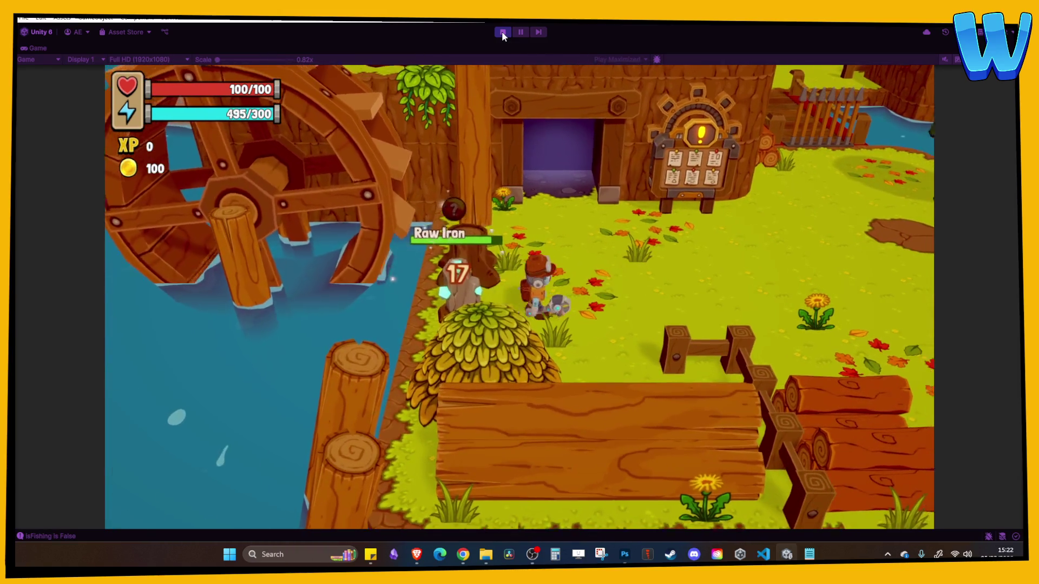
Walk around the island past the Island Tree and stumps, back toward the water wheel
key(d)
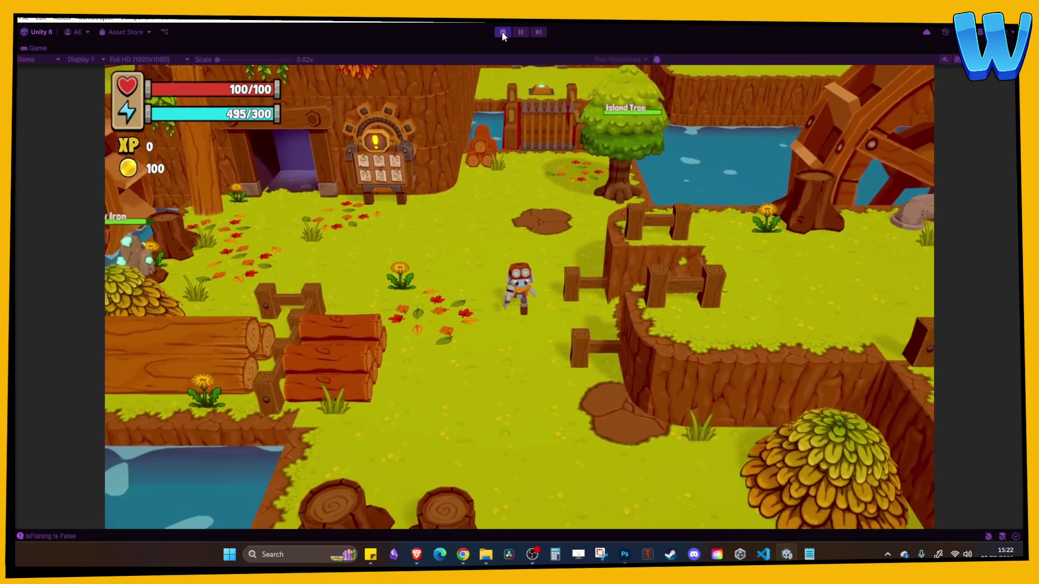
key(s)
key(s)
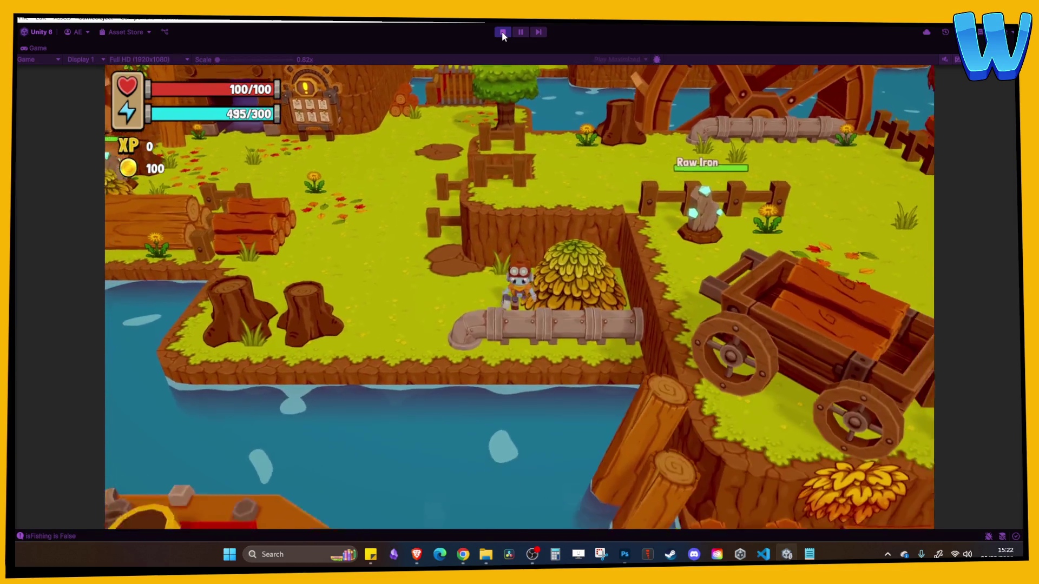
key(w)
key(a)
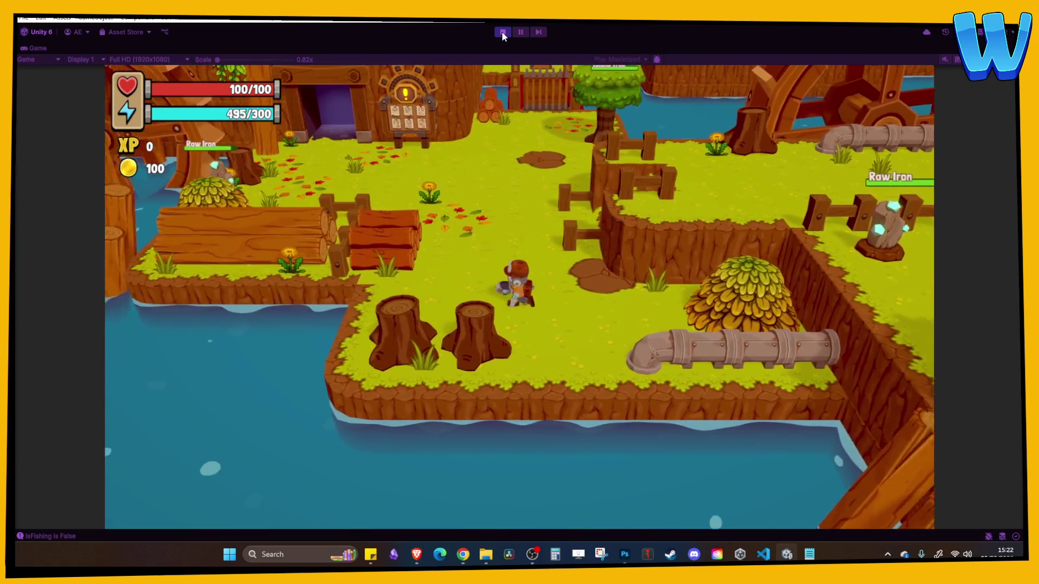
key(d)
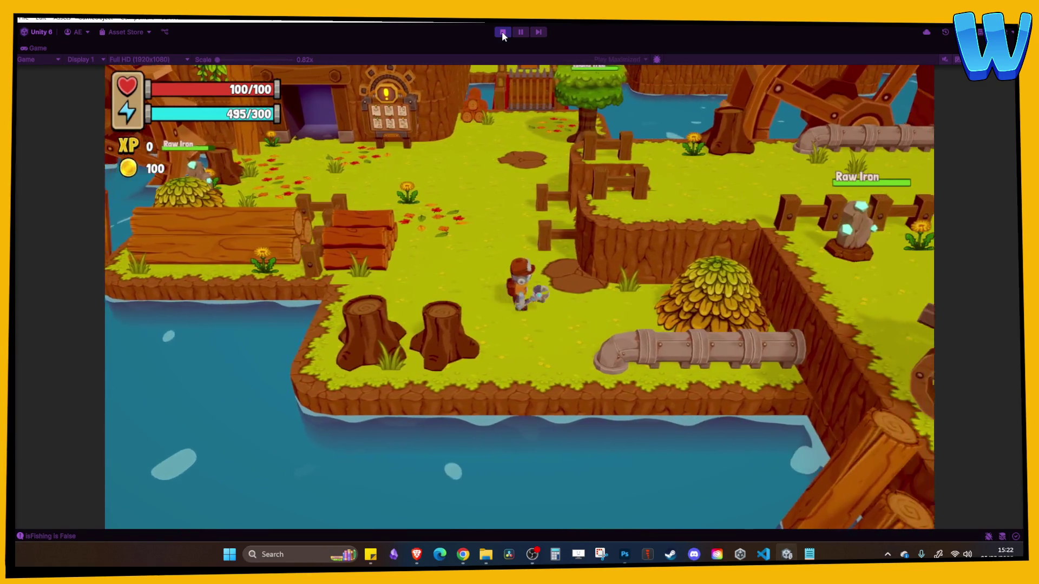
key(s)
key(w)
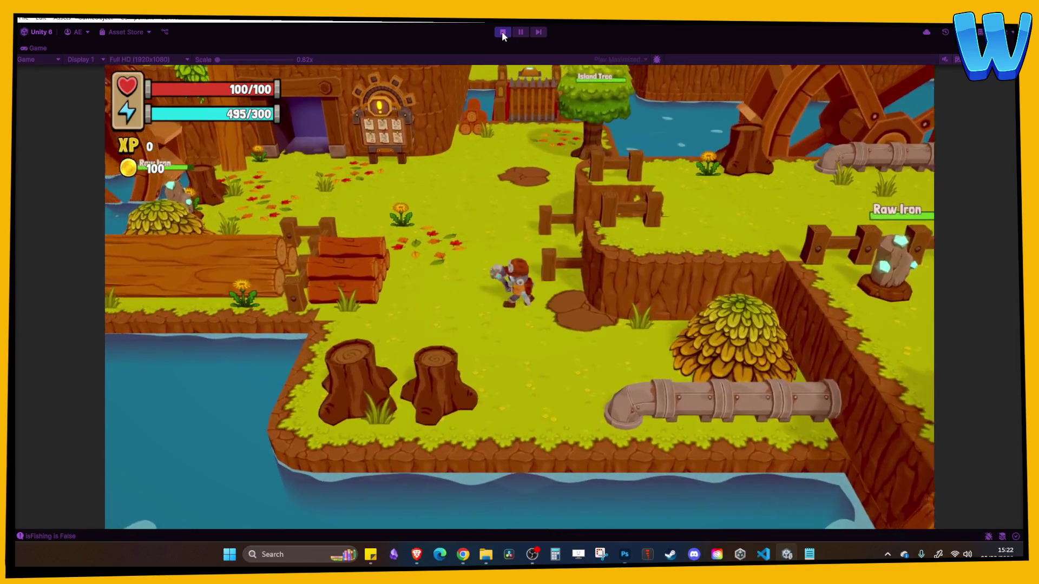
key(s)
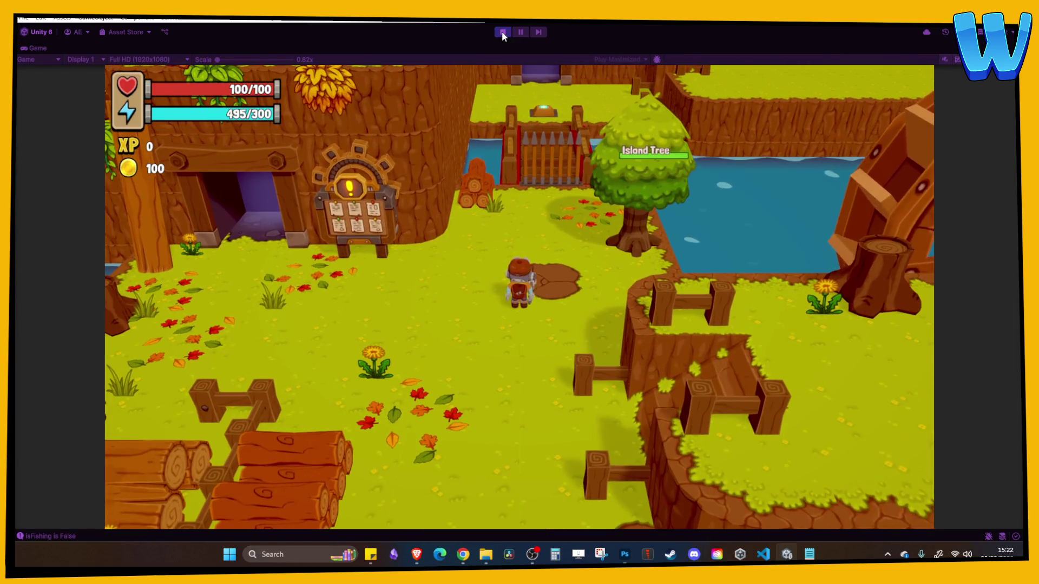
key(d)
key(w)
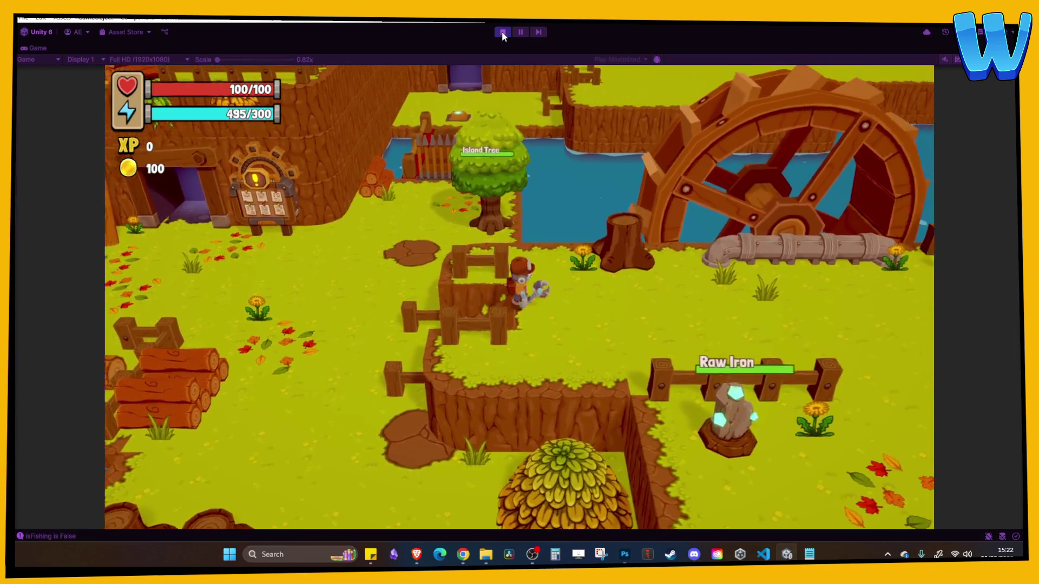
Walk to the Copper Ore near the lumberjack, mine it, then walk away down-left
key(d)
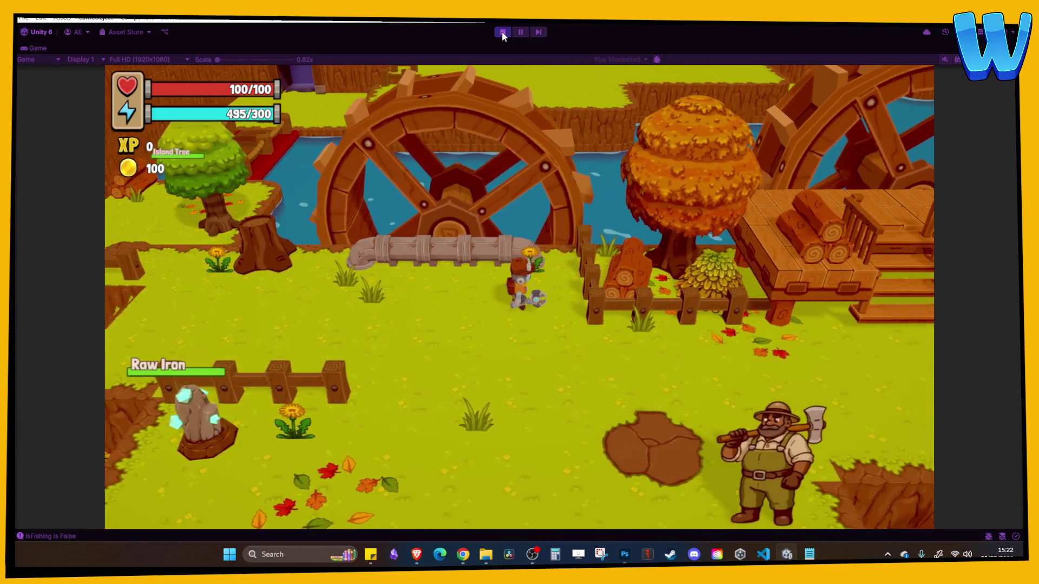
key(s)
key(d)
key(s)
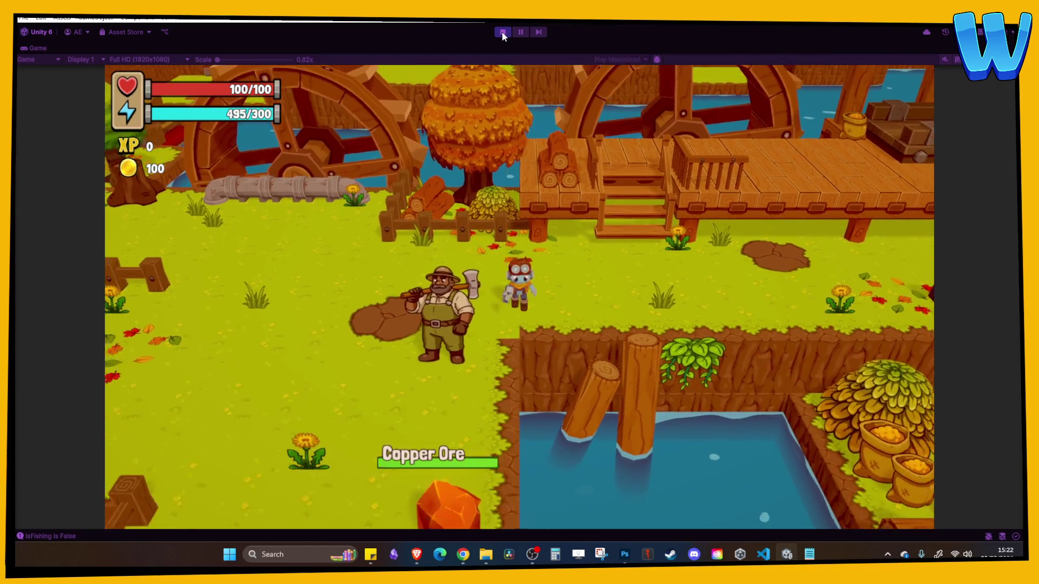
key(s)
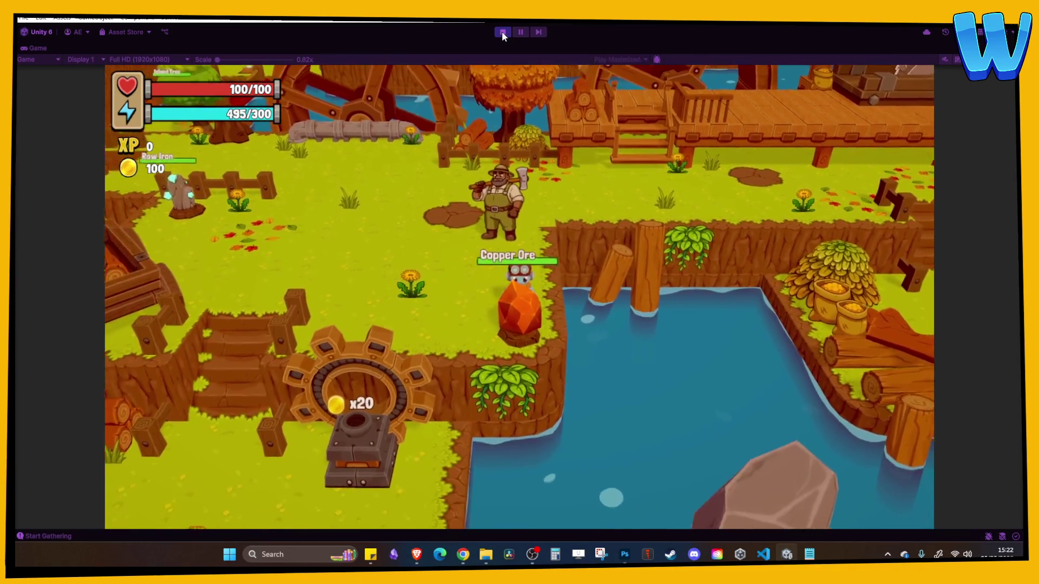
key(e)
key(a)
key(w)
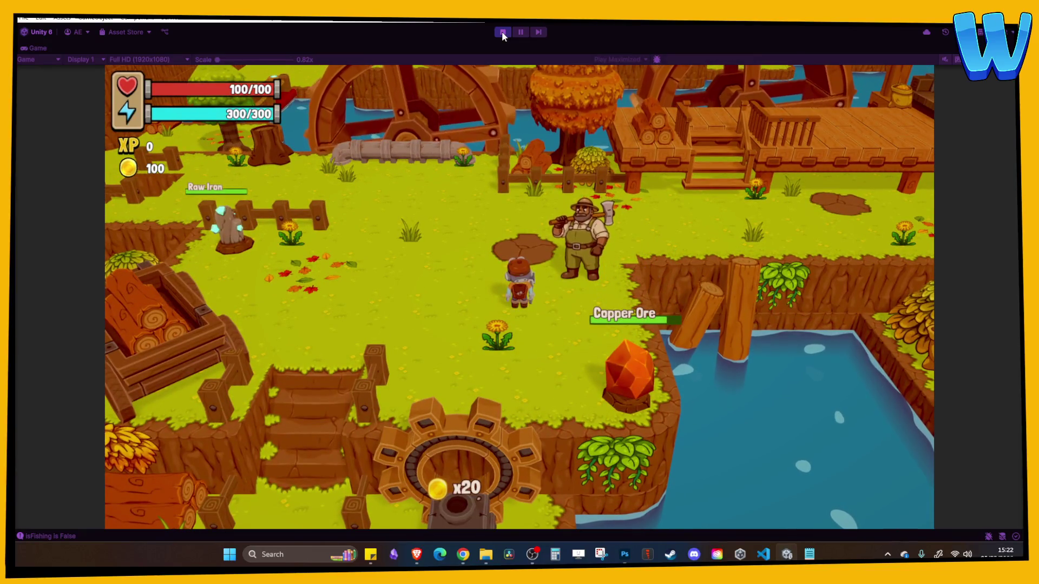
key(a)
key(s)
key(a)
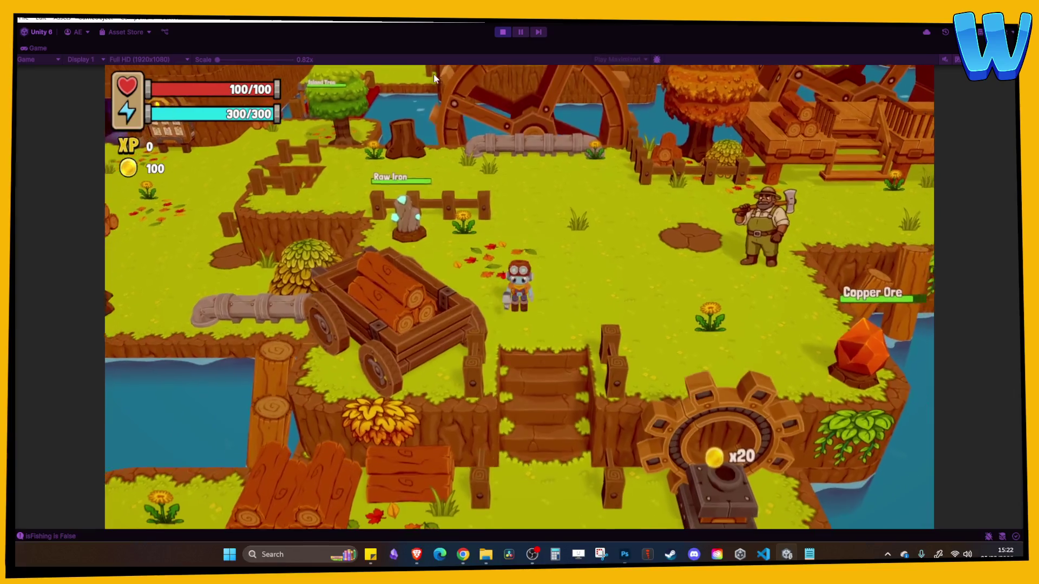
Open the in-game Crafting menu and browse the Basic Pipe, Cog Wheel and Wooden Boards recipes
key(i)
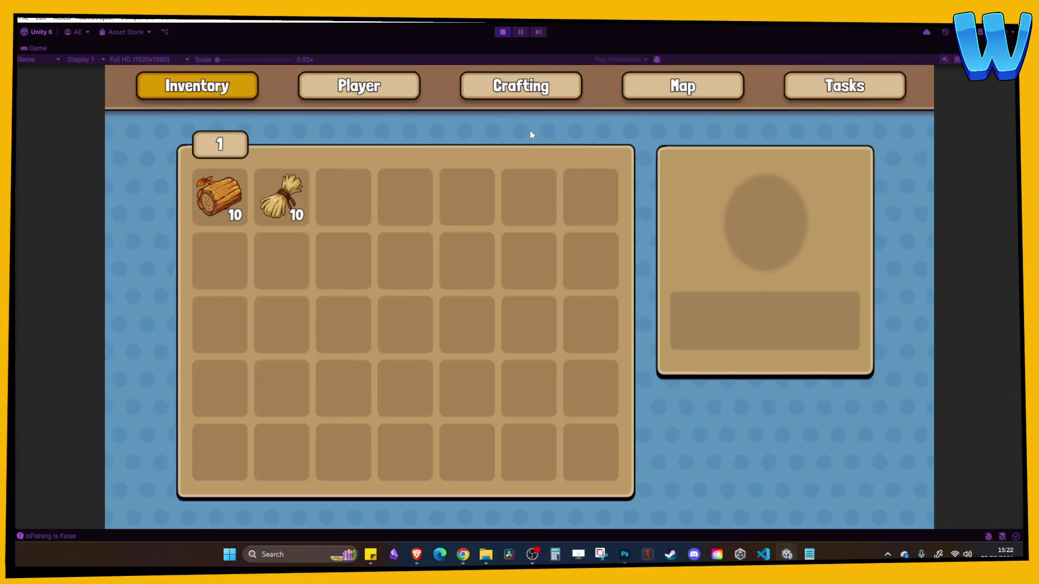
key(e)
key(e)
key(s)
key(s)
key(w)
key(d)
key(d)
key(d)
key(d)
key(a)
key(d)
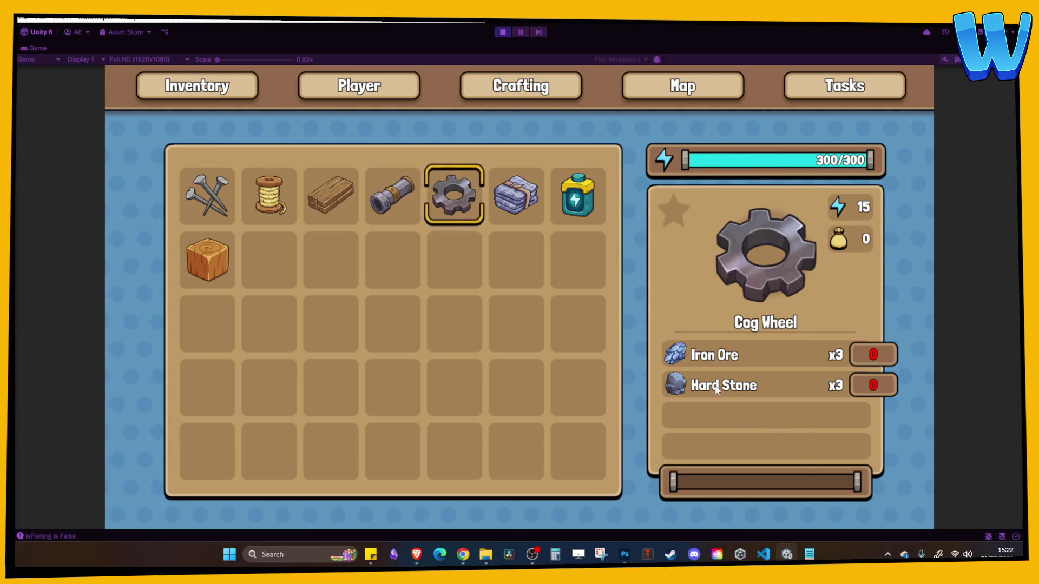
key(Left)
key(Right)
key(Right)
key(Left)
key(Down)
key(Up)
key(Right)
key(Right)
key(Right)
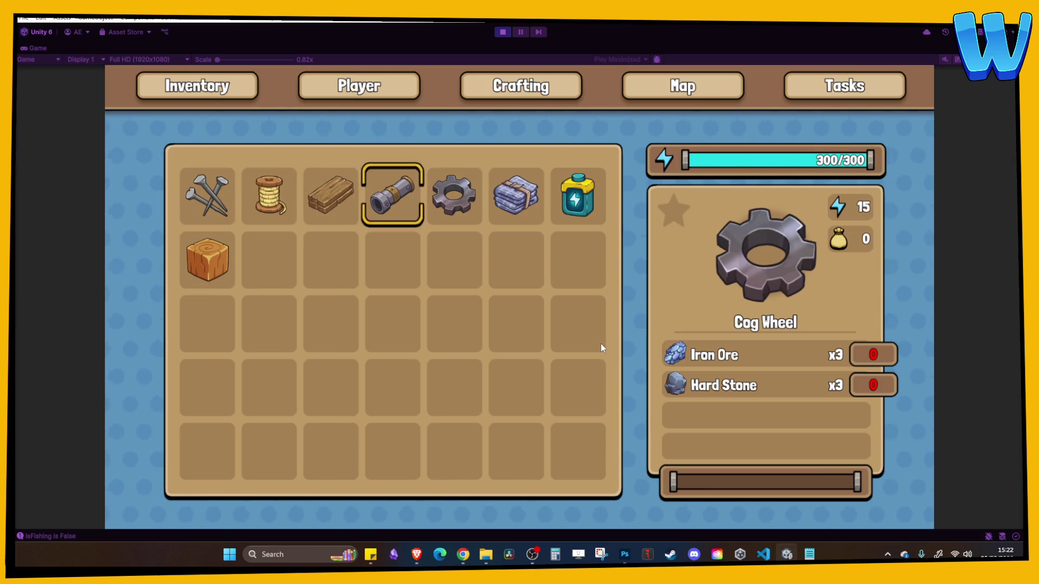
key(Left)
key(Left)
key(Left)
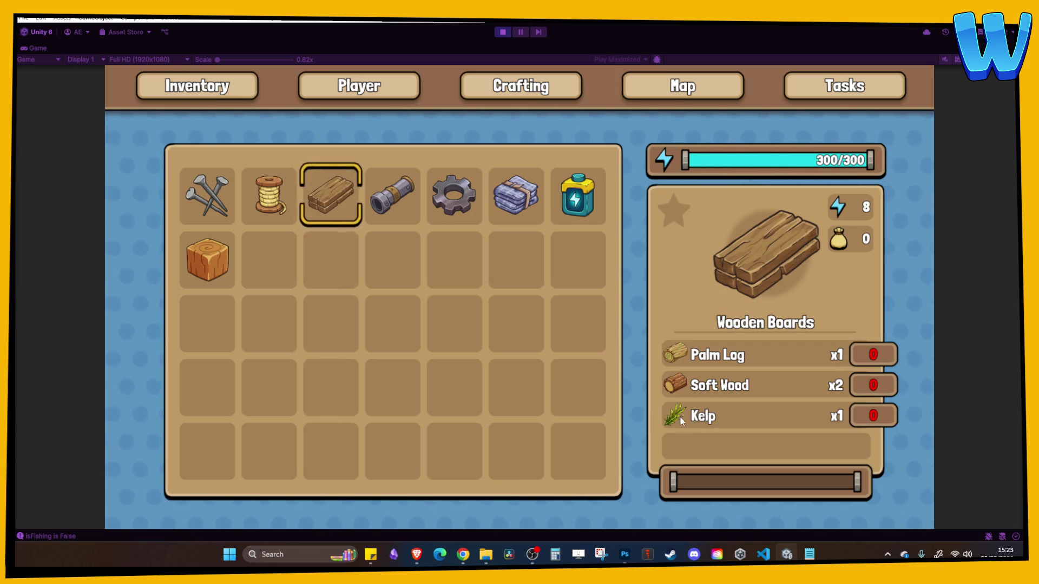
Revisit the Nails and Battery 200 recipes, then close the menu and exit Play mode
key(Left)
key(Left)
key(Down)
key(Up)
key(Right)
key(Right)
key(Right)
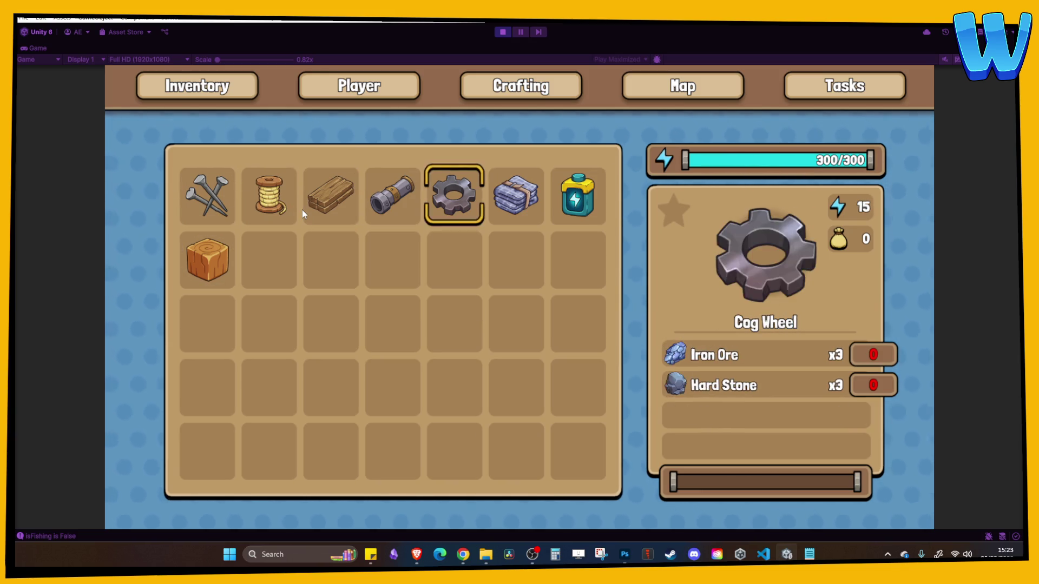
key(Down)
key(Up)
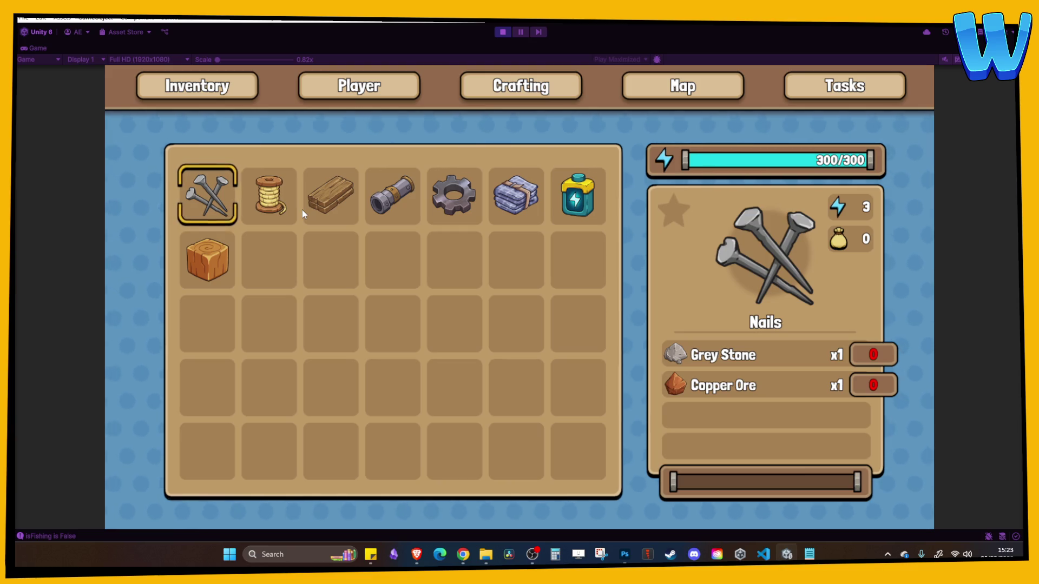
key(Escape)
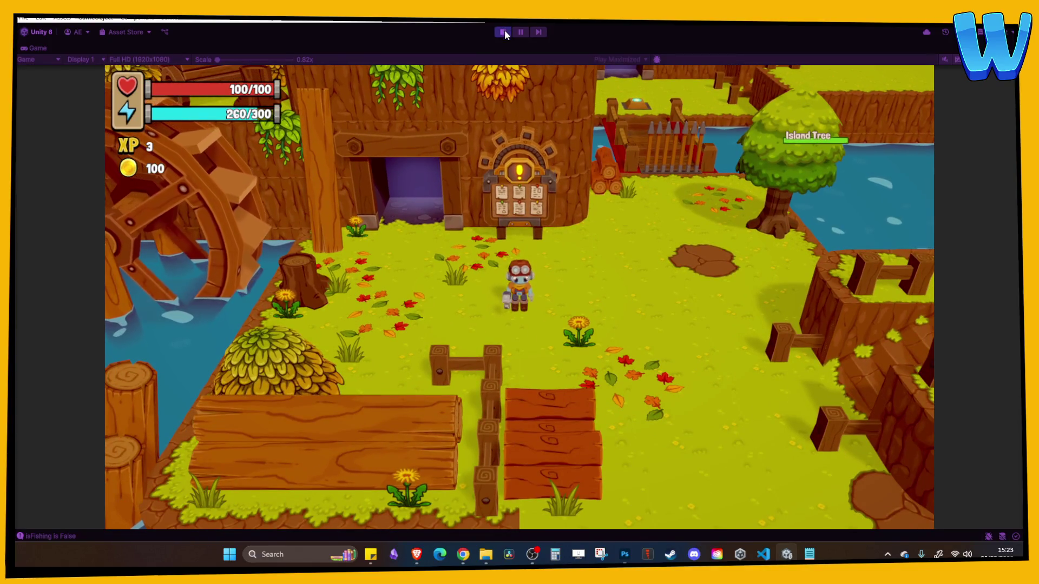
key(ctrl+p)
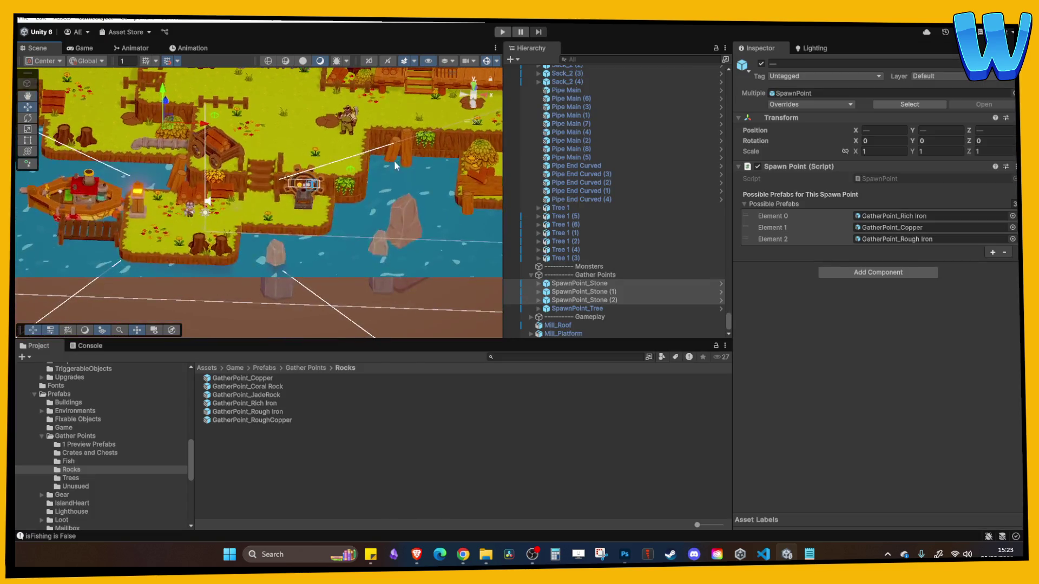
Frame and inspect the stone and tree spawn points around the island in the Scene view
key(f)
scroll(333, 254, up, 5)
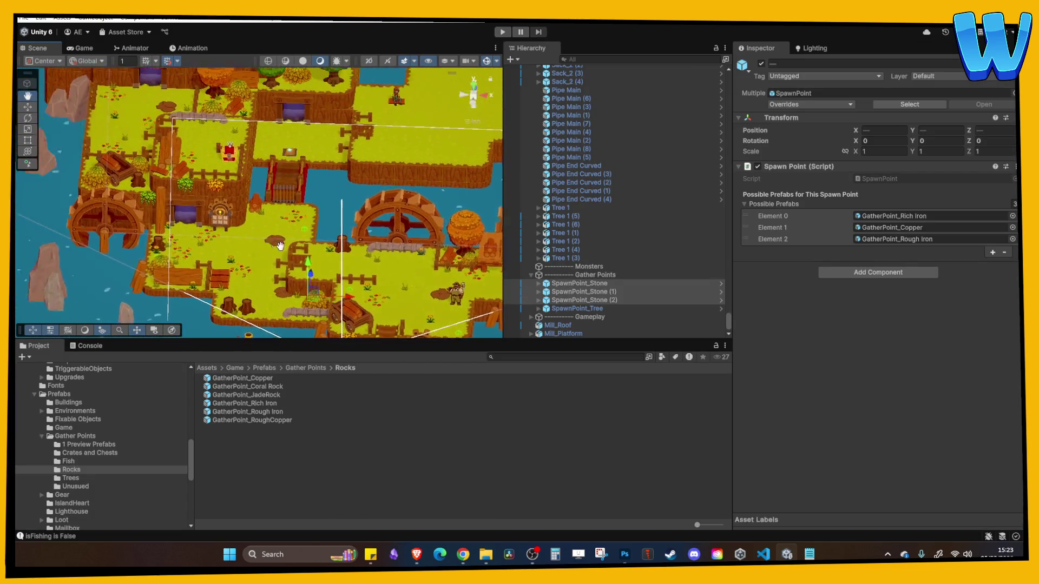
drag(306, 232, 263, 184)
click(579, 283)
drag(382, 274, 309, 195)
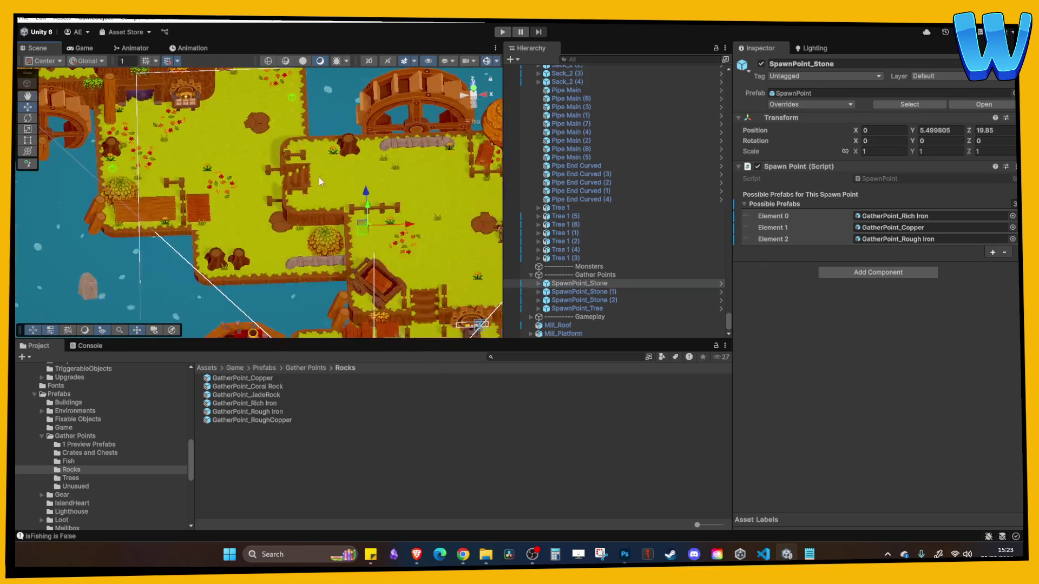
click(577, 308)
mouse_move(339, 333)
mouse_down()
mouse_move(345, 279)
mouse_move(360, 269)
mouse_up()
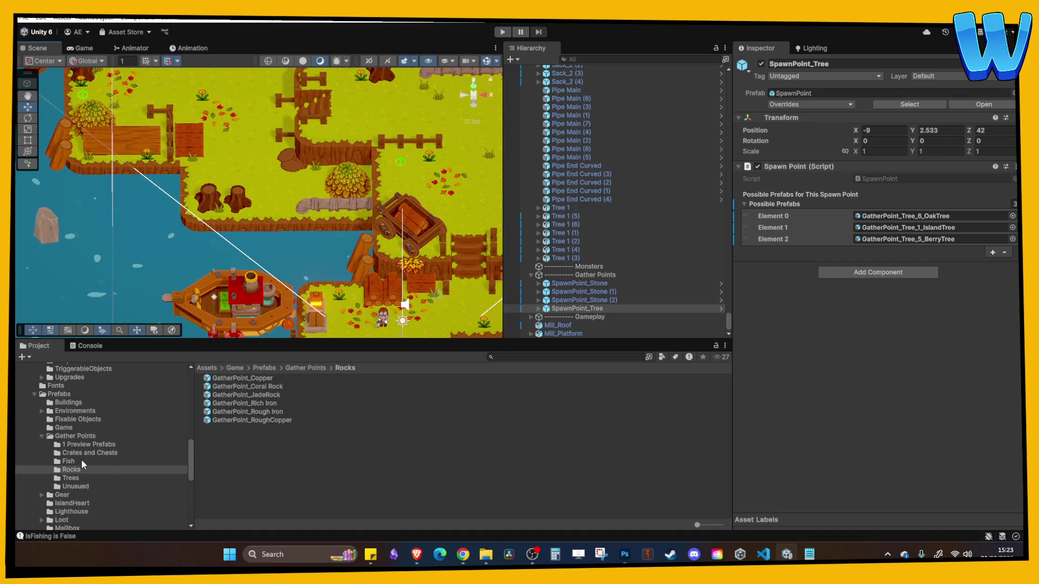
Collapse the Data and Prefabs folders, show the Scenes folder, and open the Coral Blossom Atoll cave scene
scroll(74, 439, up, 10)
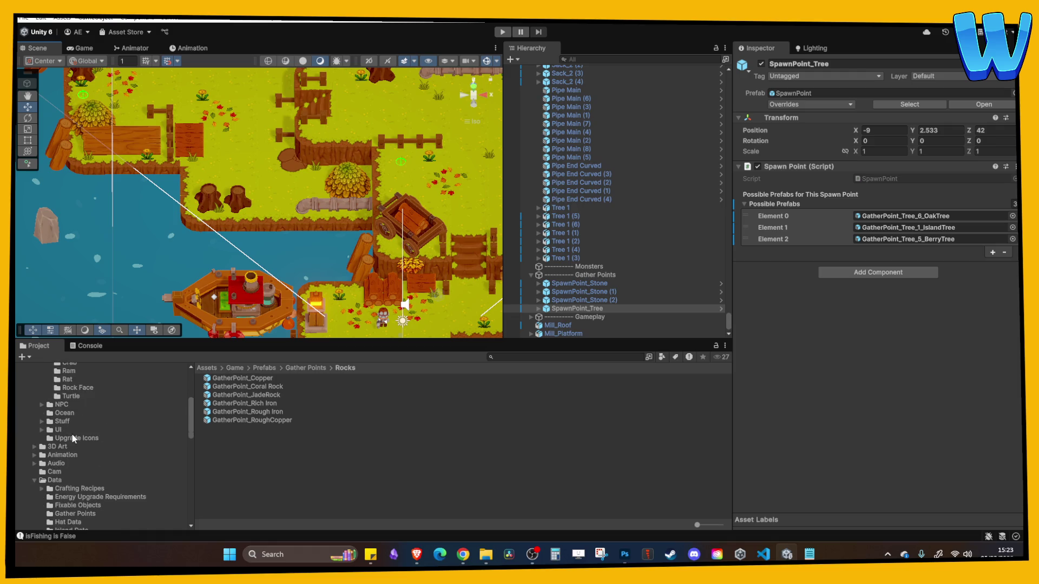
scroll(74, 439, down, 2)
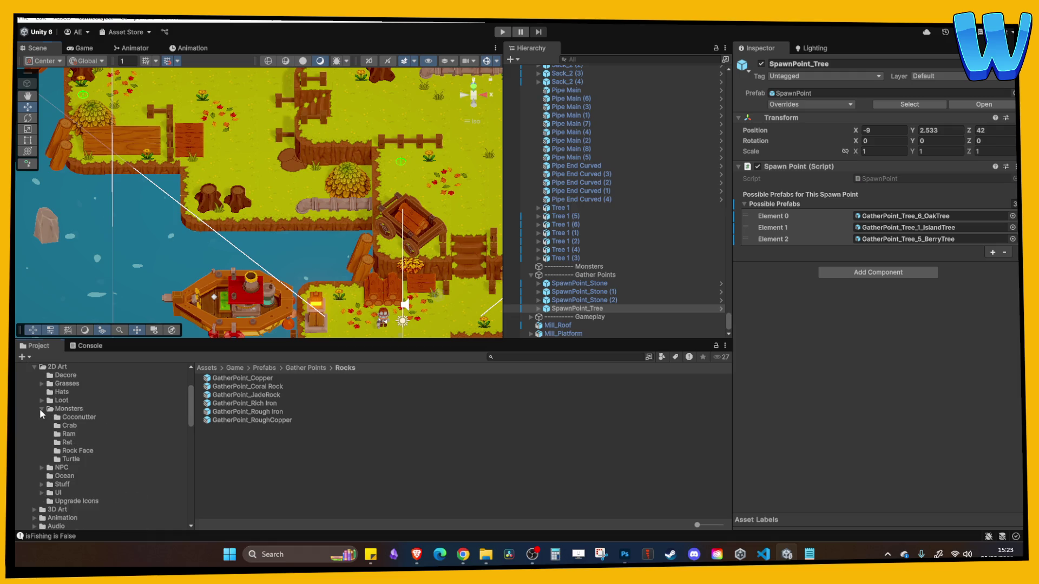
scroll(40, 408, down, 9)
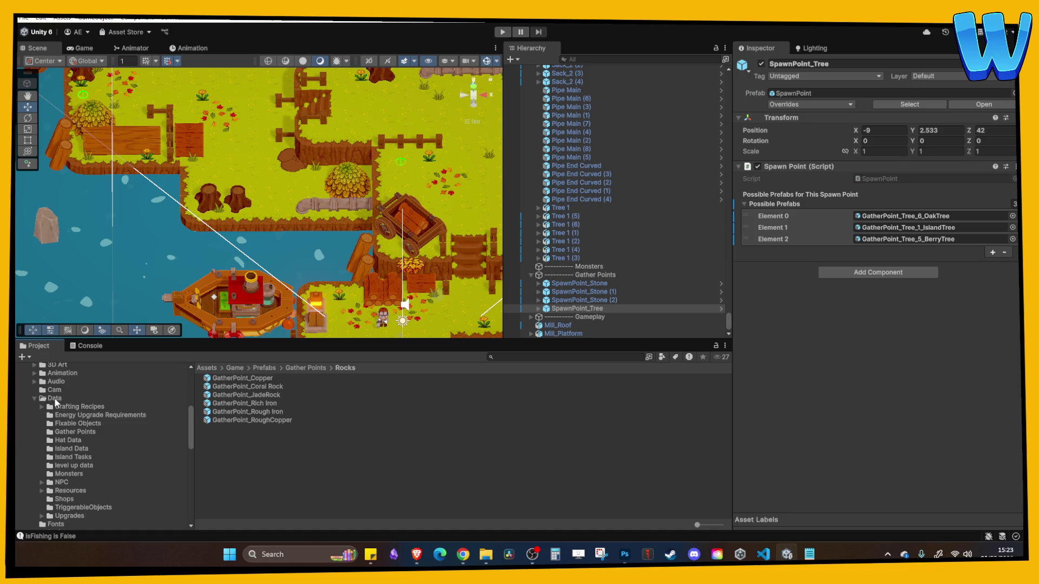
click(35, 399)
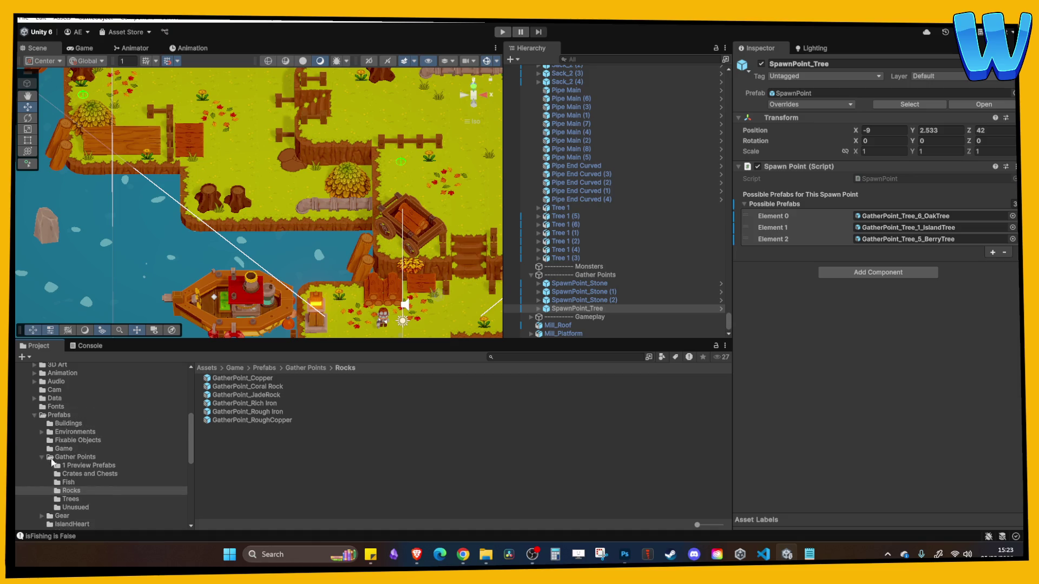
click(34, 417)
click(60, 425)
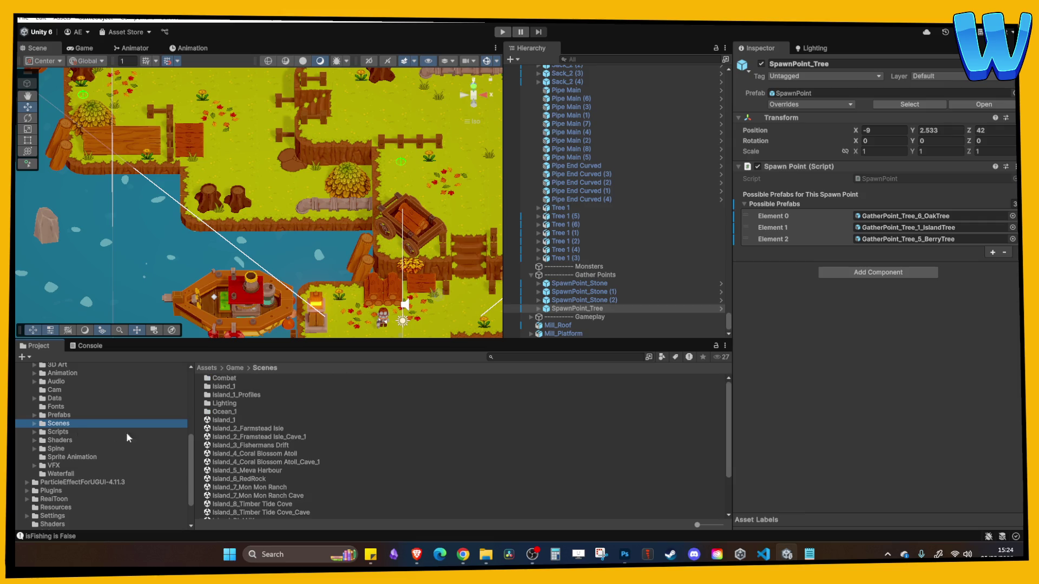
scroll(276, 453, down, 3)
double_click(284, 433)
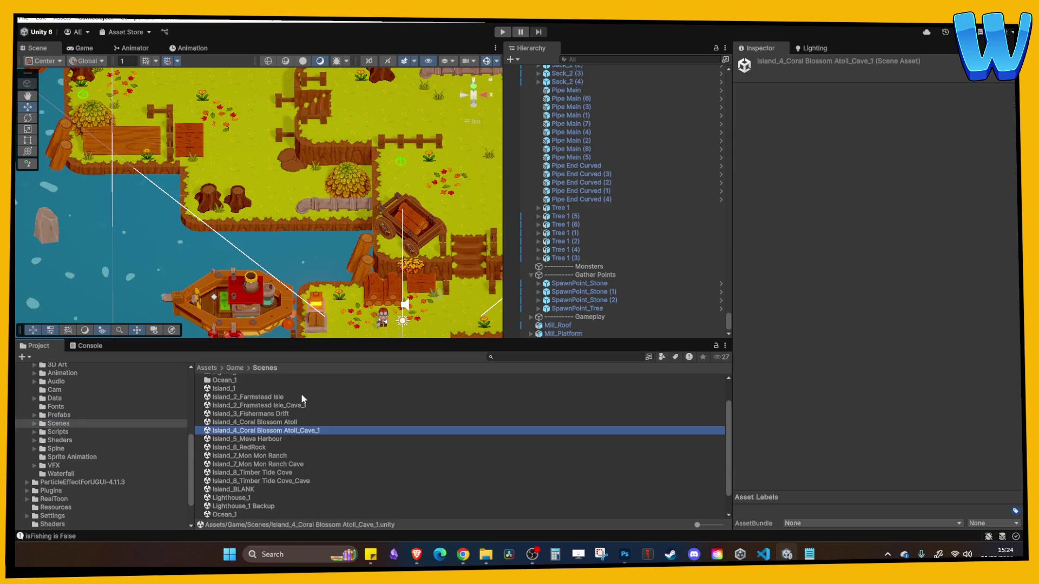
Select the cave scene's SpawnPoint_Fish (1), then open the Island_8_Timber Tide Cove scene
mouse_move(352, 284)
mouse_down()
mouse_move(281, 222)
mouse_move(375, 241)
mouse_move(260, 228)
mouse_up()
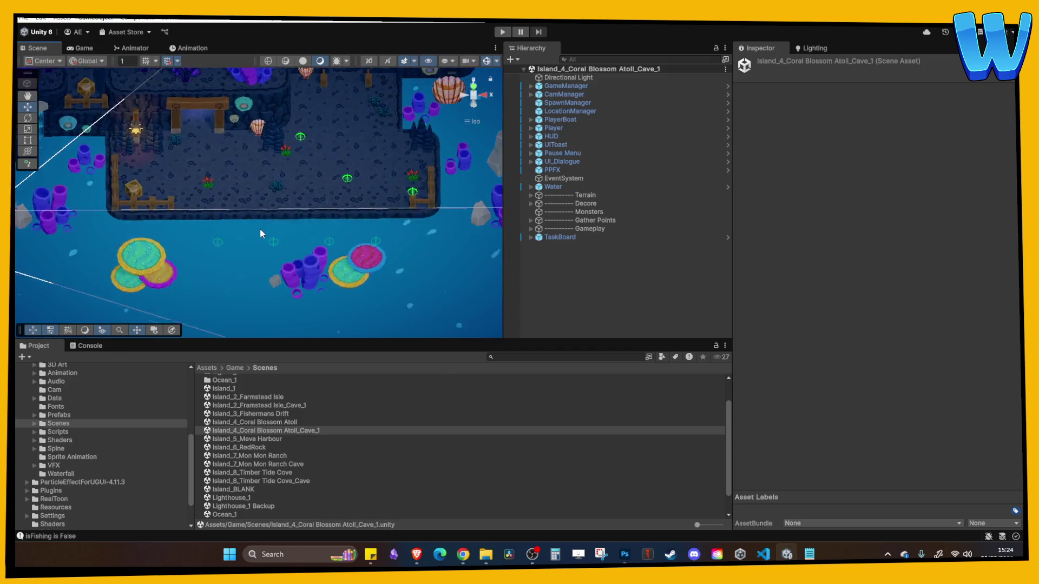
scroll(260, 230, up, 3)
click(278, 249)
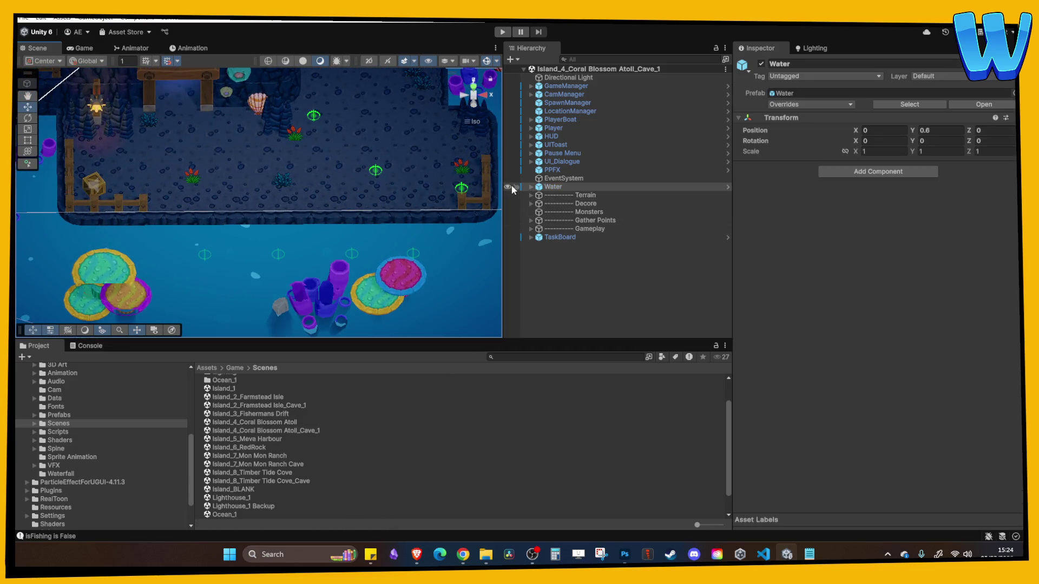
click(278, 253)
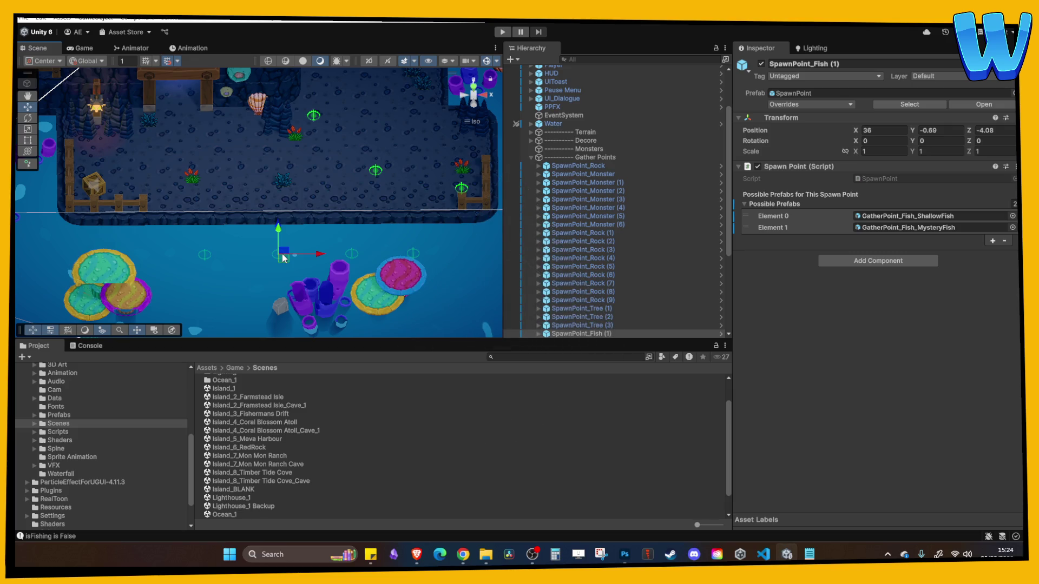
mouse_move(358, 251)
mouse_down()
mouse_move(321, 194)
mouse_move(323, 207)
mouse_move(495, 214)
mouse_up()
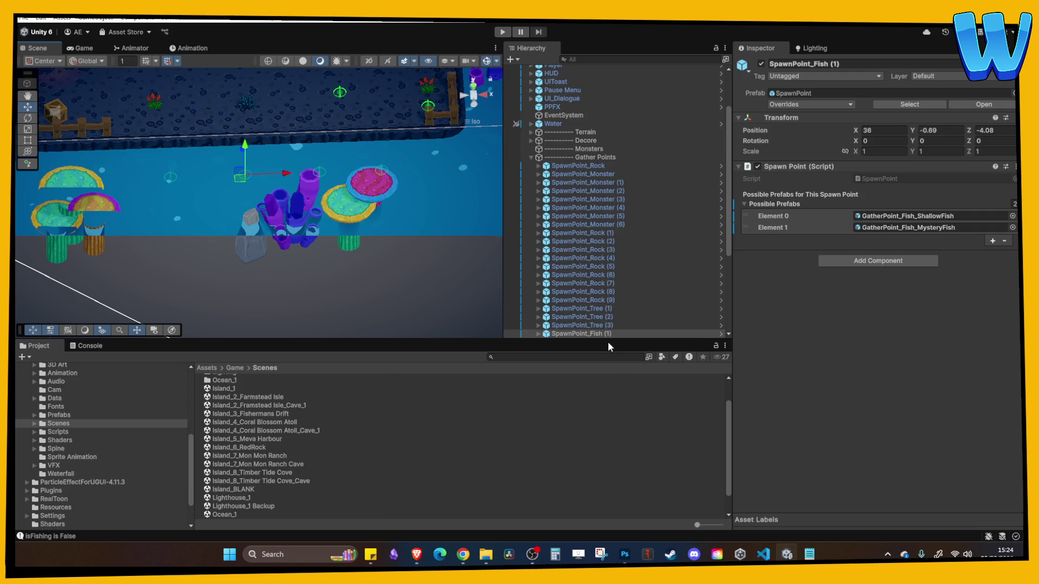
double_click(250, 472)
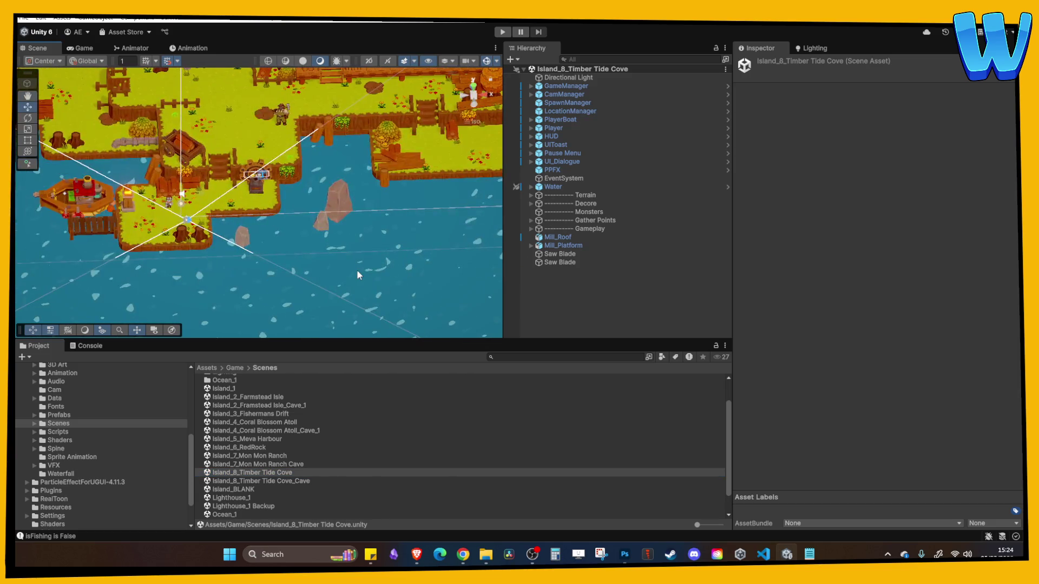
Paste SpawnPoint_Fish (1) into Timber Tide Cove, parent it under Gather Points, and move it toward the island
click(596, 288)
key(ctrl+v)
drag(574, 229, 570, 265)
mouse_move(392, 228)
mouse_down()
mouse_move(247, 279)
mouse_move(388, 257)
mouse_move(273, 263)
mouse_up()
drag(76, 267, 410, 299)
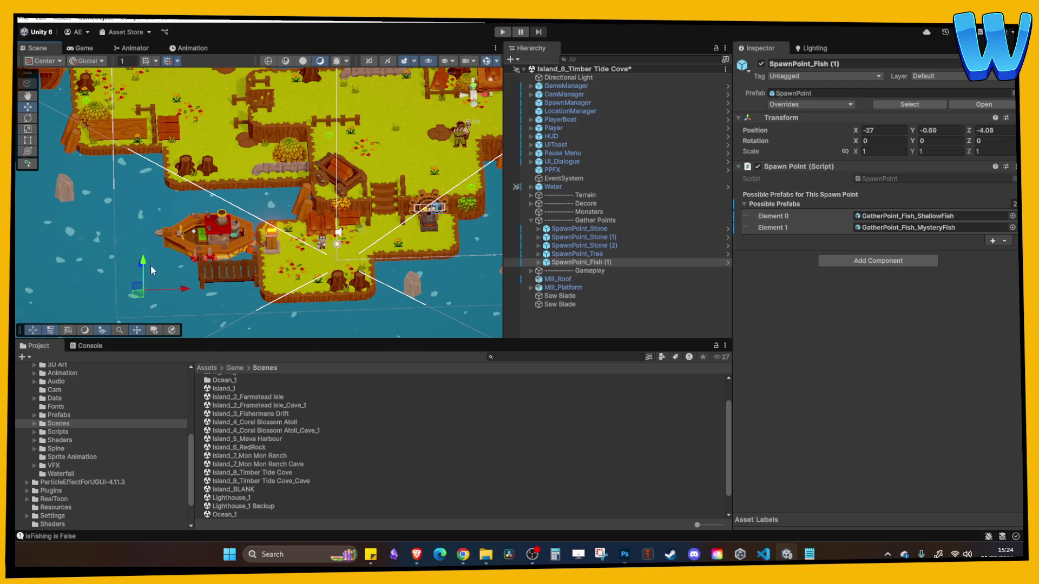
drag(150, 265, 206, 291)
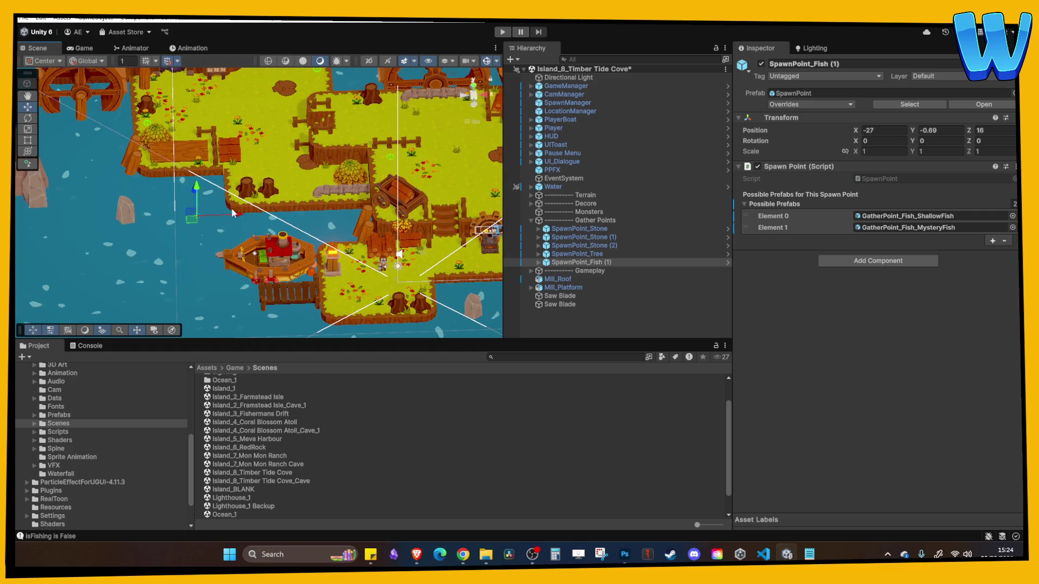
Place the fish spawn point at water level beside the boat around Z 13, then duplicate it
drag(349, 214, 313, 233)
scroll(313, 232, up, 5)
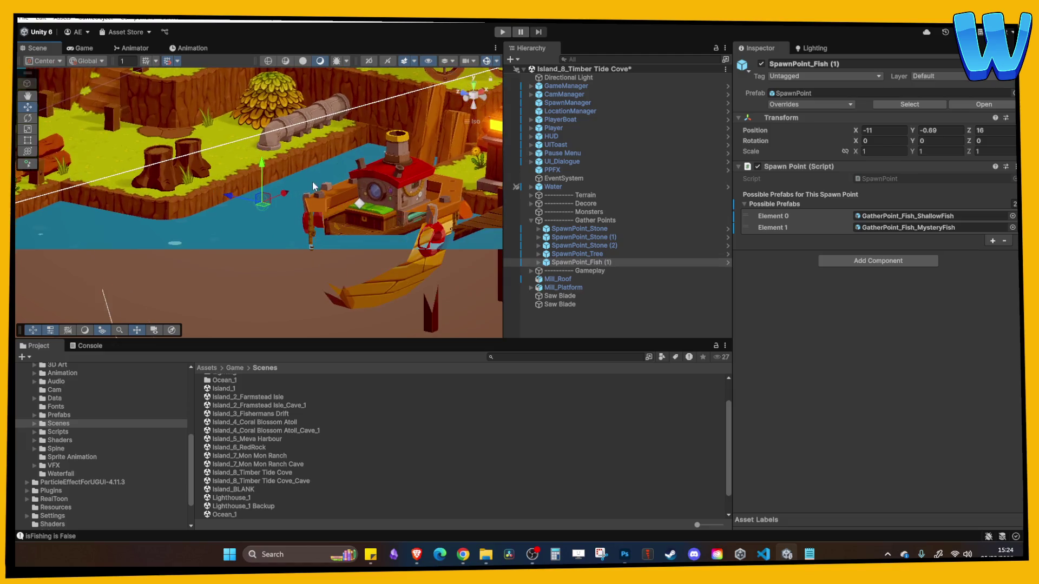
drag(233, 245, 249, 248)
key(f)
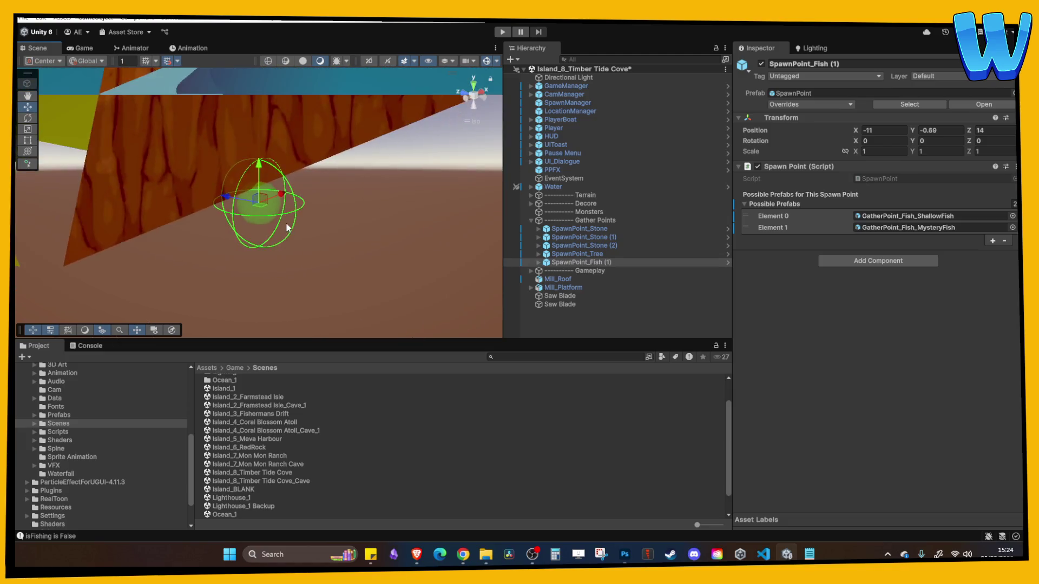
drag(228, 200, 280, 227)
mouse_move(328, 177)
mouse_down()
mouse_move(327, 96)
mouse_move(332, 262)
mouse_move(345, 187)
mouse_move(378, 201)
mouse_move(425, 132)
mouse_up()
scroll(351, 141, up, 3)
drag(354, 132, 354, 155)
mouse_move(285, 199)
mouse_down()
mouse_move(326, 279)
mouse_move(352, 219)
mouse_move(227, 225)
mouse_move(267, 228)
mouse_up()
scroll(326, 279, down, 5)
key(ctrl+d)
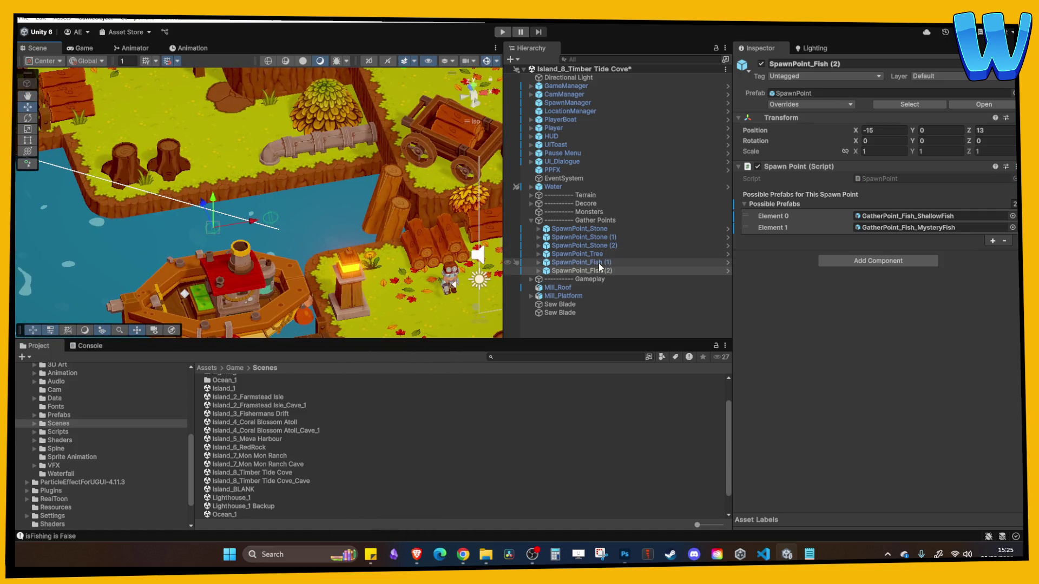
Slide SpawnPoint_Fish (1) and (2) left, putting (2) at X -24, Z 20, and start playing
shift+click(271, 218)
click(288, 215)
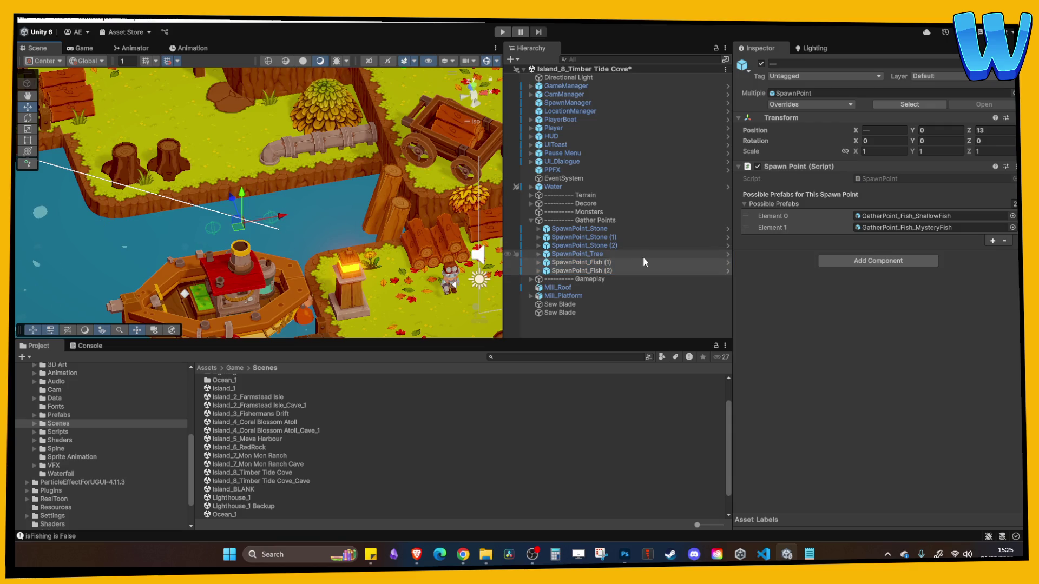
click(584, 263)
drag(307, 218, 285, 223)
click(582, 271)
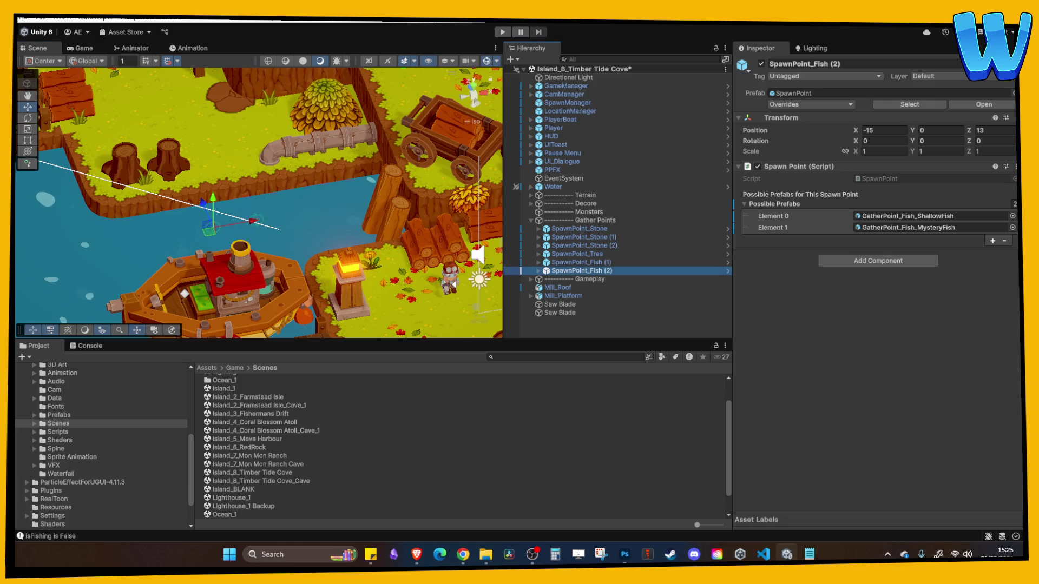
mouse_move(223, 220)
mouse_down()
mouse_move(156, 239)
mouse_move(200, 258)
mouse_up()
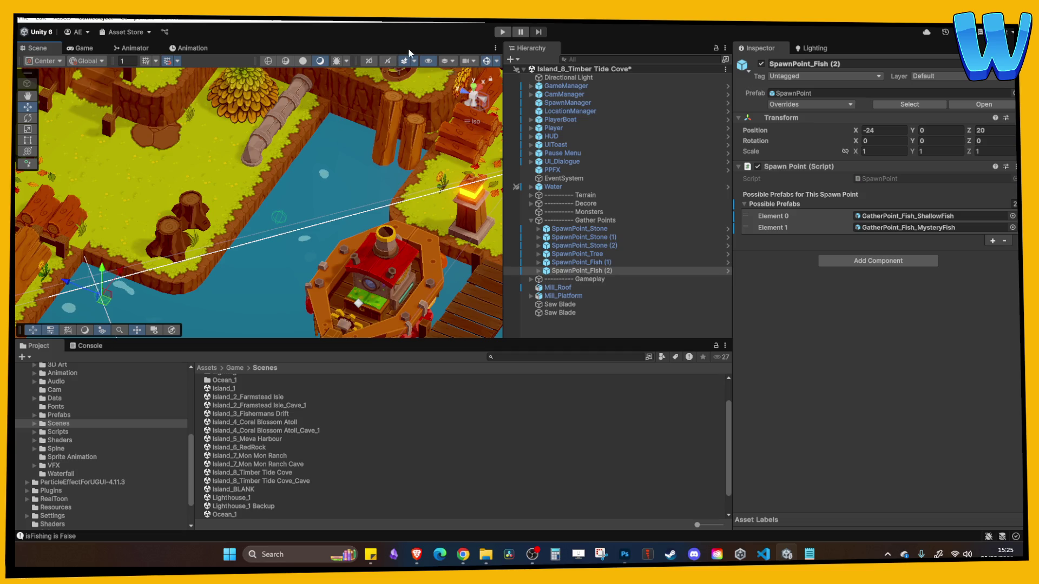
click(504, 32)
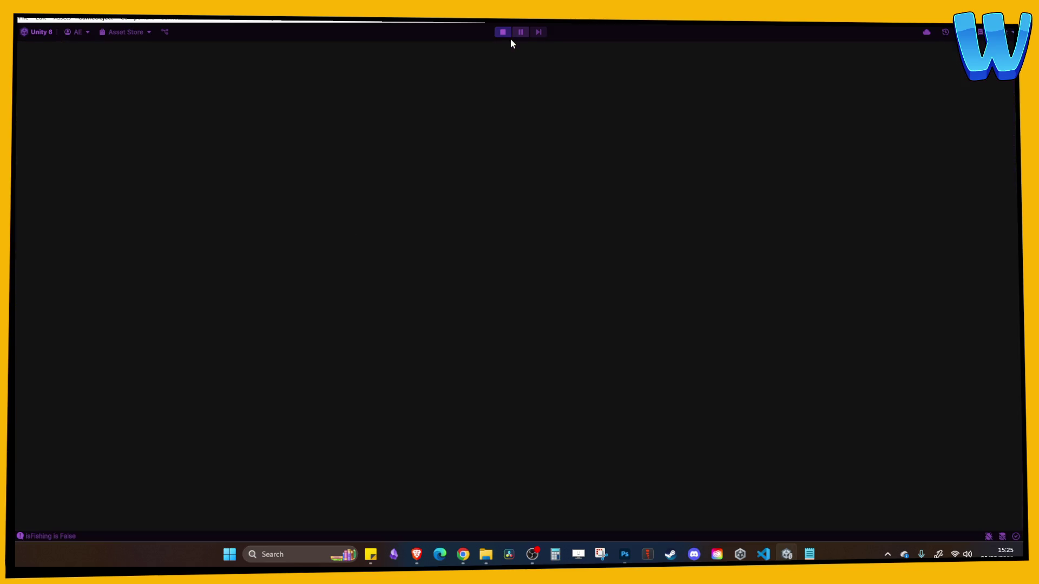
Walk the character to the Mystery Fish spot in the cove water, strike it, then stop playing
key(w)
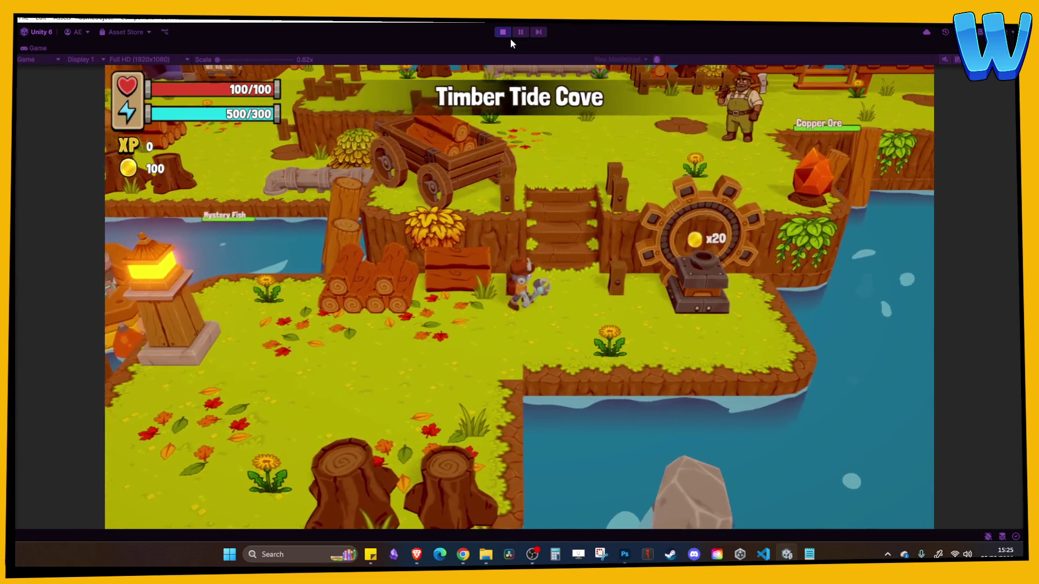
key(w)
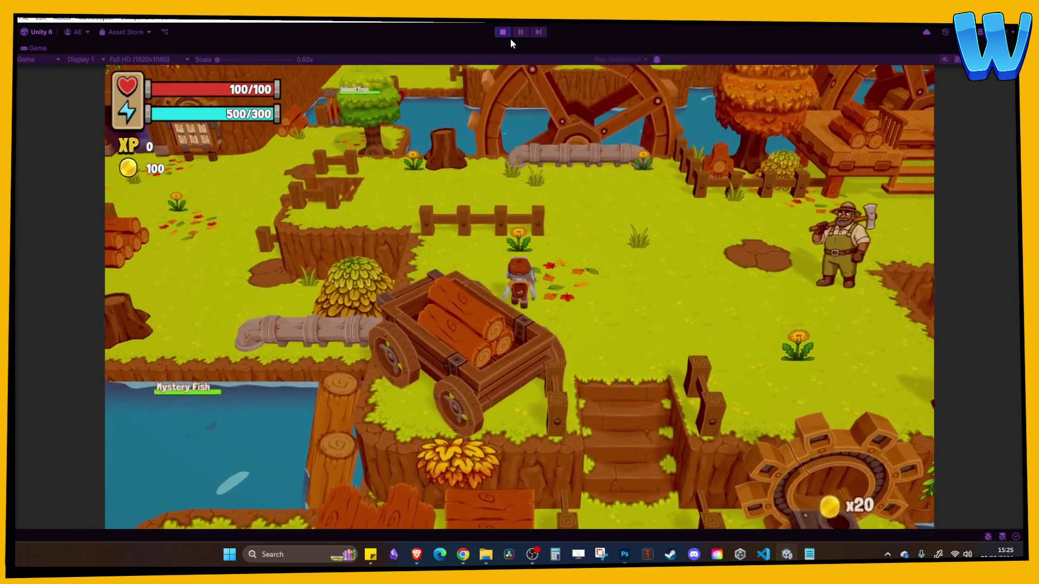
key(a)
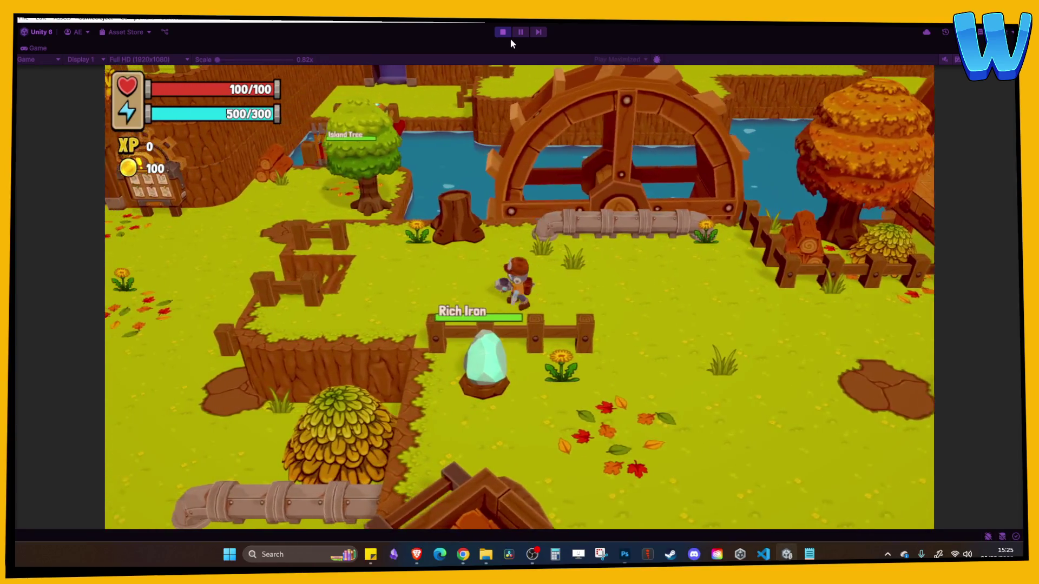
key(s)
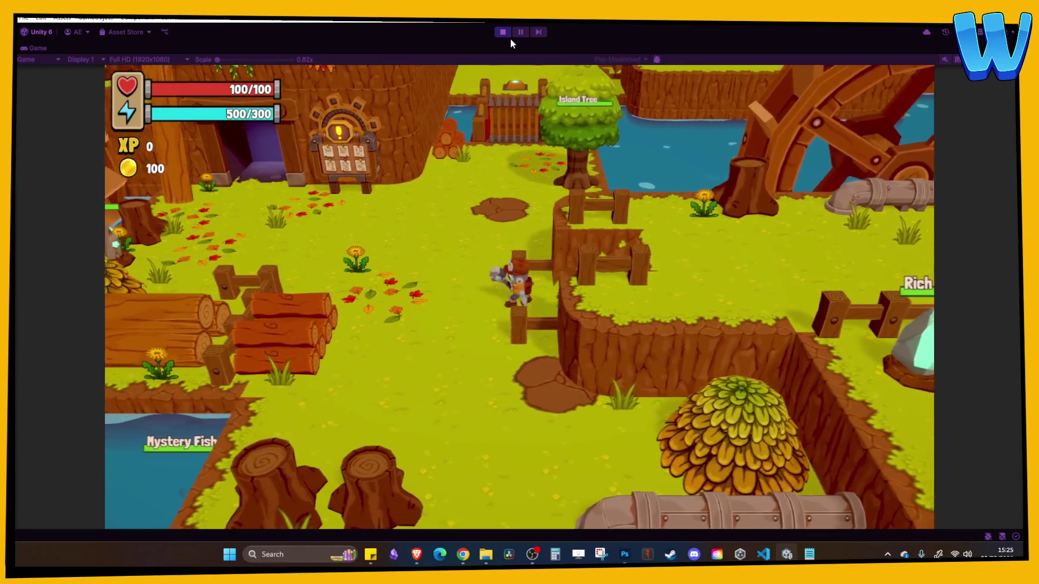
key(s)
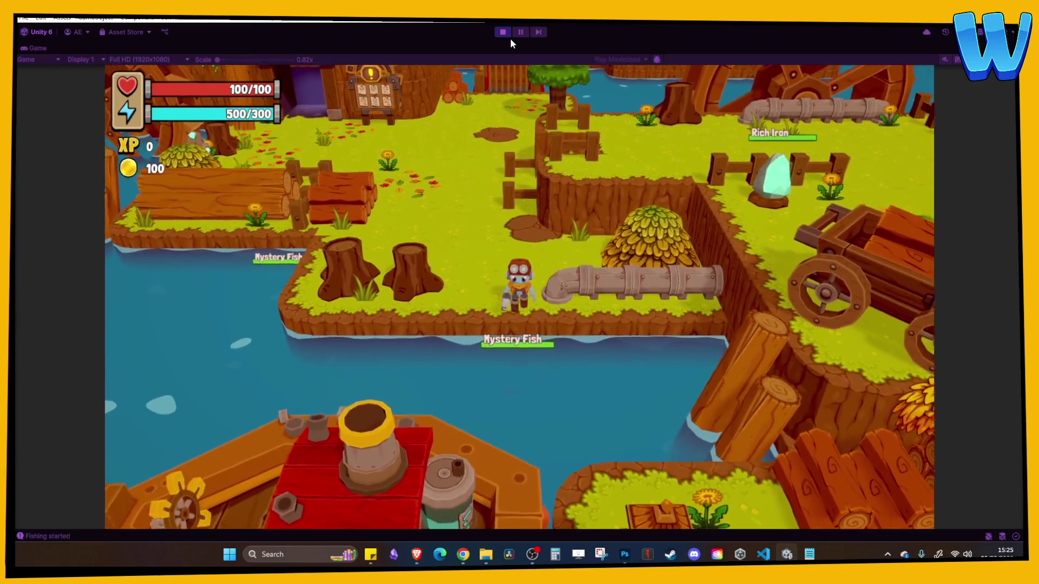
key(e)
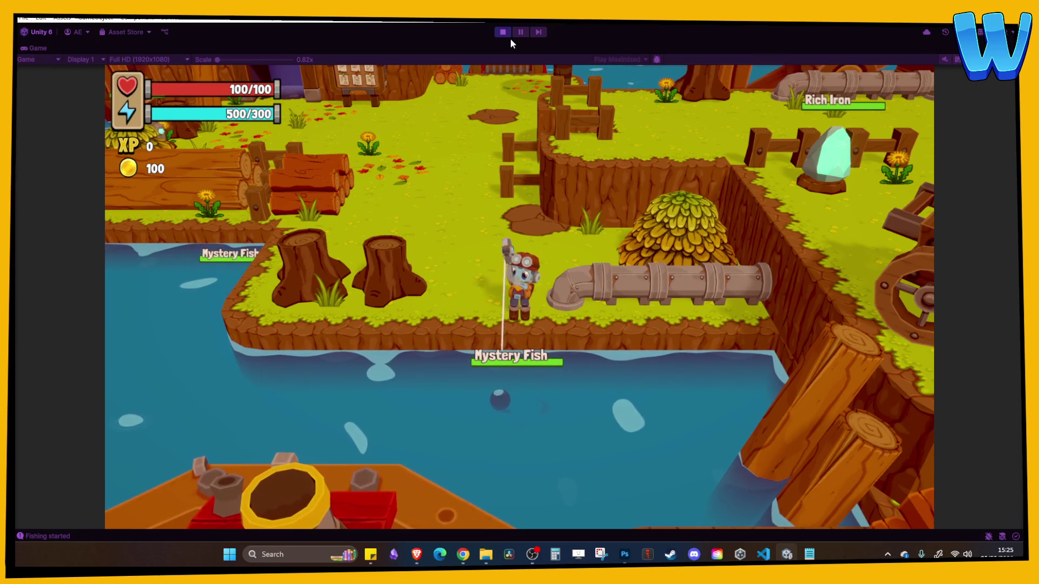
key(e)
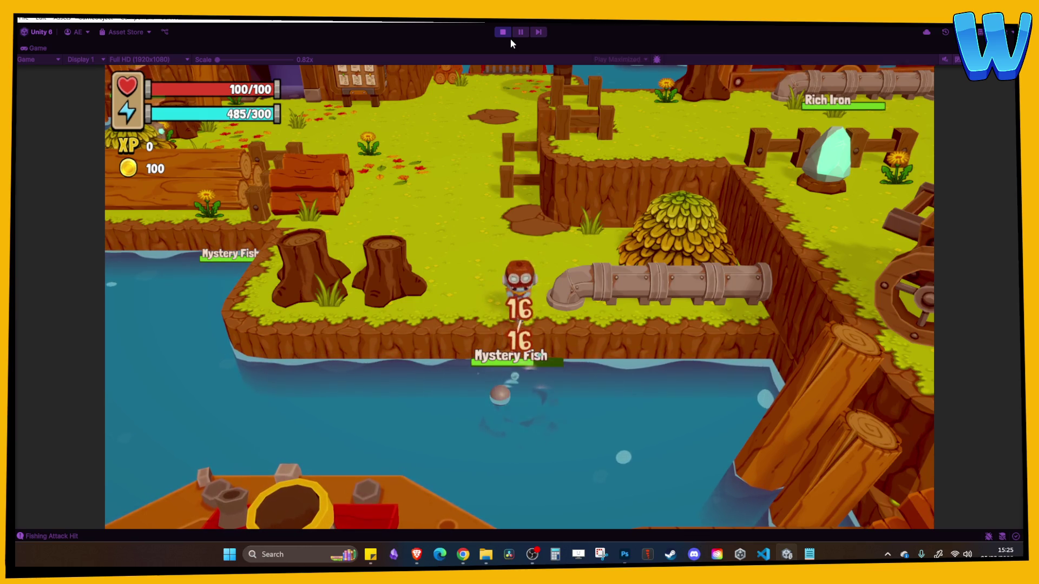
click(503, 32)
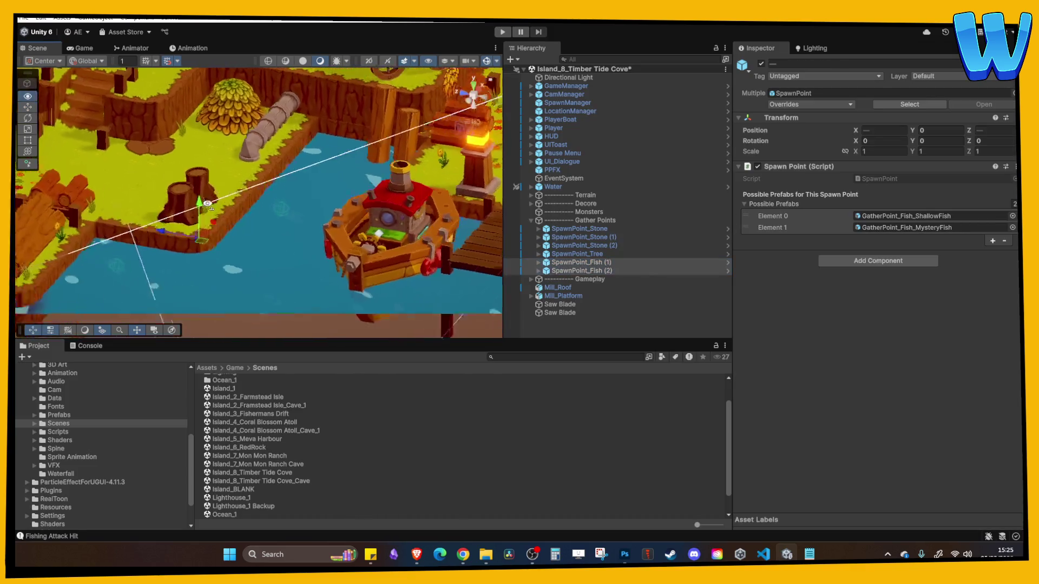
Run another short playtest of the Shallow Fish and Mystery Fish spots by the boat, then stop it
drag(175, 87, 272, 138)
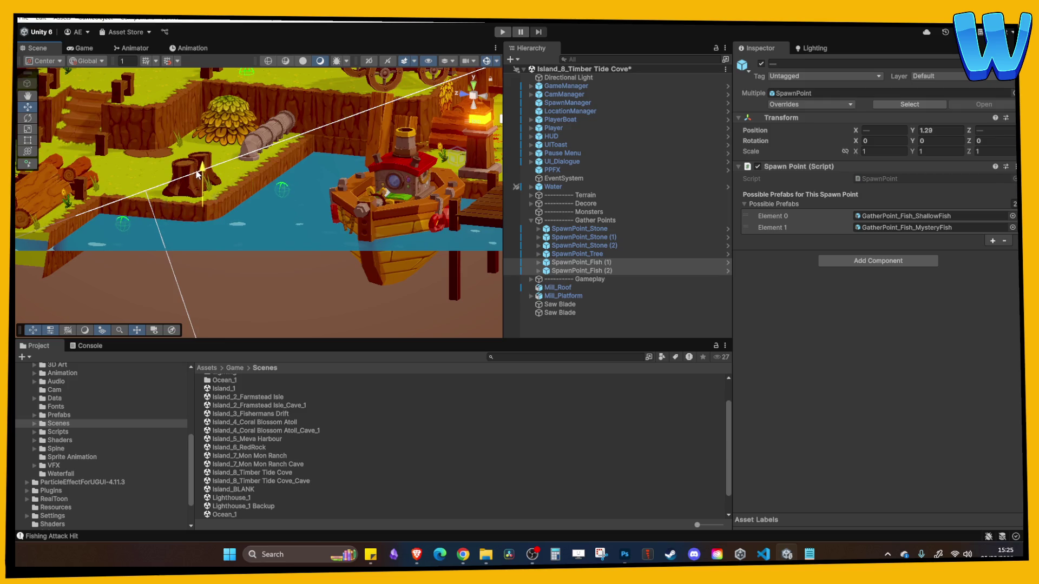
click(503, 32)
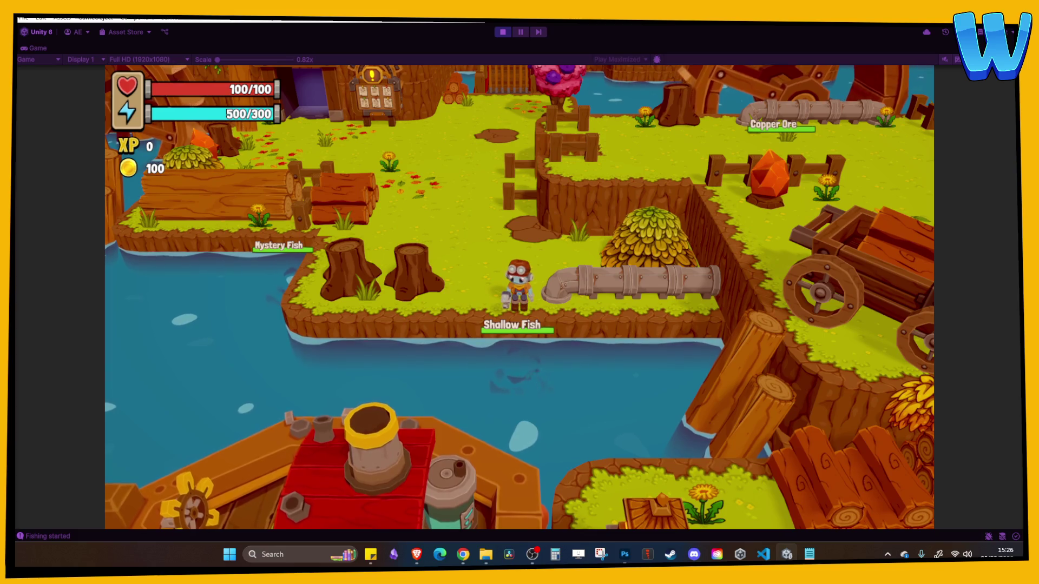
click(501, 33)
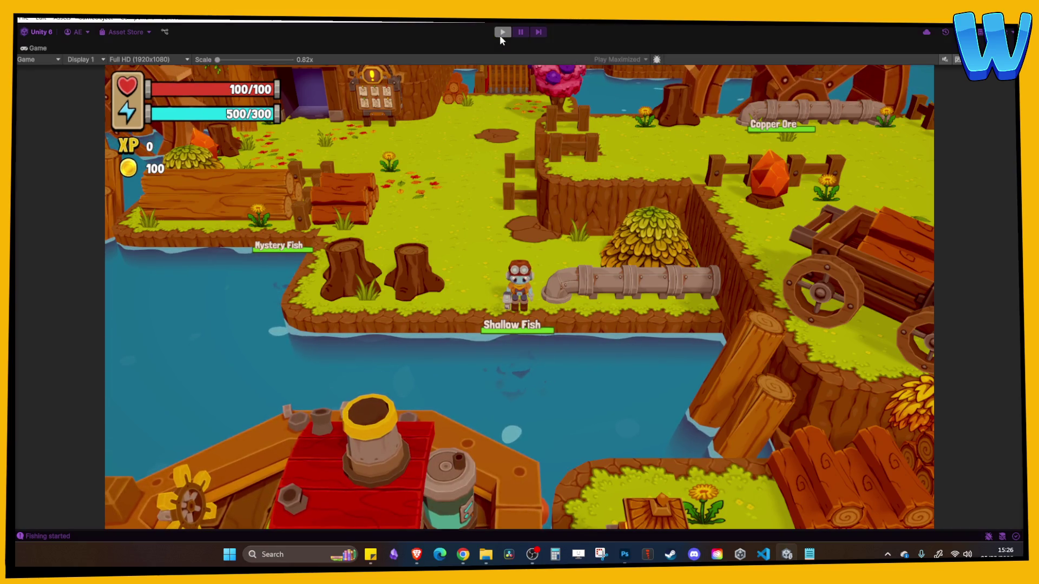
Lower the Water plane slightly
scroll(400, 193, down, 5)
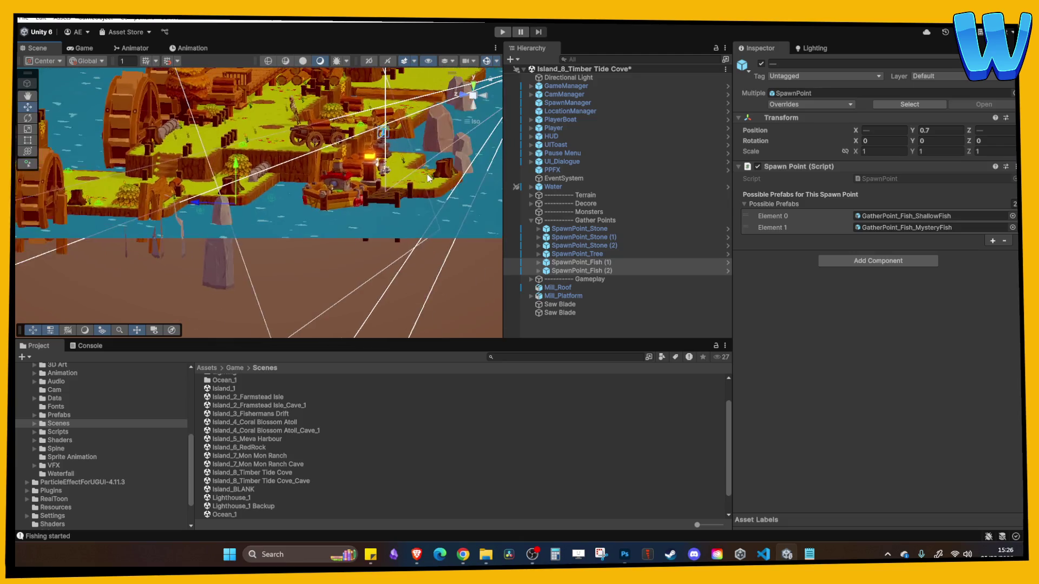
key(Right)
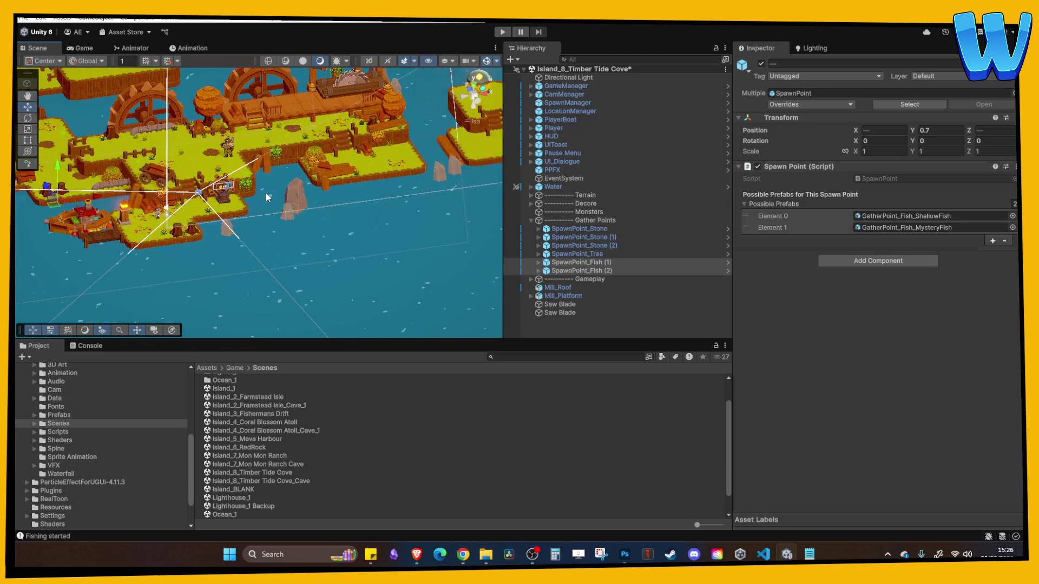
click(562, 187)
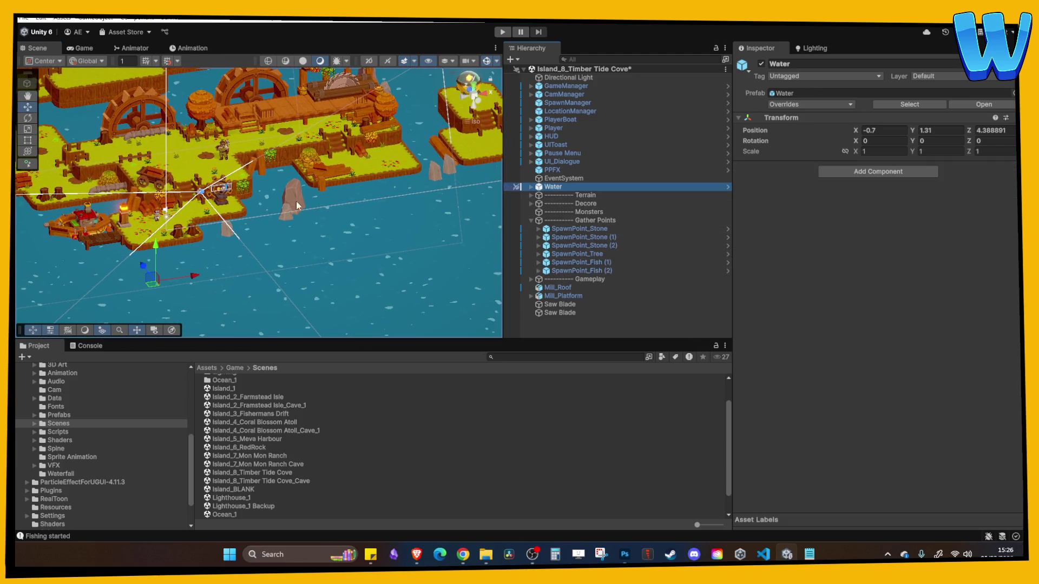
drag(153, 255, 154, 253)
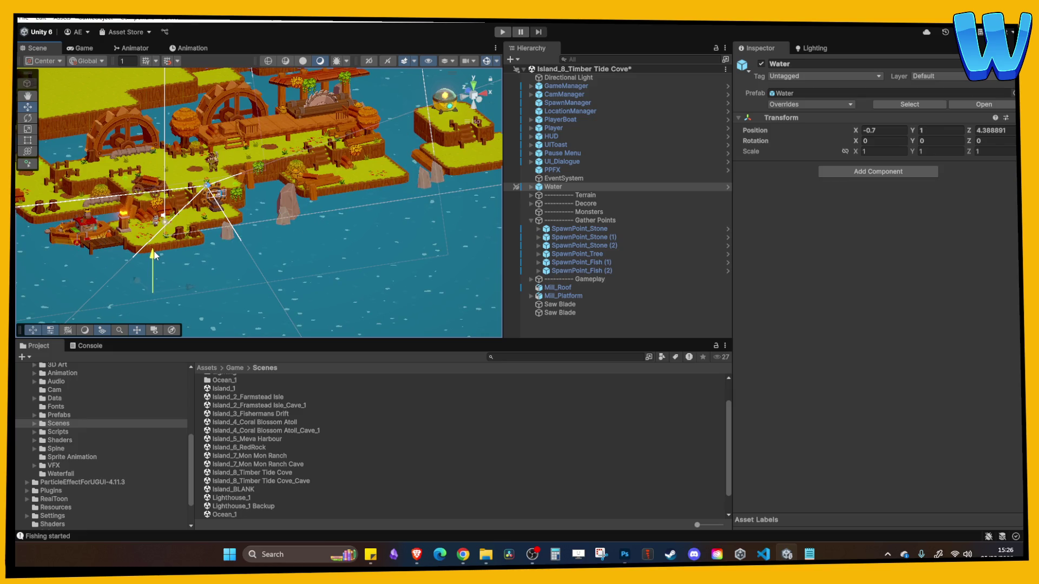
Lower both fish spawn points to Y 0.38, shift SpawnPoint_Fish (2) to X -25, and start playing
scroll(194, 251, up, 5)
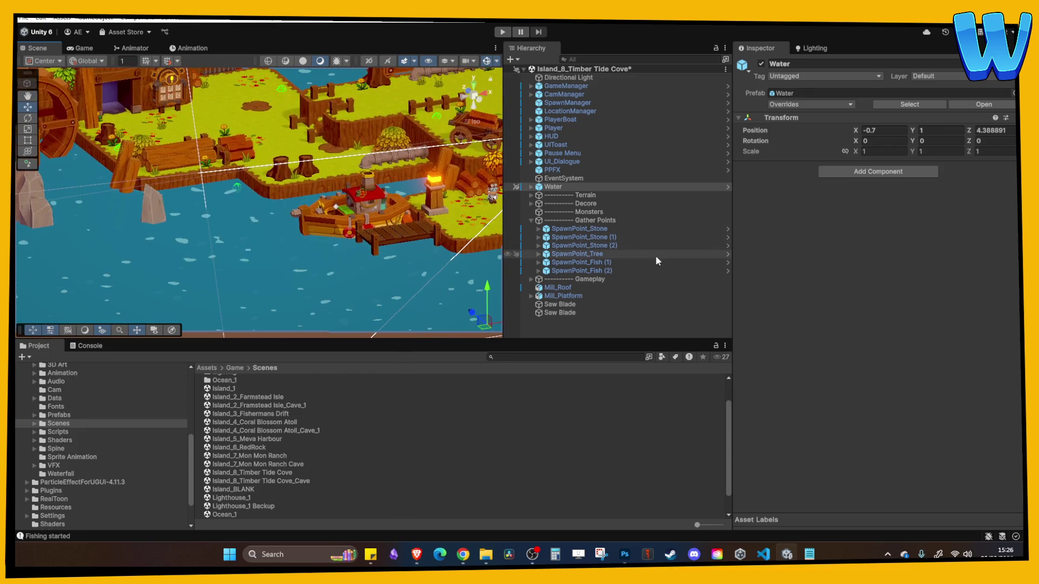
click(617, 262)
shift+click(612, 268)
key(f)
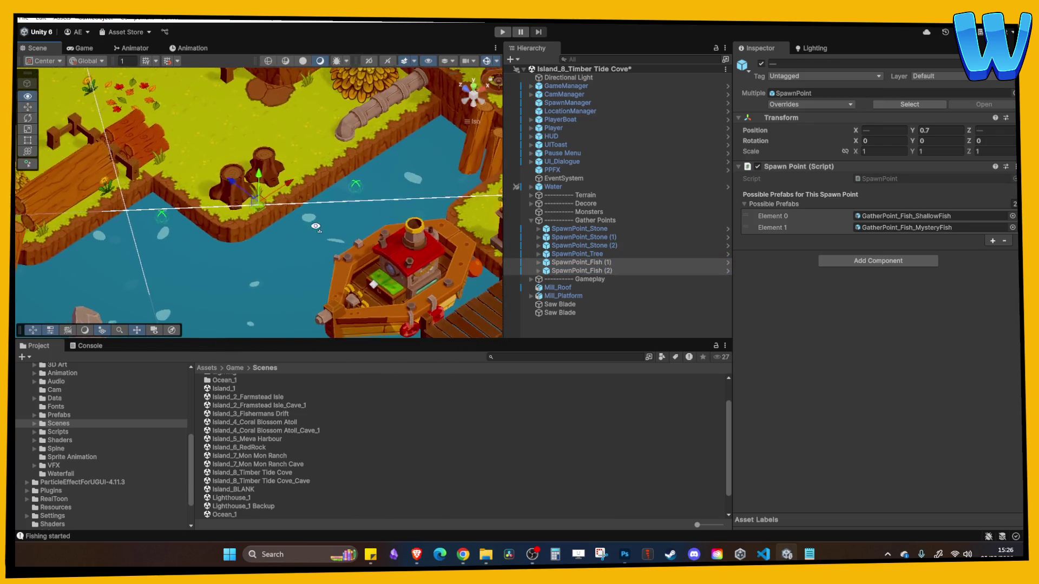
drag(411, 232, 258, 175)
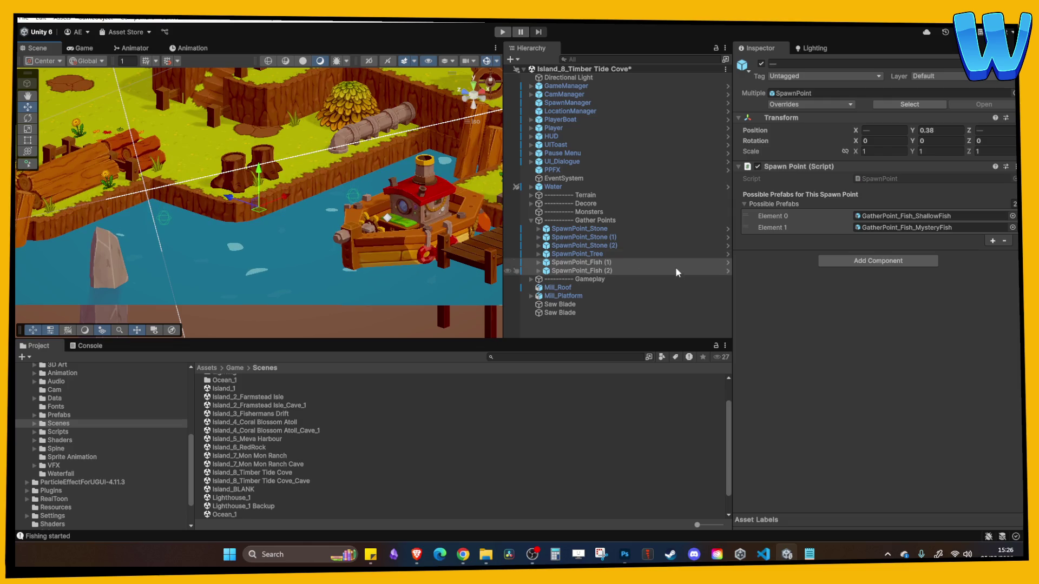
click(630, 263)
drag(359, 192, 330, 250)
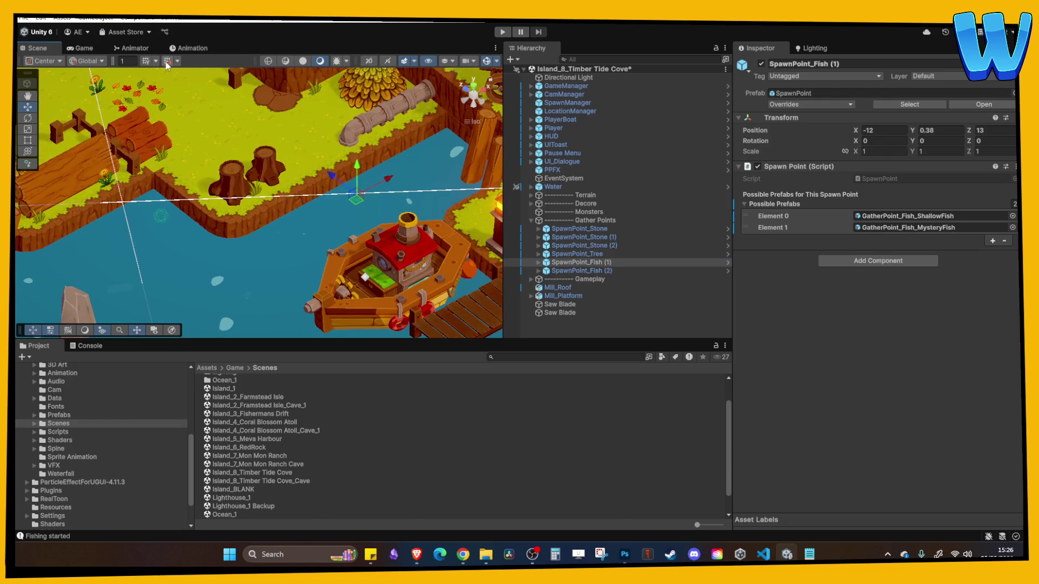
drag(333, 181, 303, 178)
click(577, 270)
drag(204, 181, 193, 181)
click(502, 31)
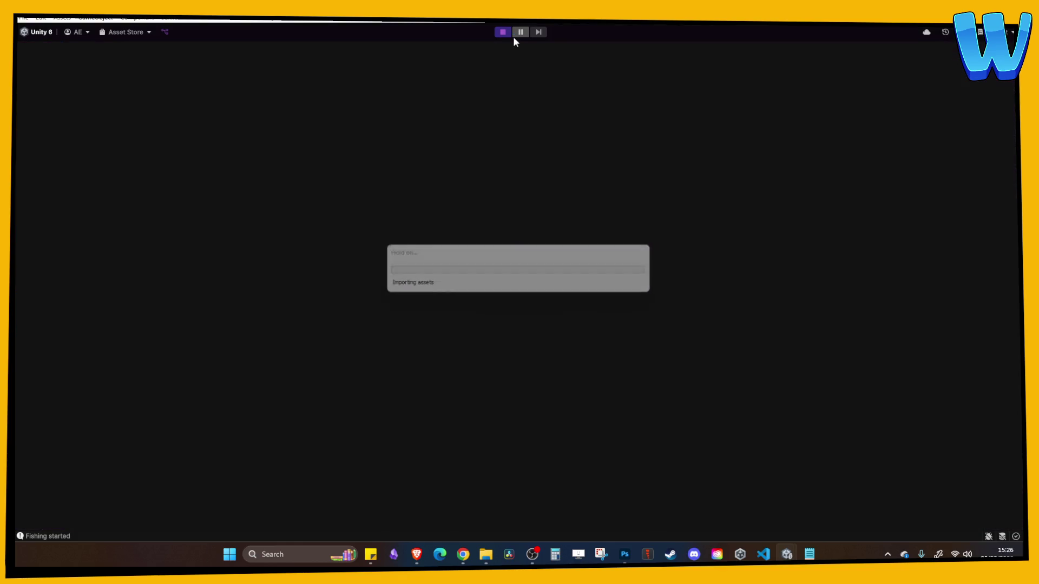
Walk the character up the stairs and west across the island to fish at the Mystery Fish pond
key(w)
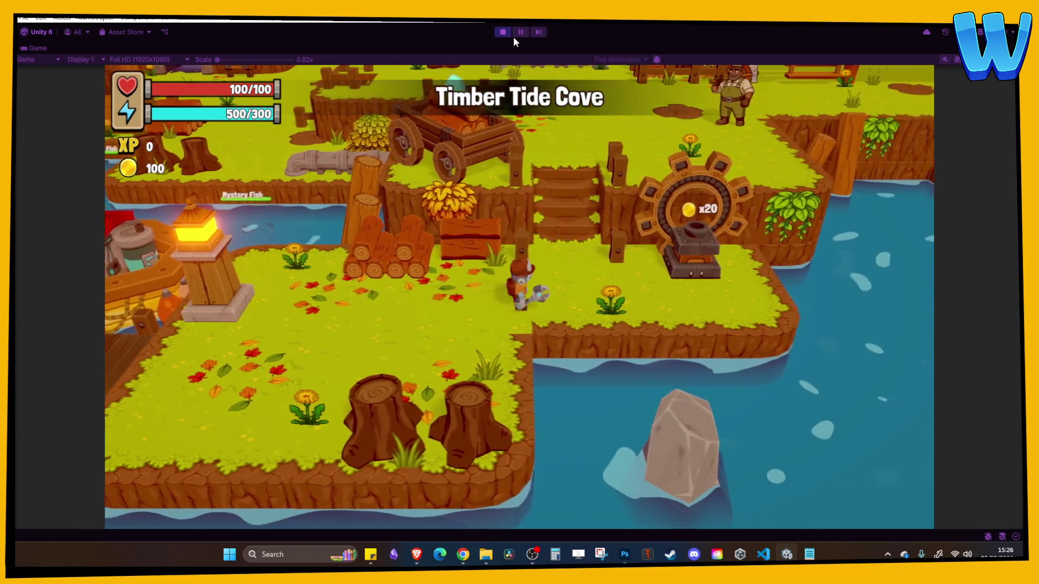
key(w)
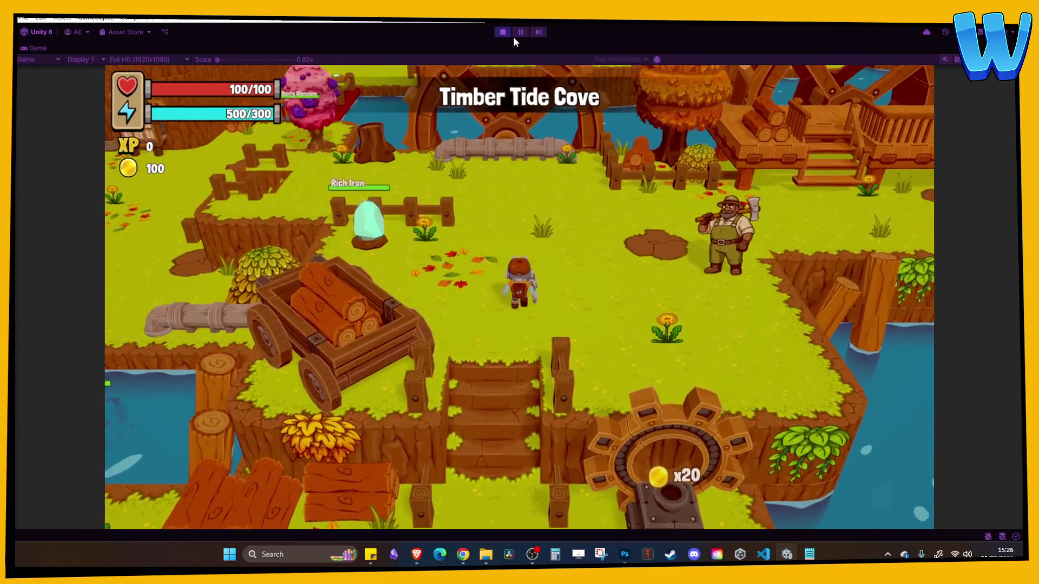
key(a)
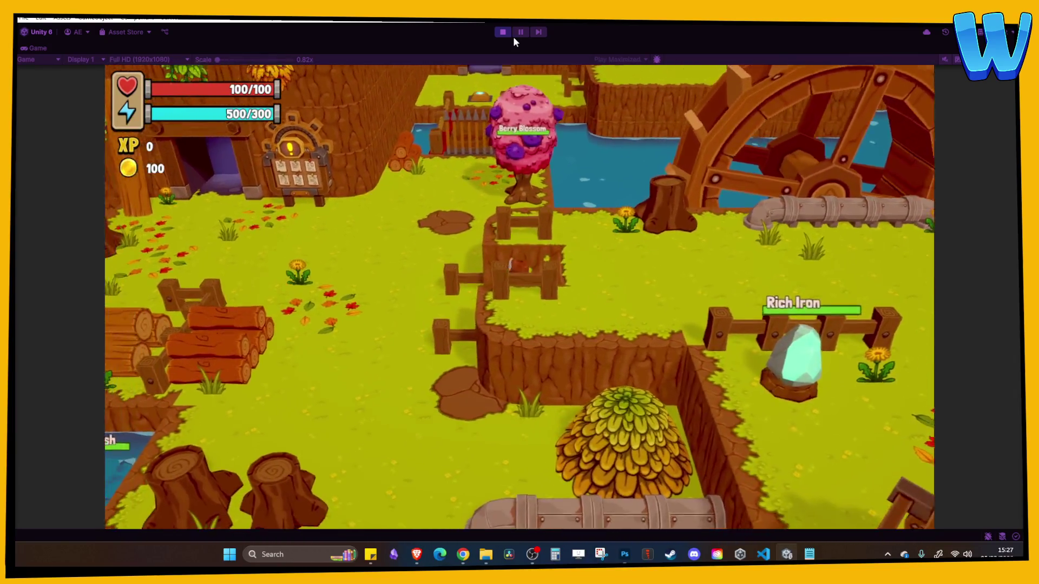
key(s)
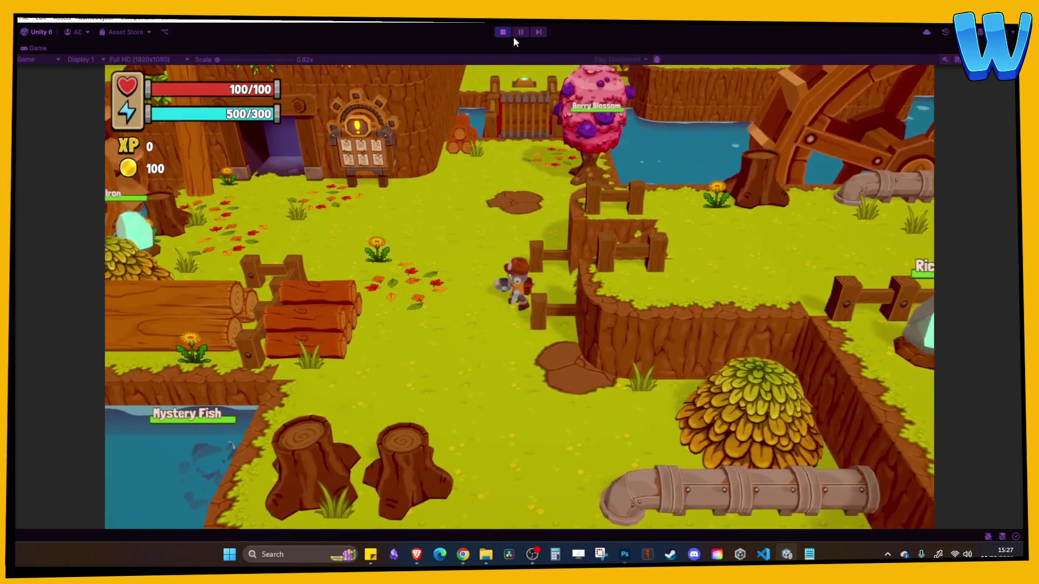
key(s)
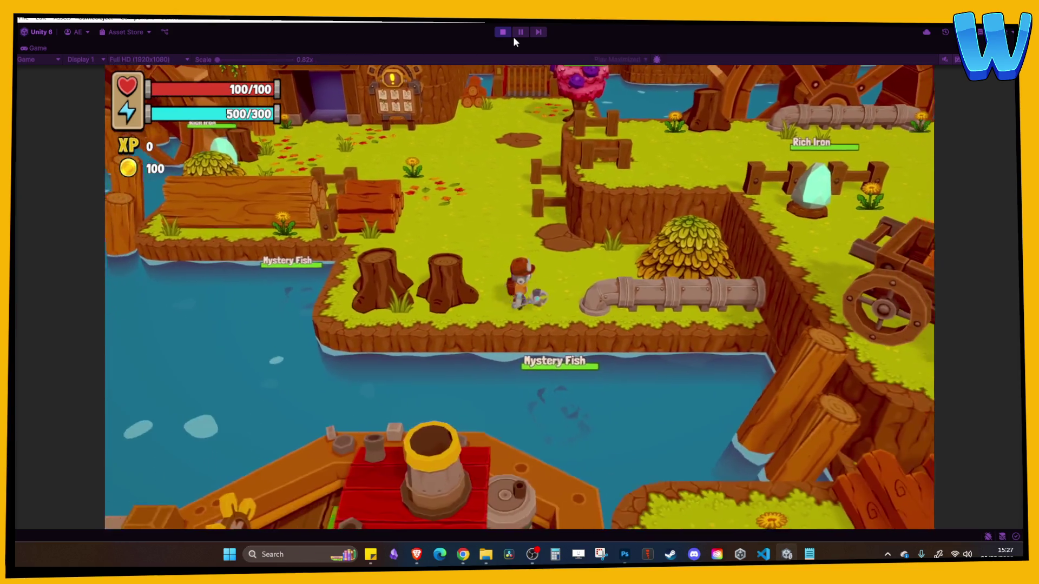
key(e)
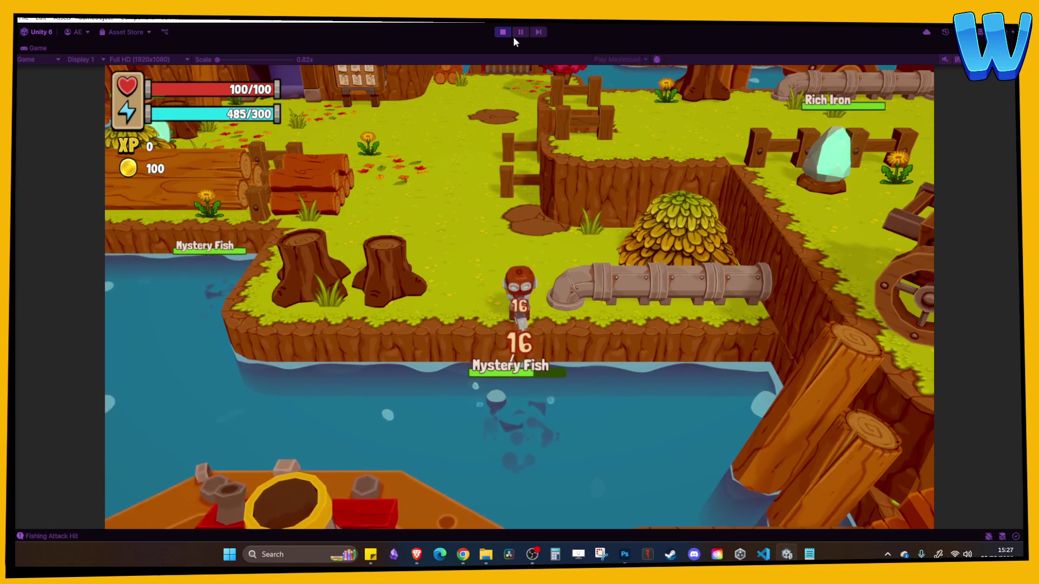
Strike the Mystery Fish until it drops Kelp, then stop the playtest
key(a)
key(w)
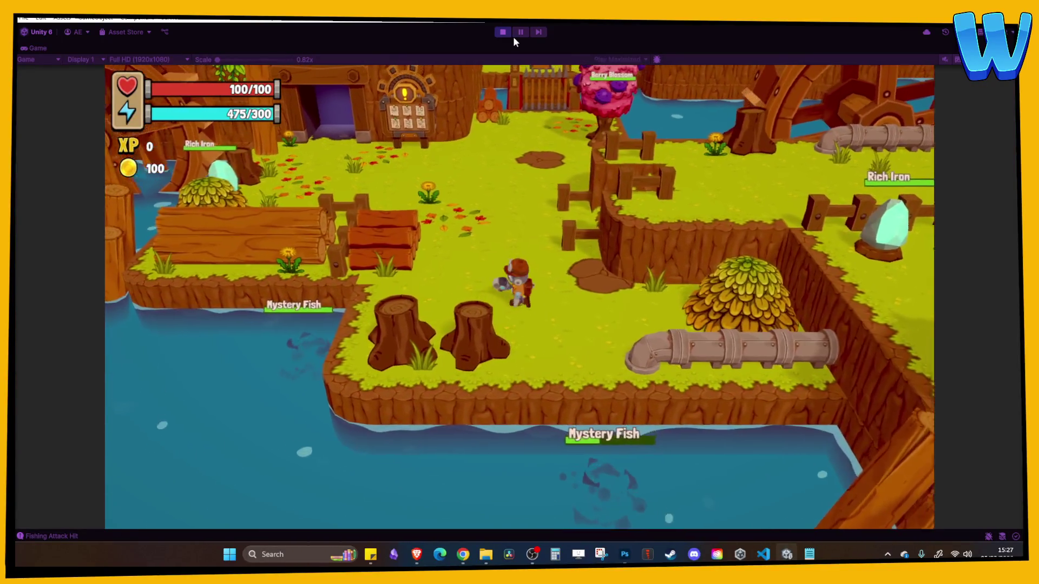
key(a)
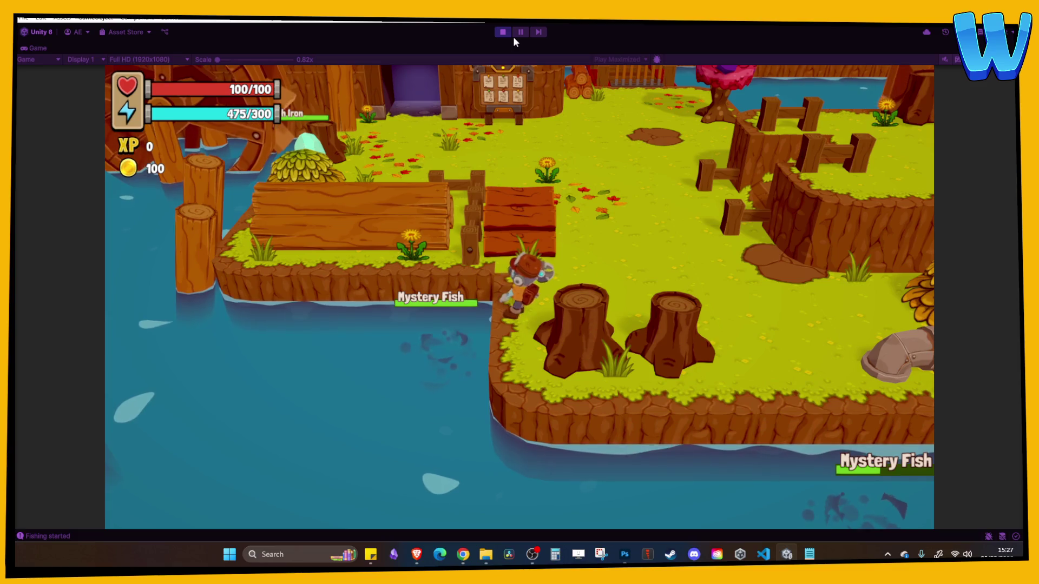
key(d)
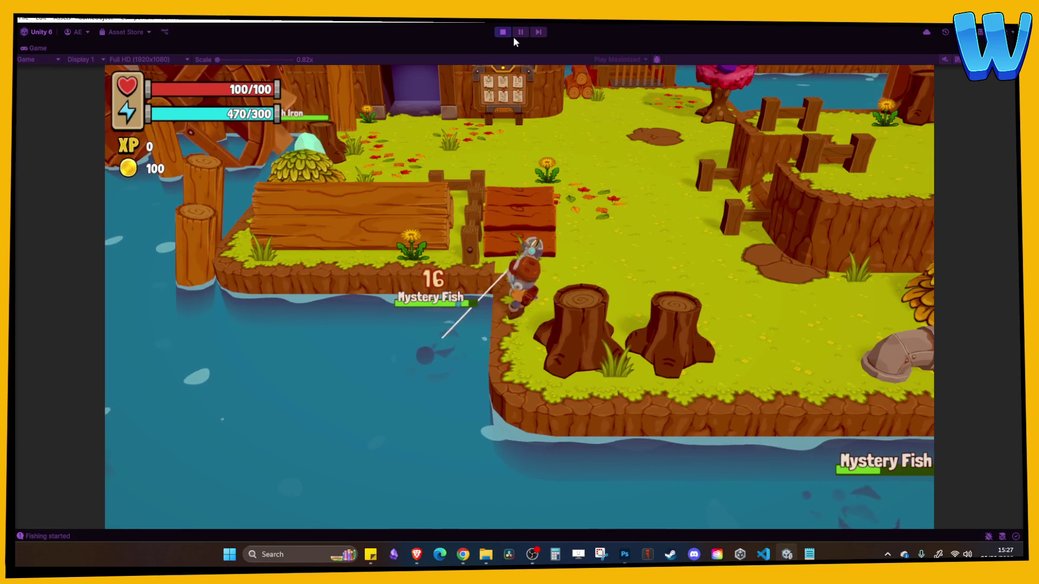
key(space)
key(space)
key(space)
key(space)
key(space)
key(space)
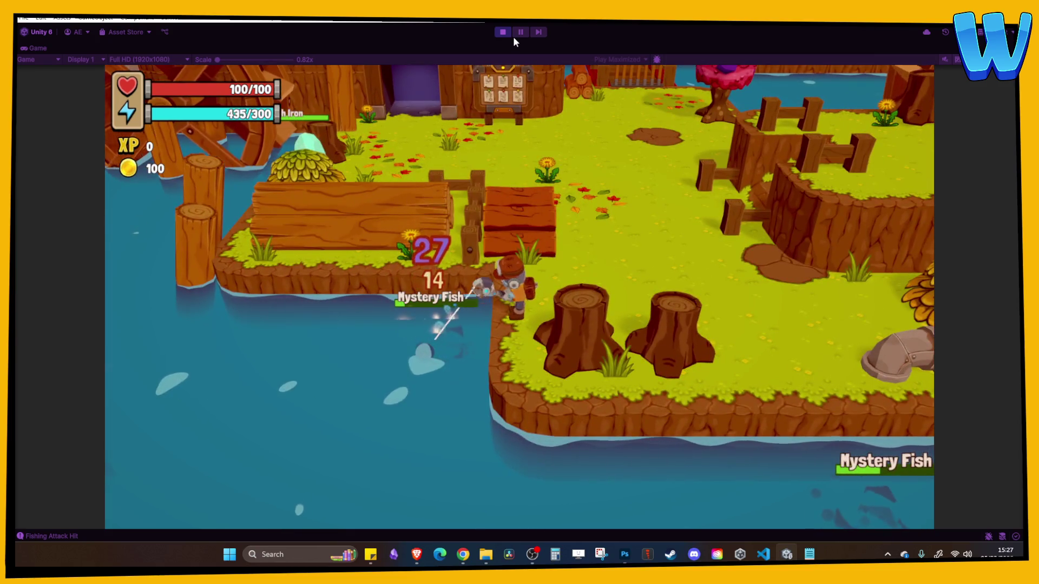
key(space)
key(space)
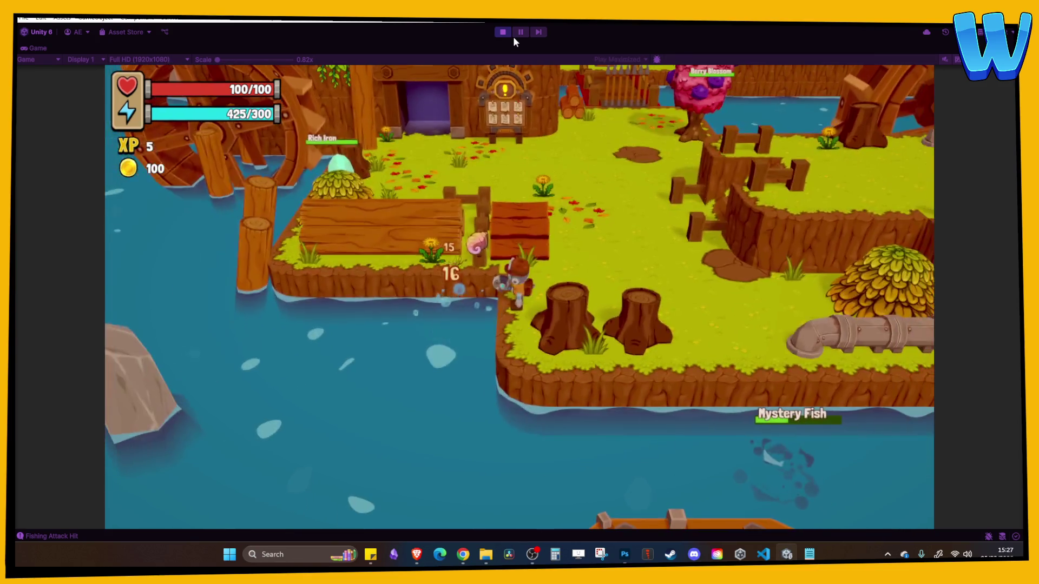
key(d)
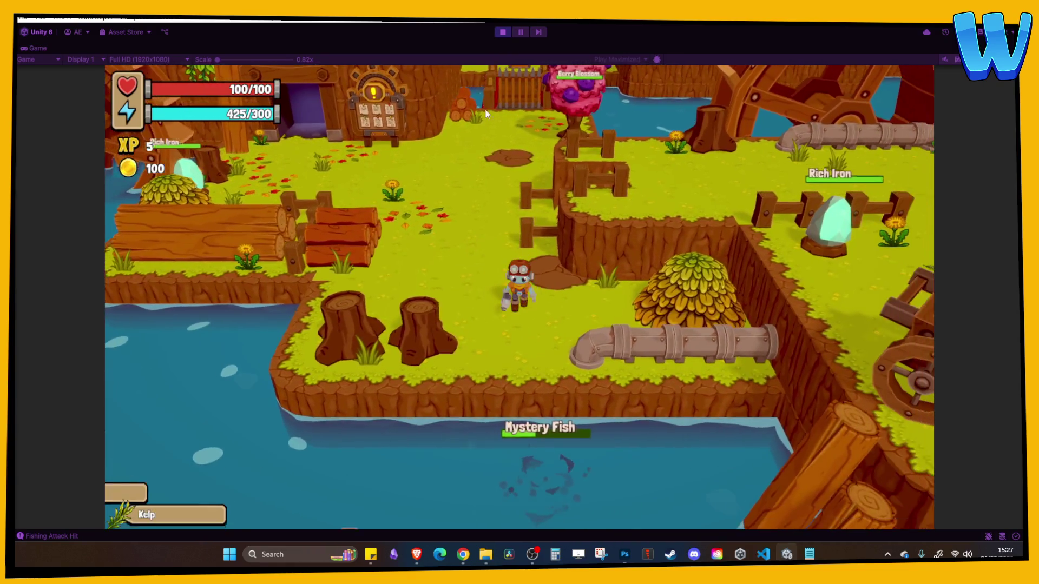
click(504, 31)
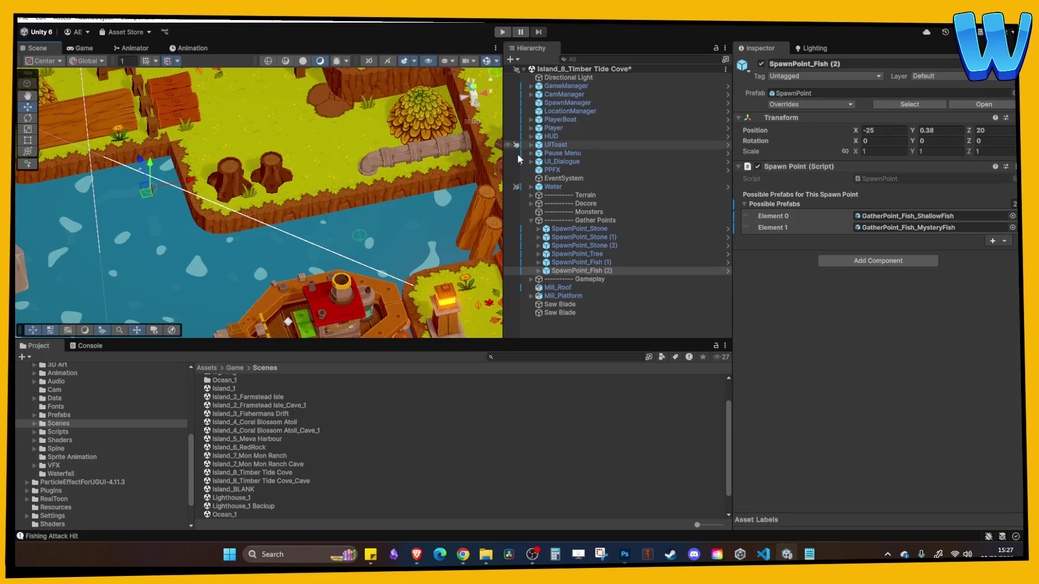
key(ctrl+s)
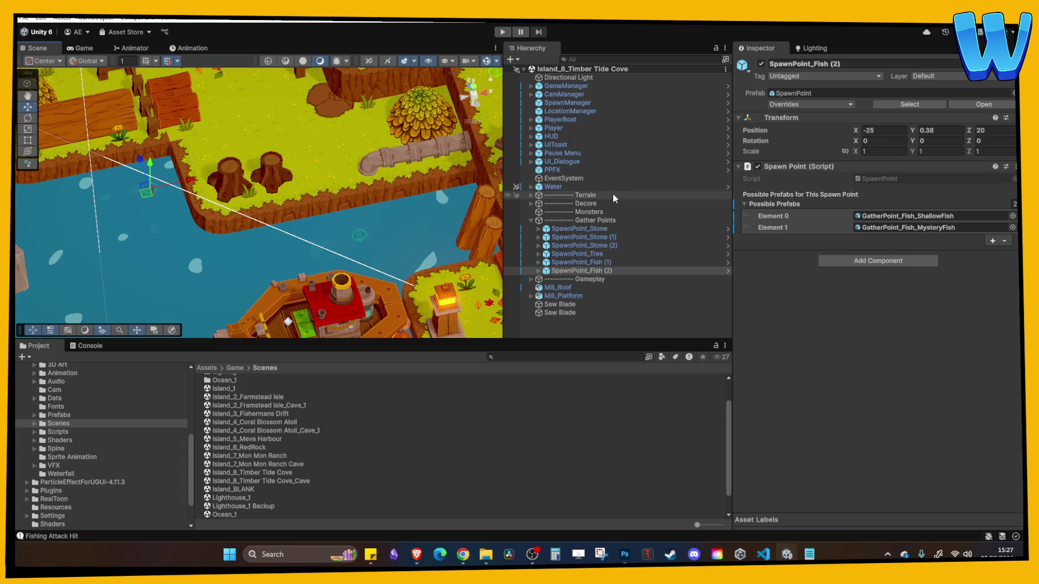
click(554, 186)
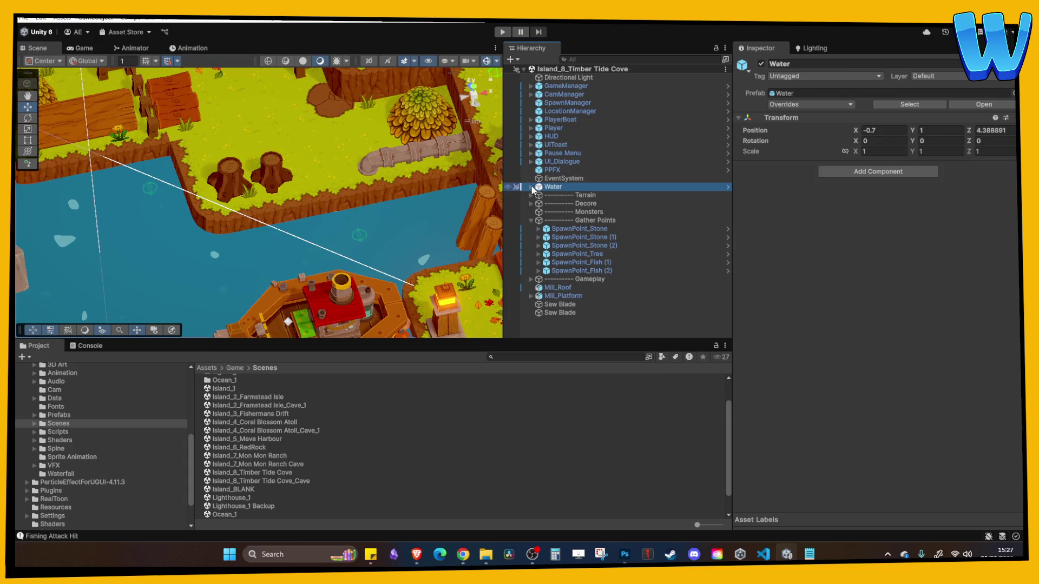
click(531, 186)
click(561, 195)
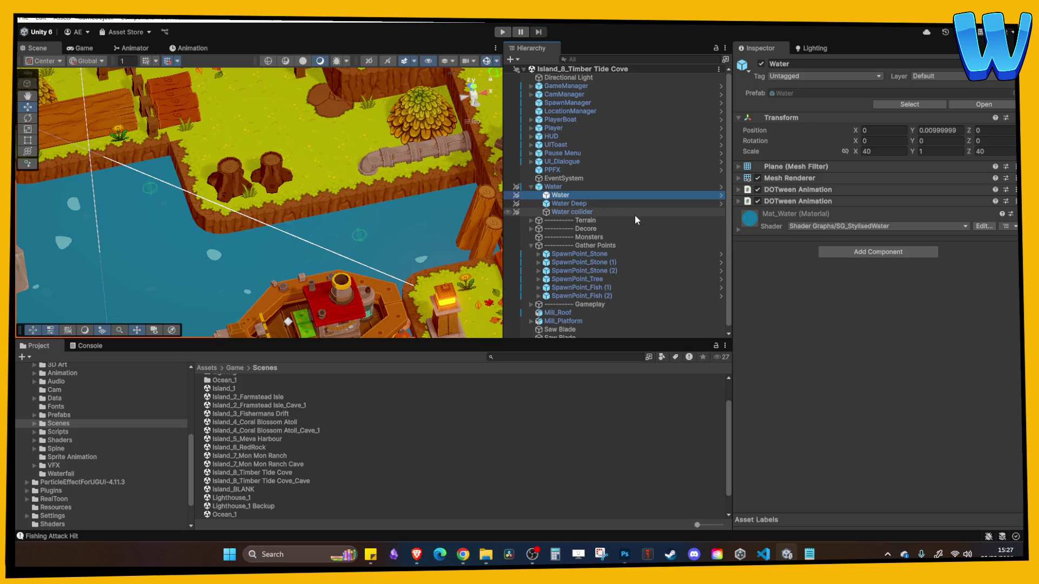
click(796, 189)
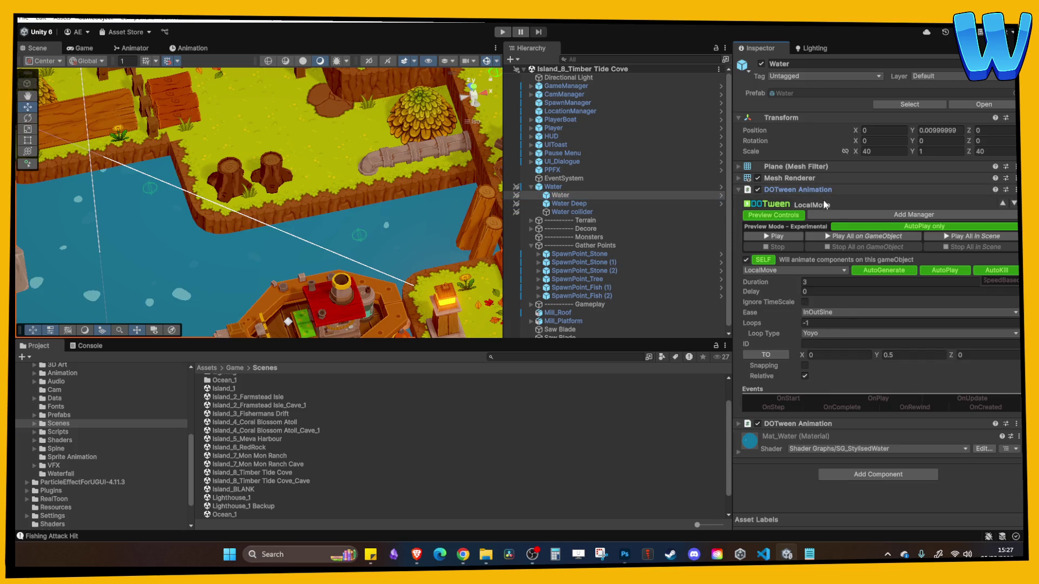
click(893, 354)
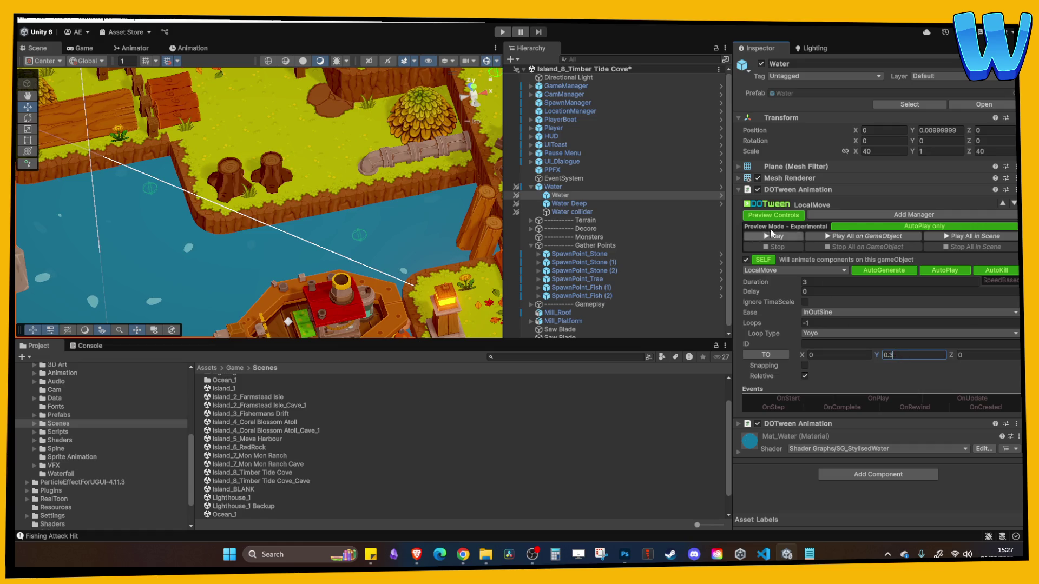
click(579, 205)
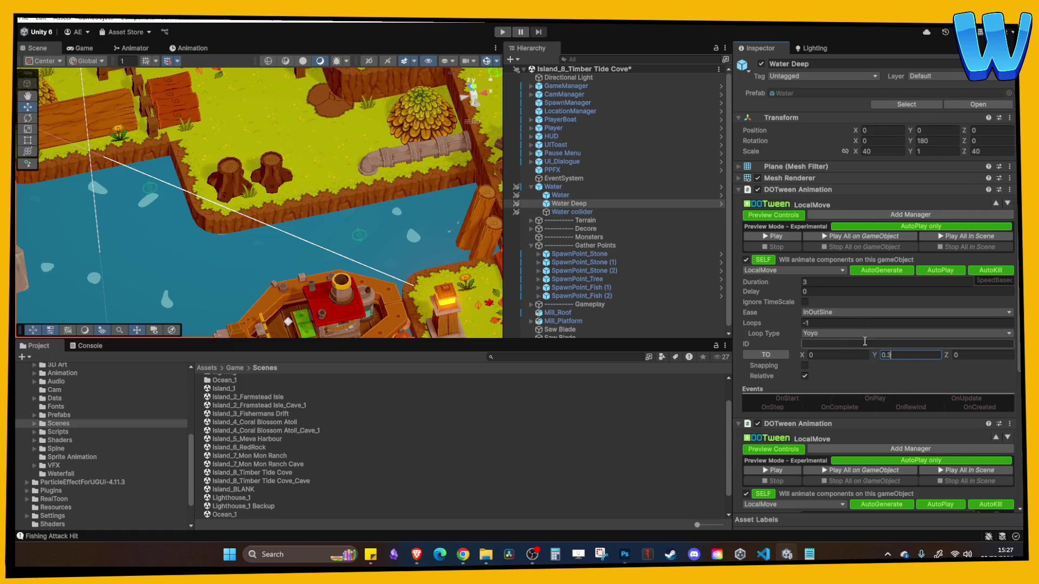
click(594, 213)
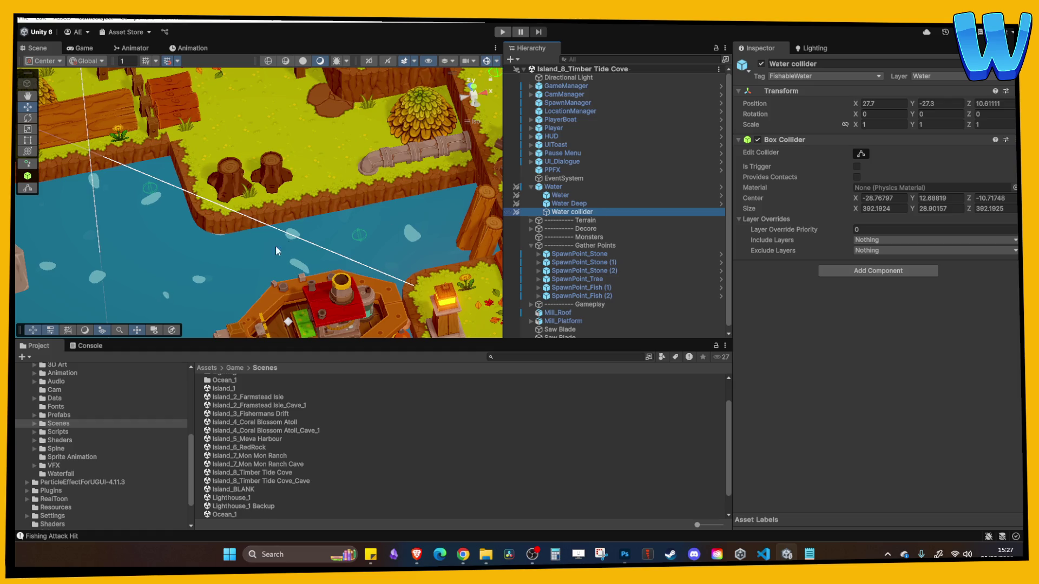
drag(288, 239, 361, 164)
drag(266, 222, 330, 167)
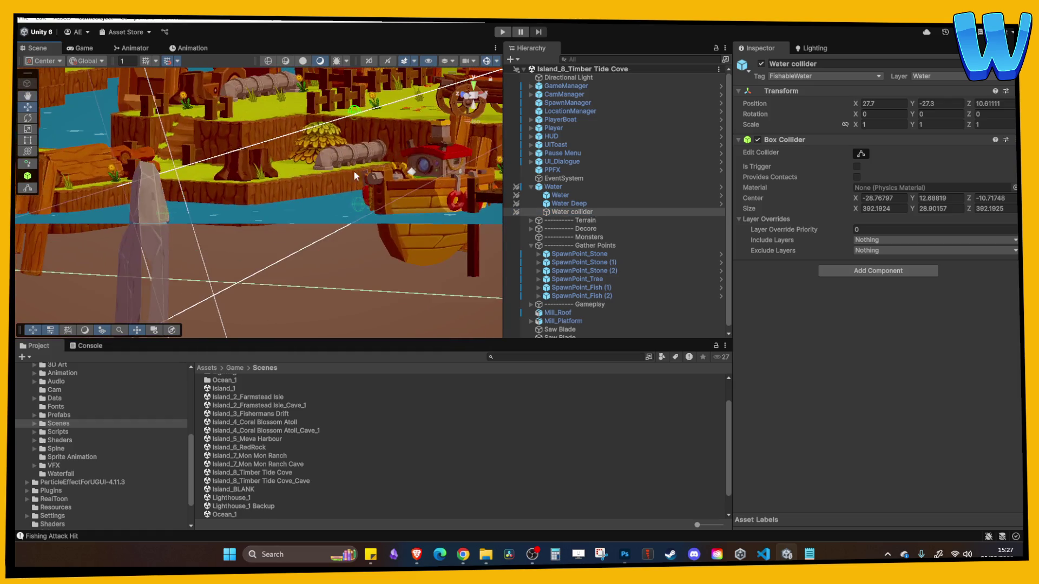
click(606, 211)
mouse_move(379, 194)
mouse_down()
mouse_move(497, 178)
mouse_move(519, 119)
mouse_up()
click(487, 98)
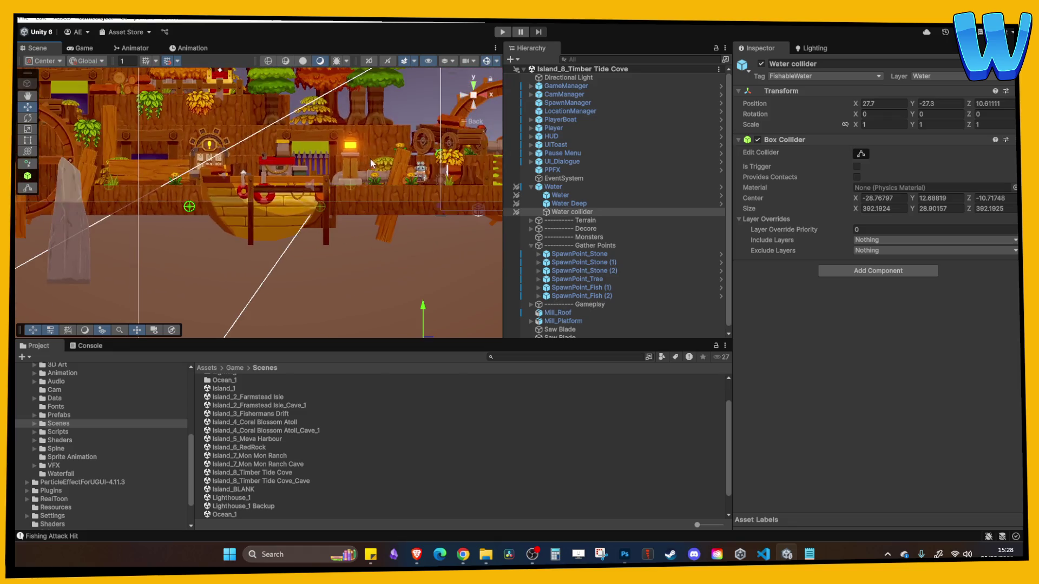
drag(498, 169, 378, 173)
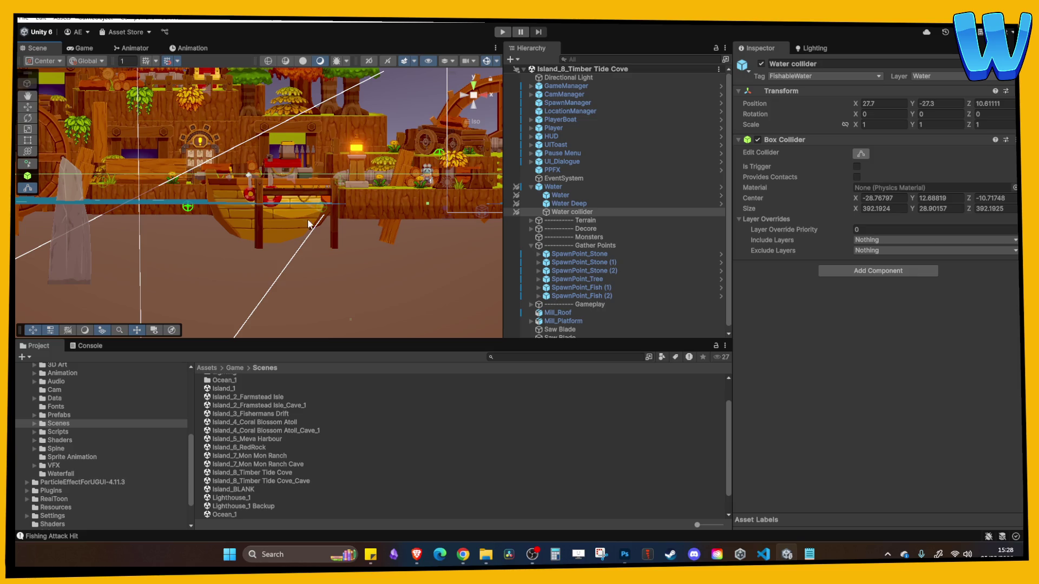
mouse_move(302, 263)
mouse_down()
mouse_move(278, 257)
mouse_move(267, 223)
mouse_move(280, 253)
mouse_move(289, 242)
mouse_up()
Duplicate SpawnPoint_Fish (1) into SpawnPoint_Fish (3), undoing an accidental move
click(600, 253)
click(596, 263)
click(596, 288)
key(ctrl+d)
mouse_move(300, 328)
mouse_down()
mouse_move(160, 261)
mouse_move(435, 262)
mouse_up()
click(169, 60)
key(ctrl+z)
key(ctrl+z)
Place SpawnPoint_Fish (3) out in the water at X -5, Z 46, then start a playtest
mouse_move(210, 257)
mouse_down()
mouse_move(460, 266)
mouse_move(425, 259)
mouse_up()
scroll(424, 259, down, 3)
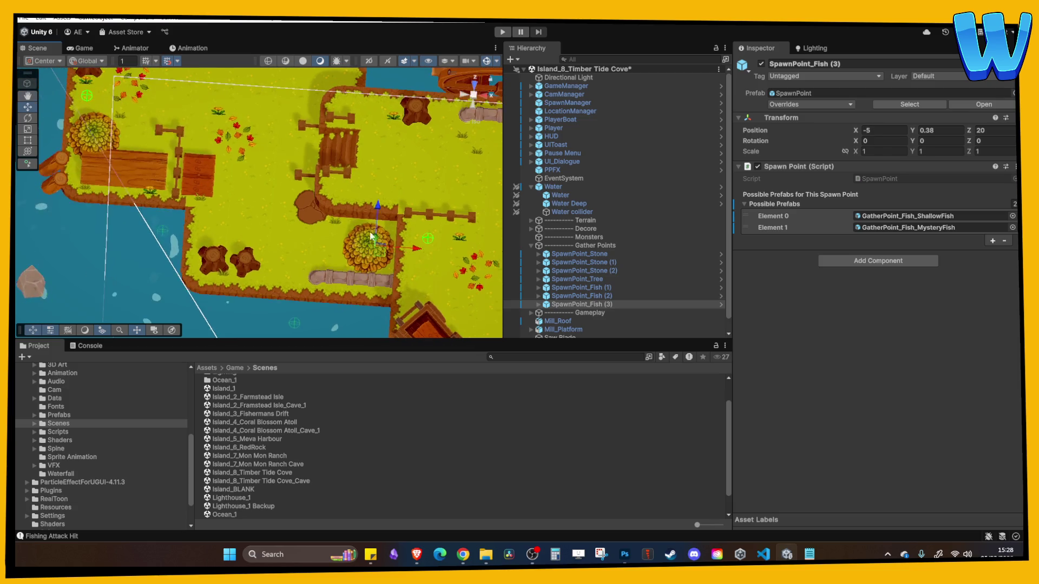
mouse_move(342, 161)
mouse_down()
mouse_move(351, 84)
mouse_move(290, 190)
mouse_up()
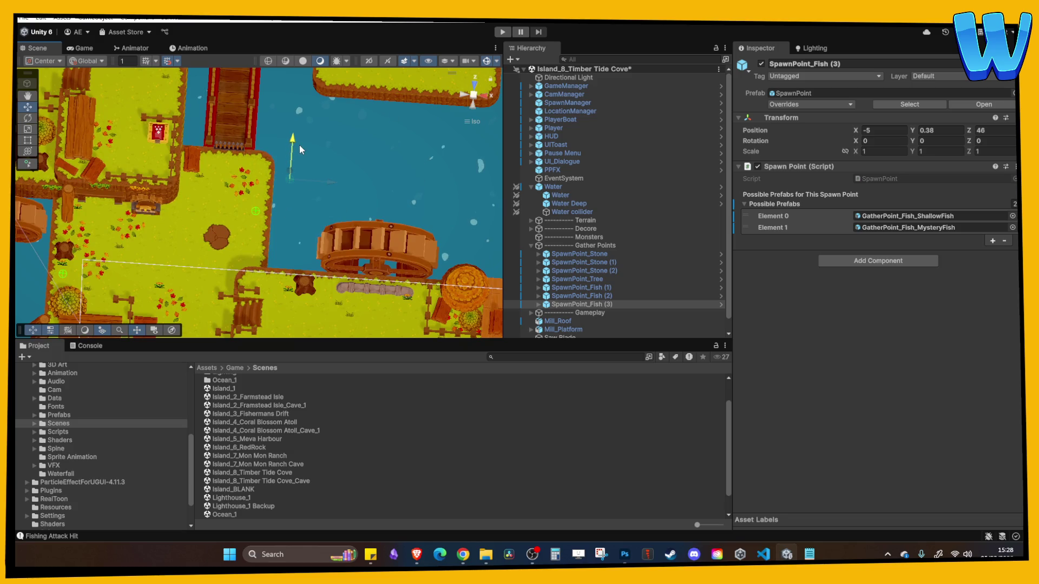
mouse_move(311, 170)
mouse_down()
mouse_move(346, 171)
mouse_move(329, 142)
mouse_move(302, 168)
mouse_up()
scroll(335, 248, up, 3)
drag(336, 248, 209, 255)
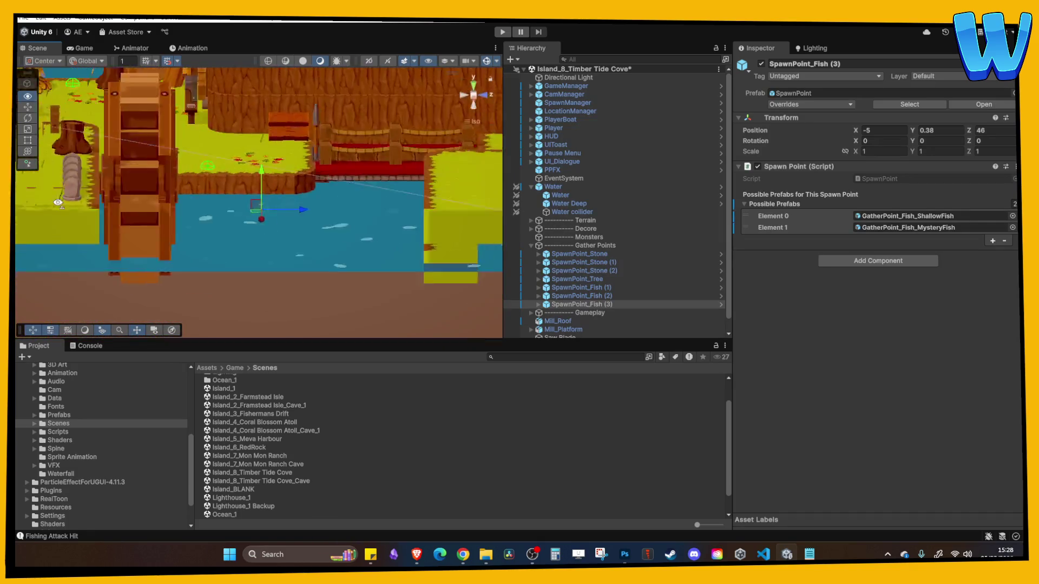
scroll(300, 230, down, 5)
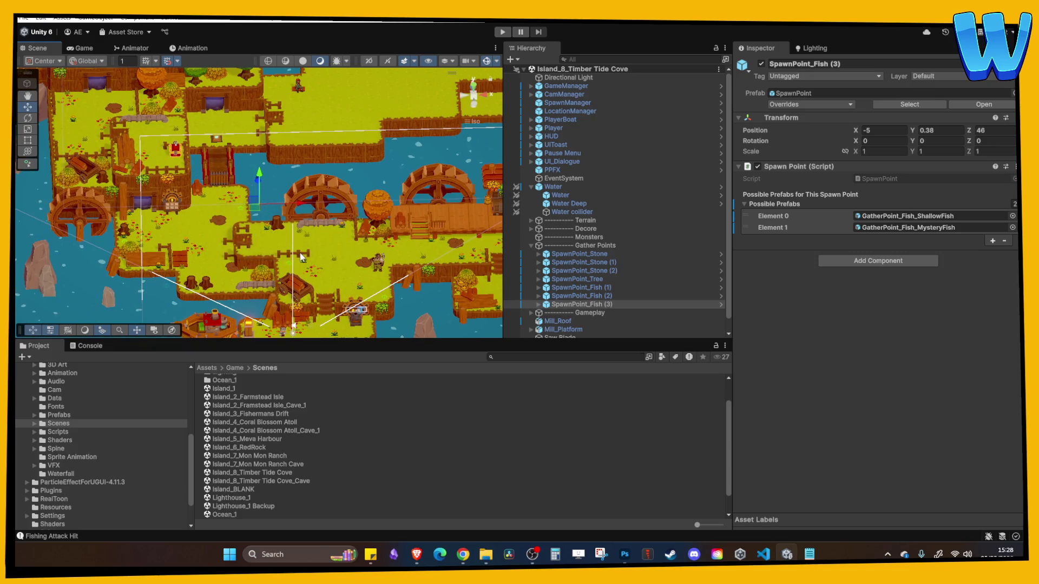
drag(333, 262, 324, 200)
scroll(327, 204, up, 3)
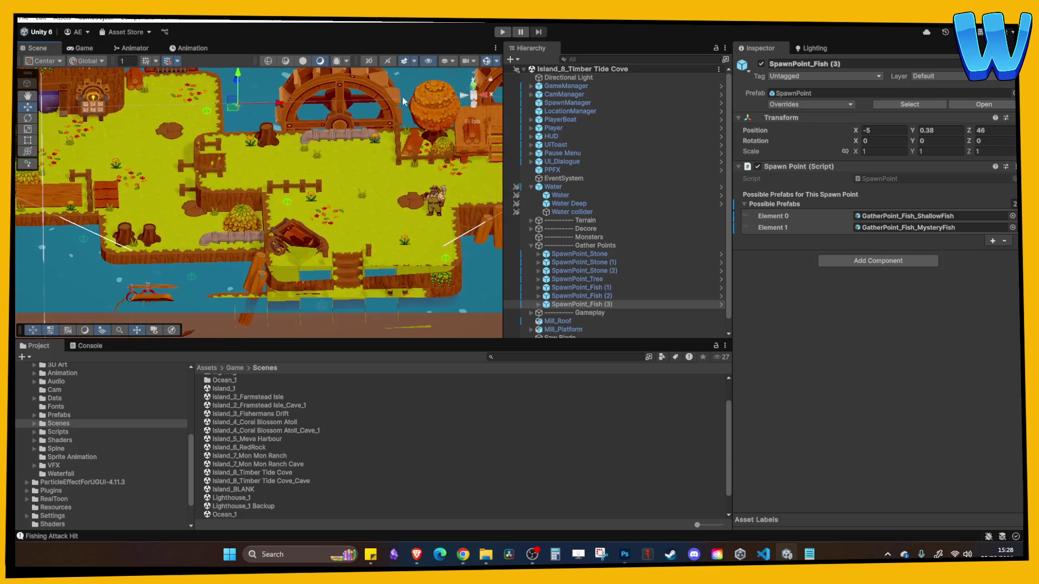
click(503, 31)
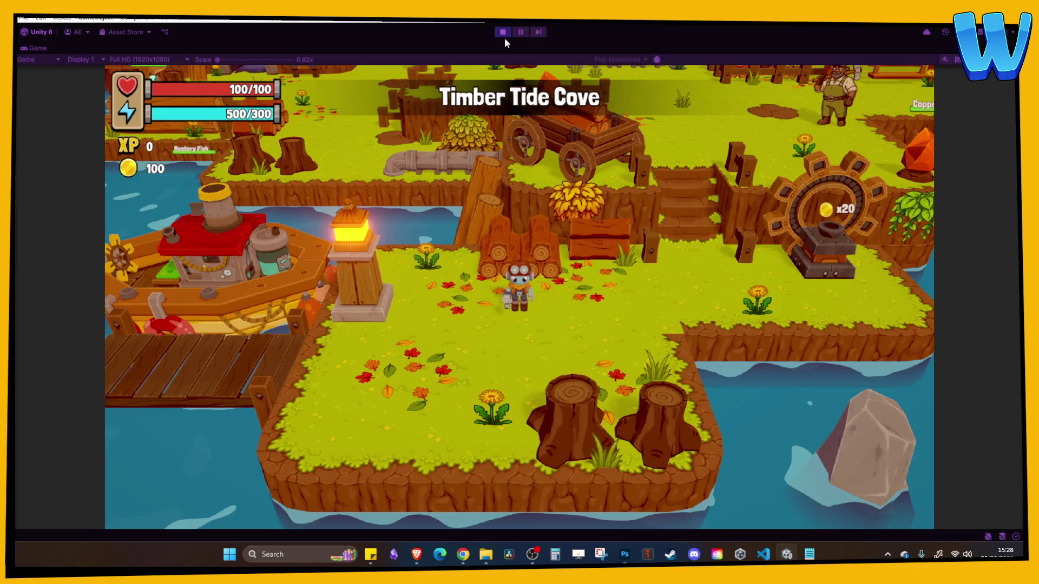
Walk the player up the stairs to the Copper Ore, mine it, and roam the clearing
key(w)
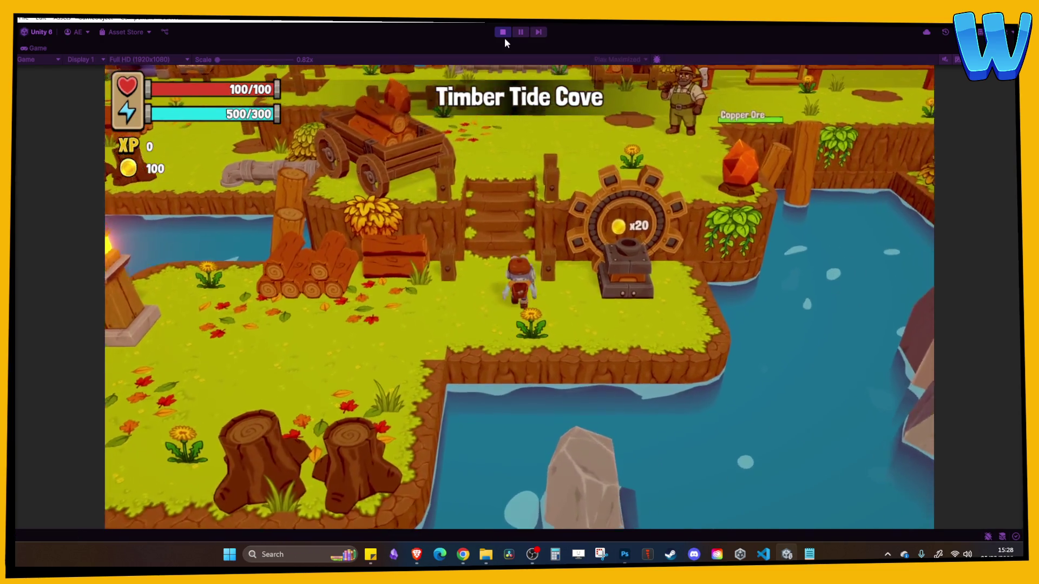
key(d)
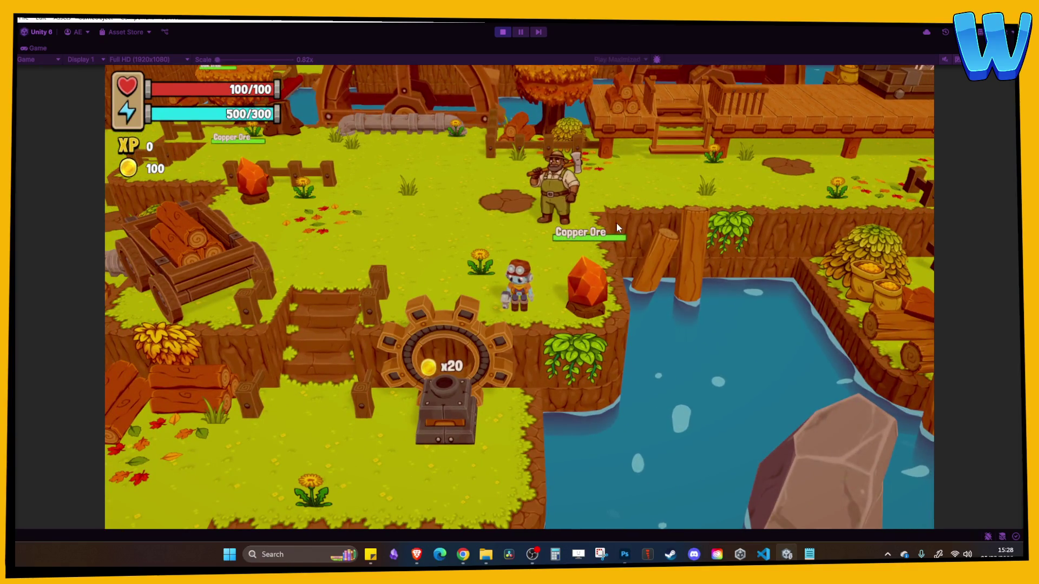
key(d)
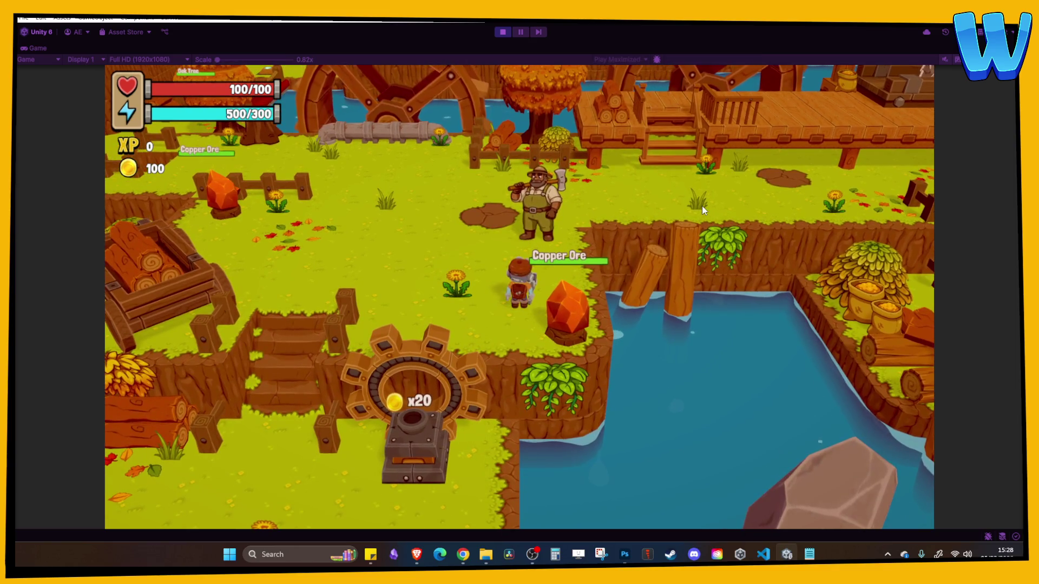
key(a)
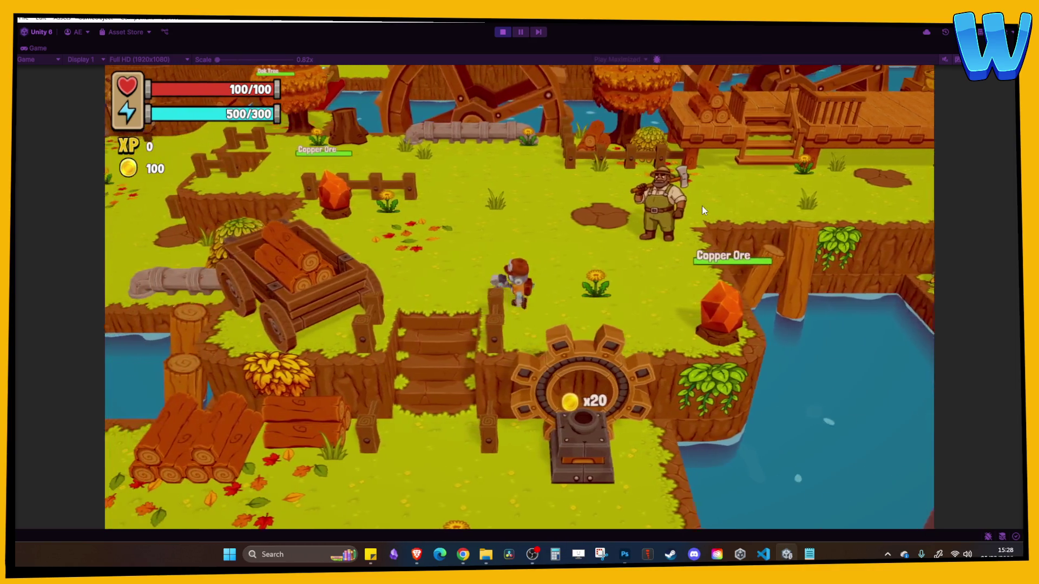
key(w)
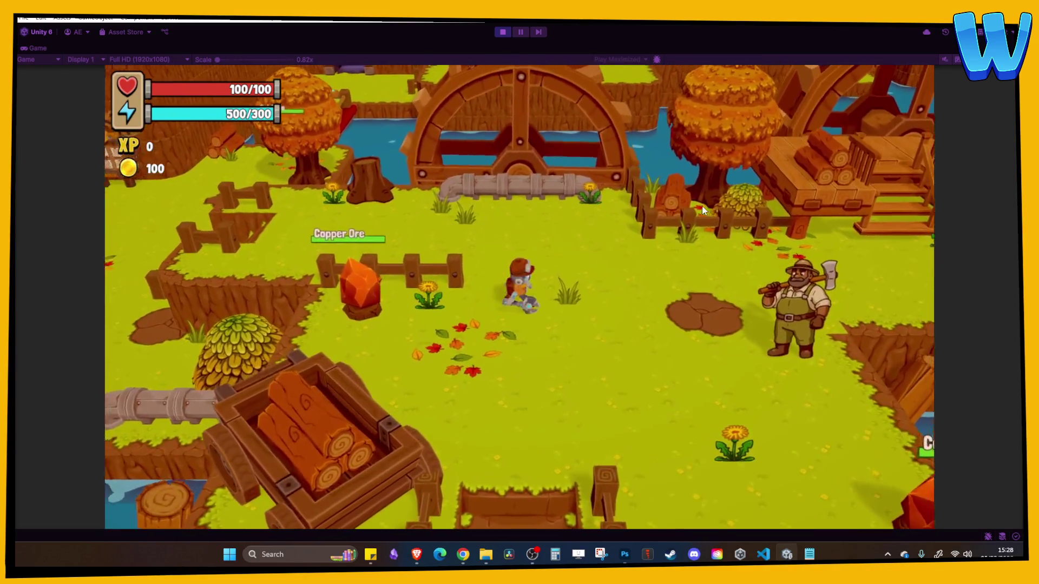
key(w)
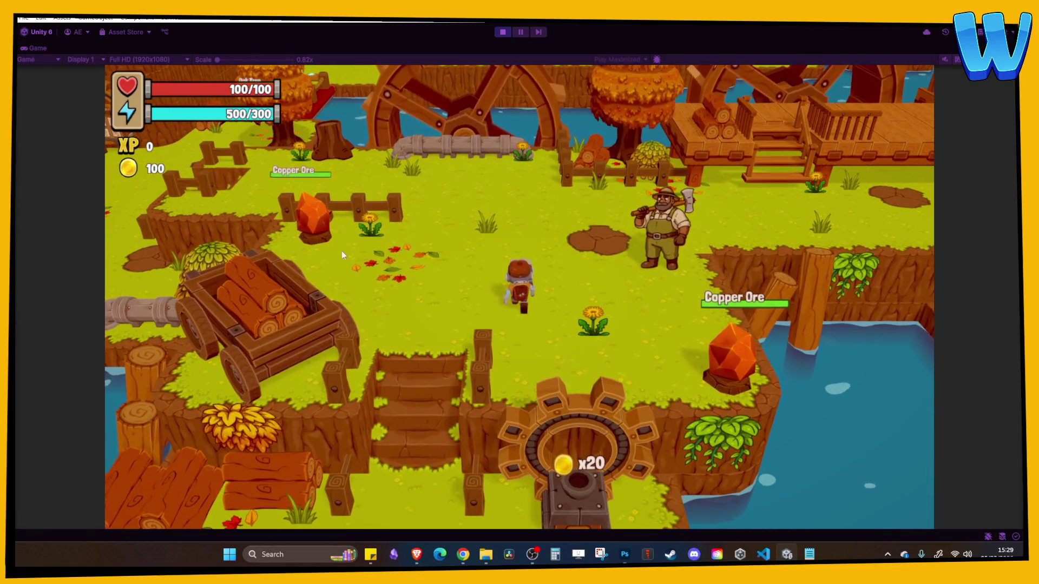
key(s)
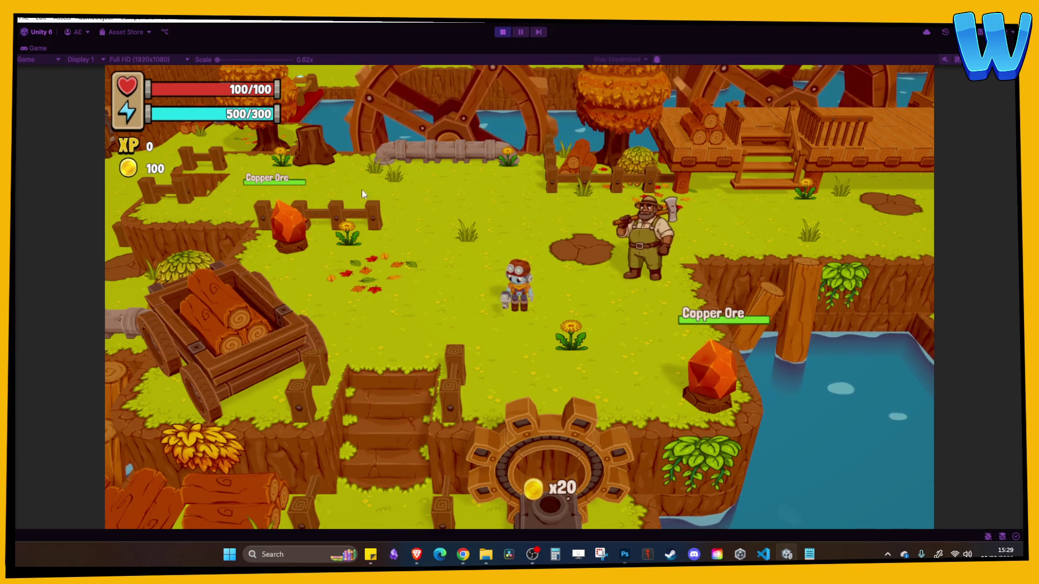
key(w)
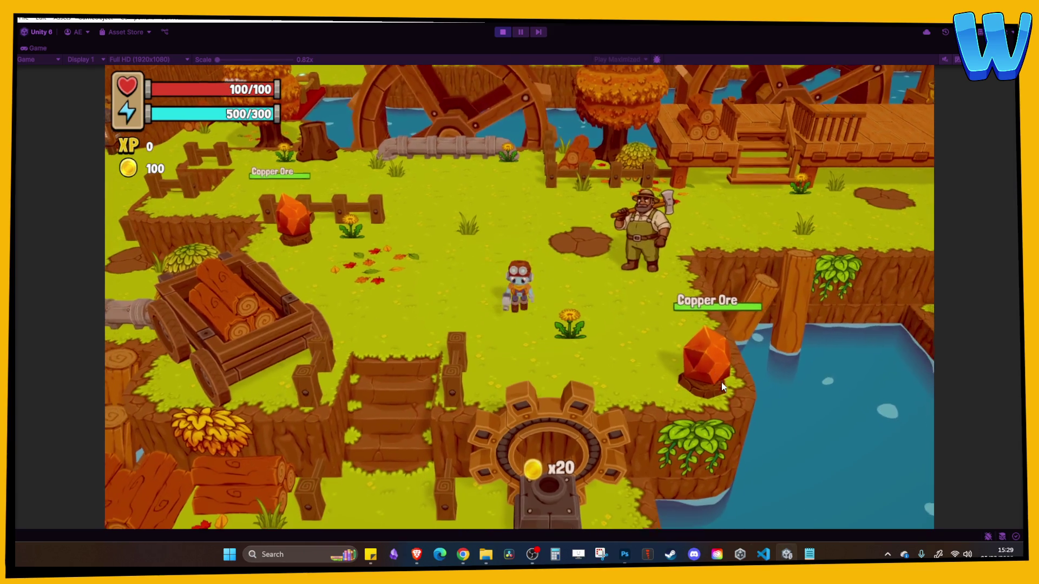
Turn the player toward the camera, then walk left and up past the Copper Ore
scroll(722, 382, down, 3)
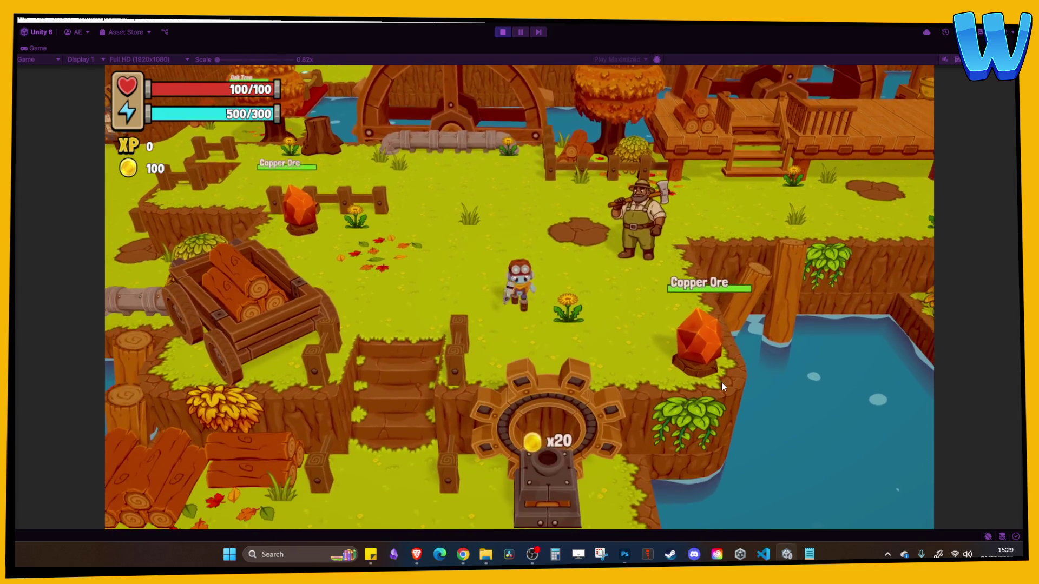
key(s)
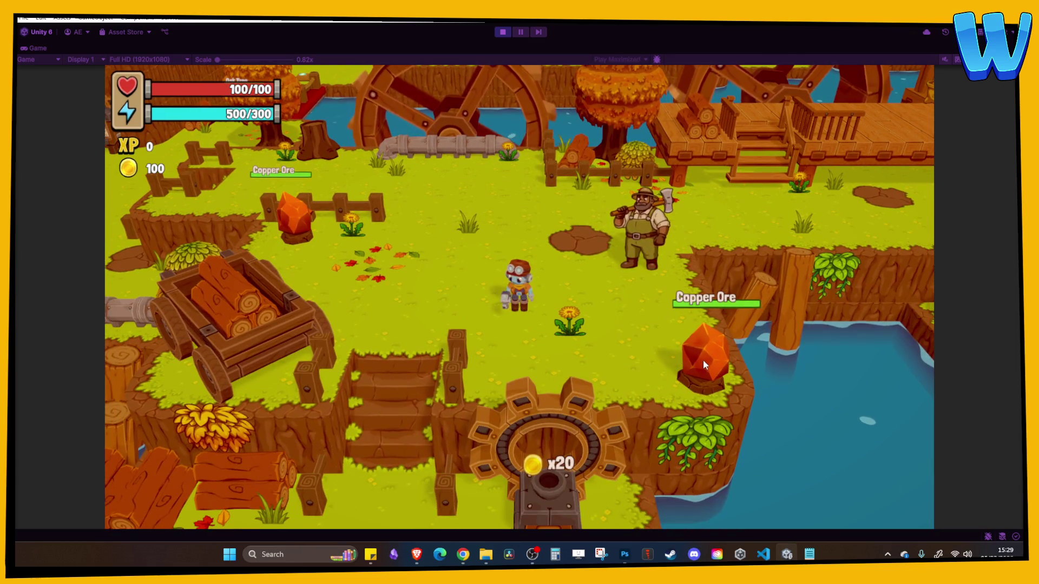
key(d)
key(a)
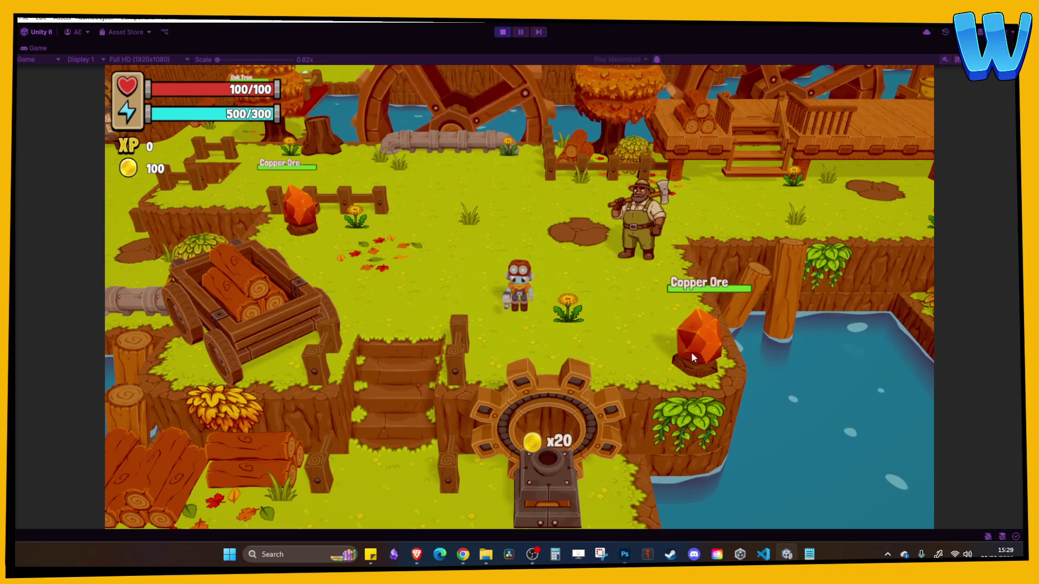
key(a)
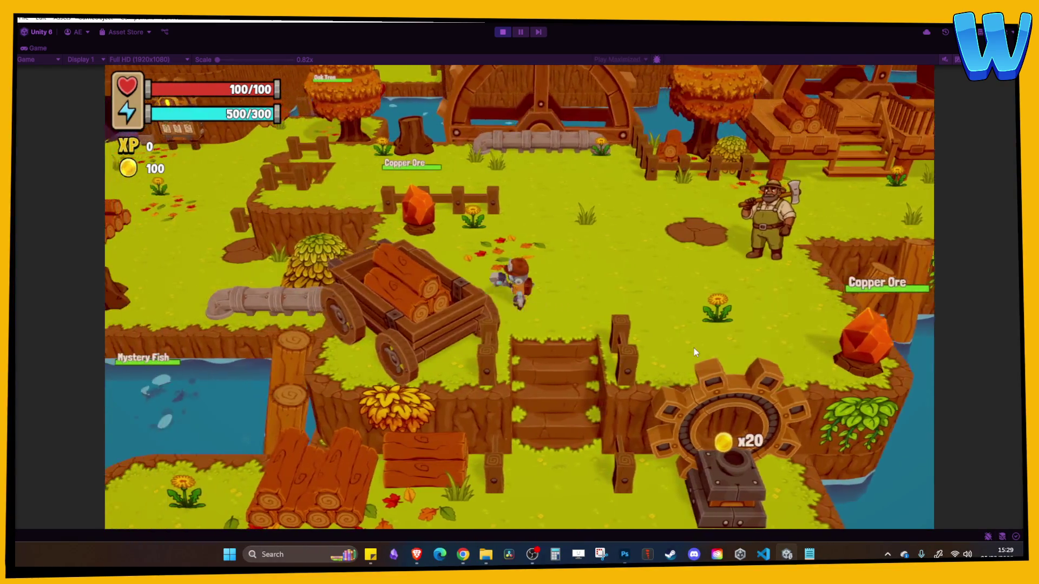
key(w)
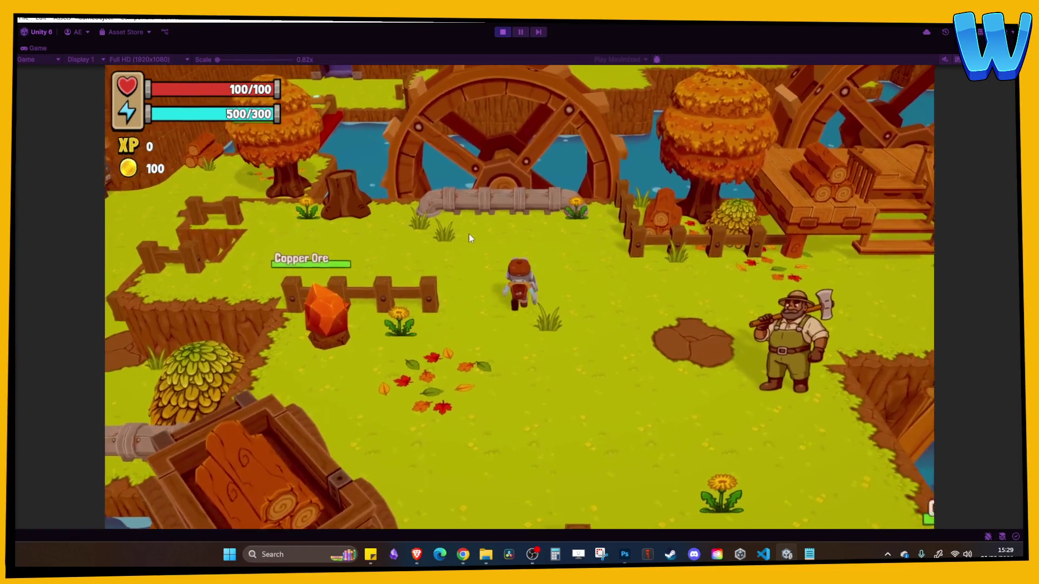
Swing the game camera around the player toward the notice board, ore and water edge, then stop playing
key(e)
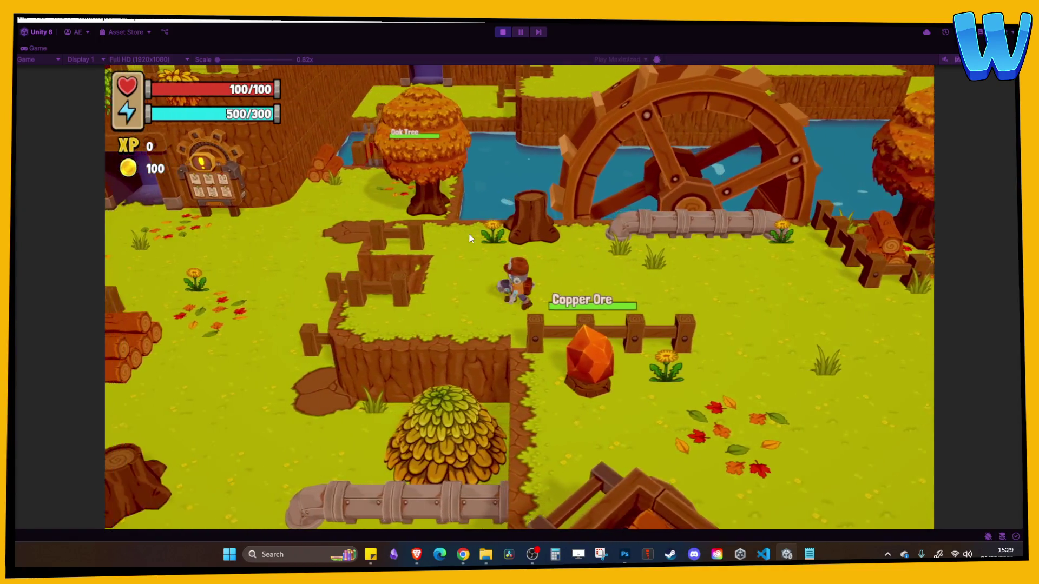
key(e)
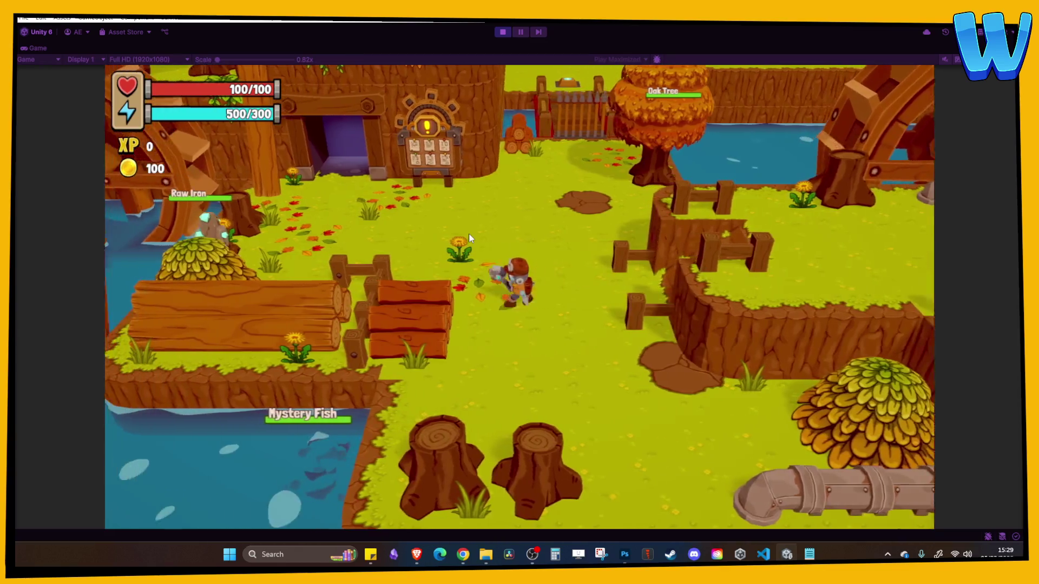
key(e)
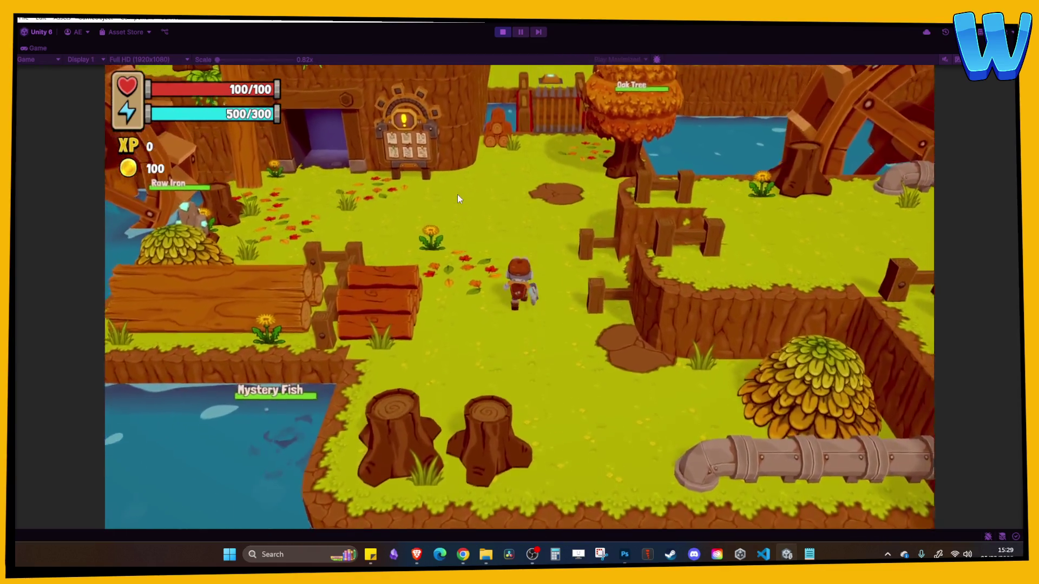
key(e)
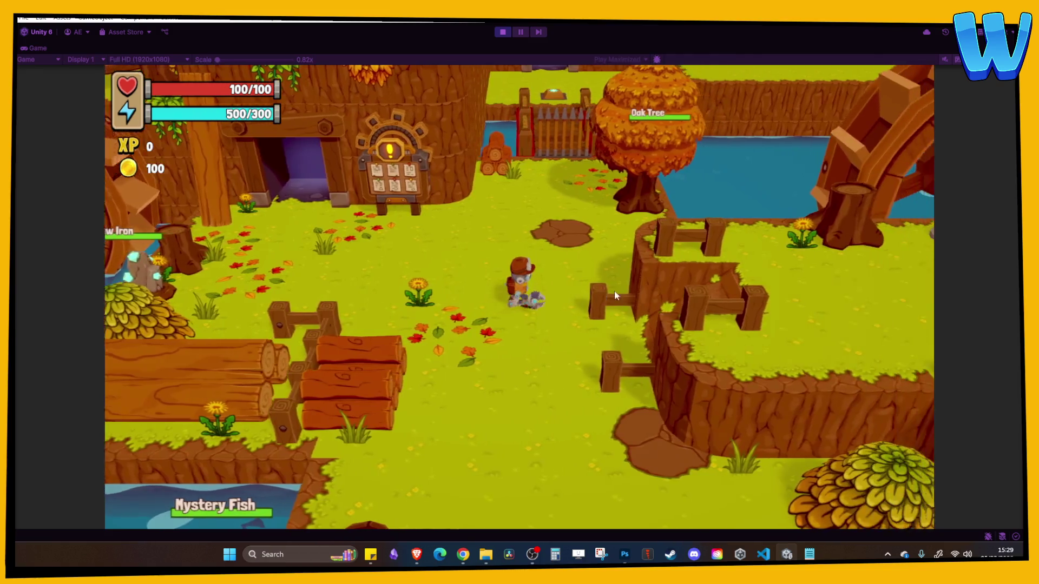
key(e)
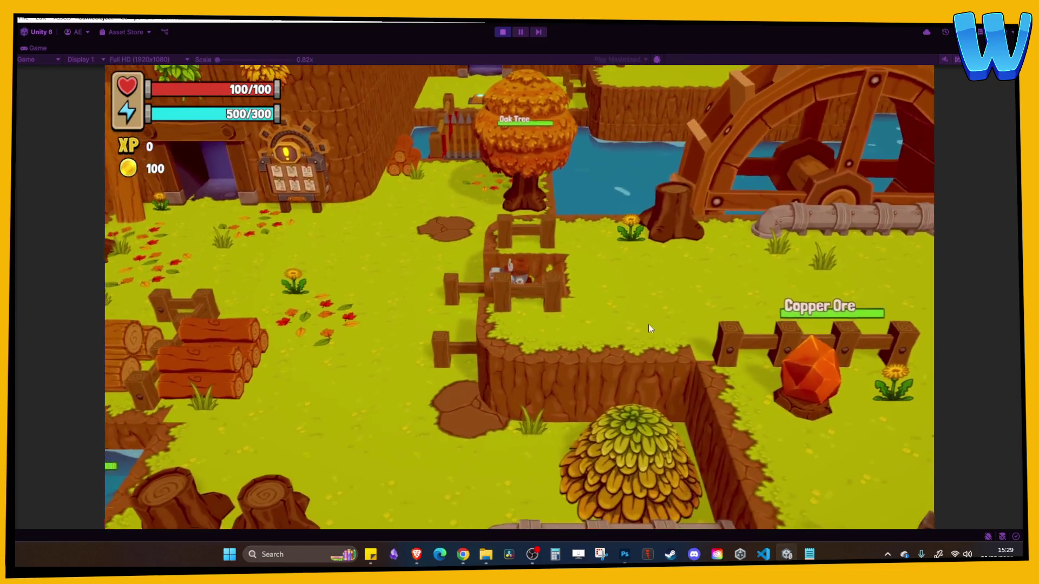
scroll(470, 391, down, 5)
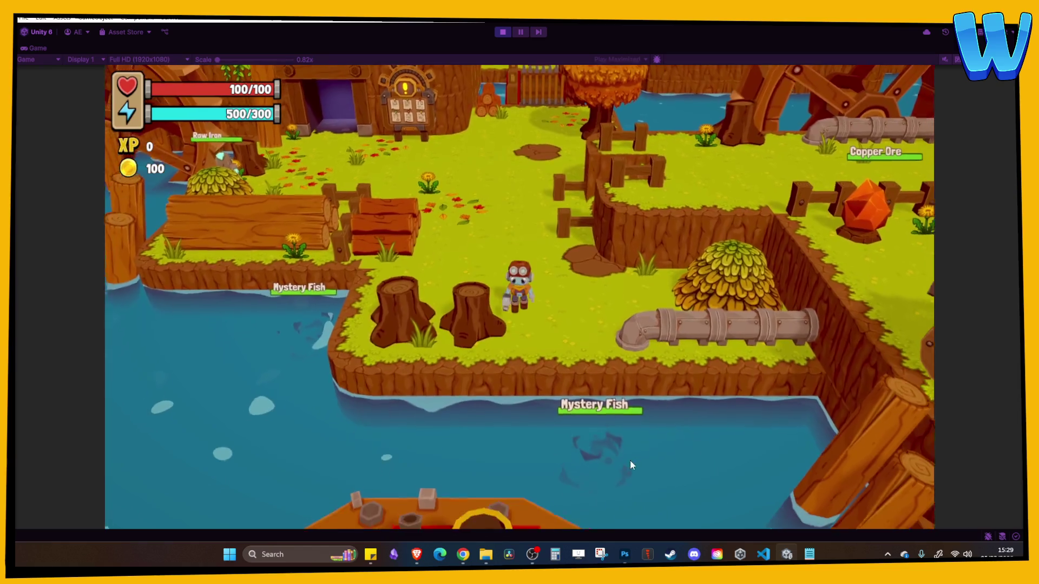
key(q)
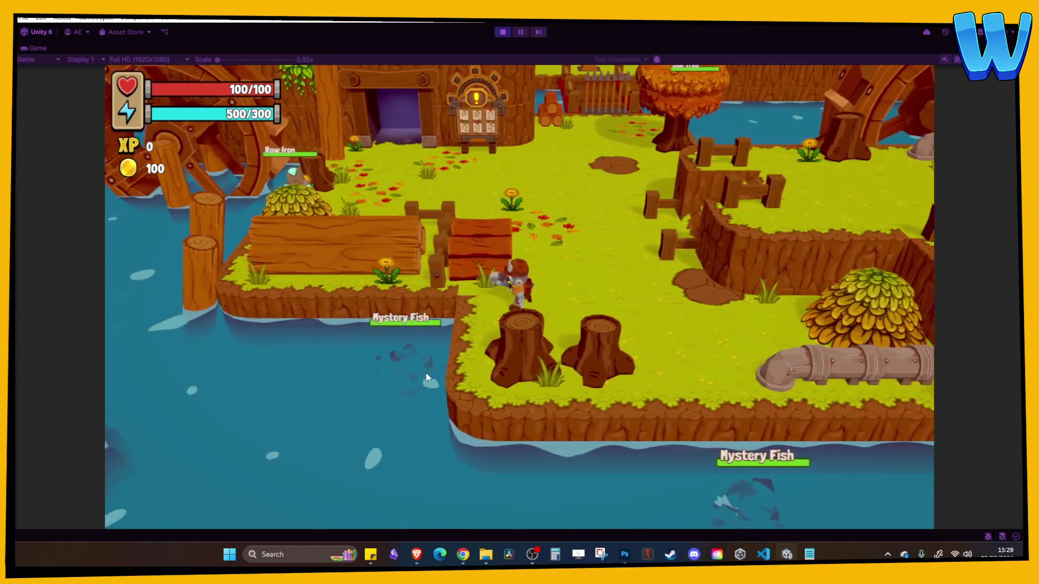
key(e)
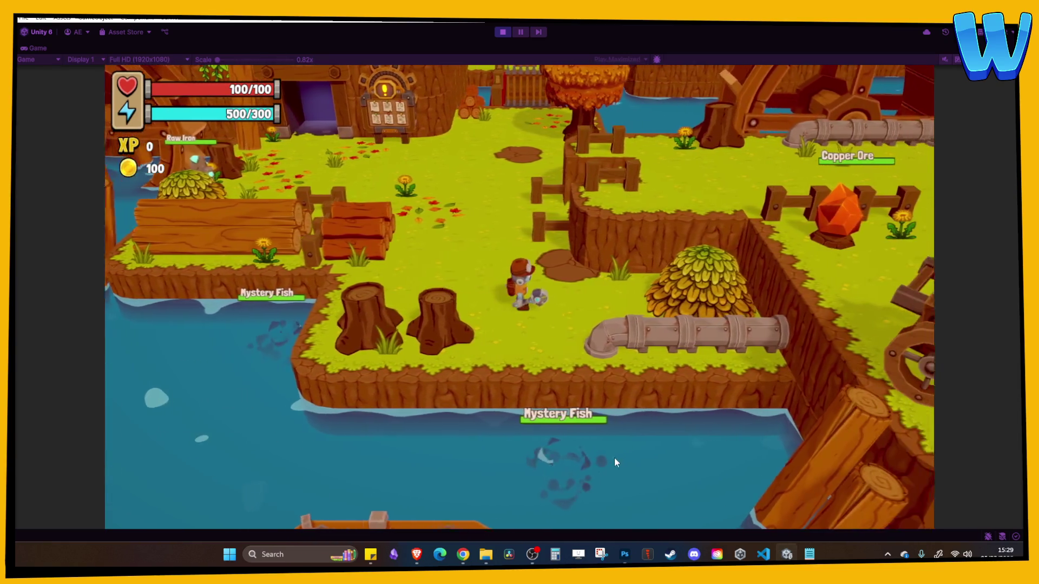
scroll(553, 431, up, 2)
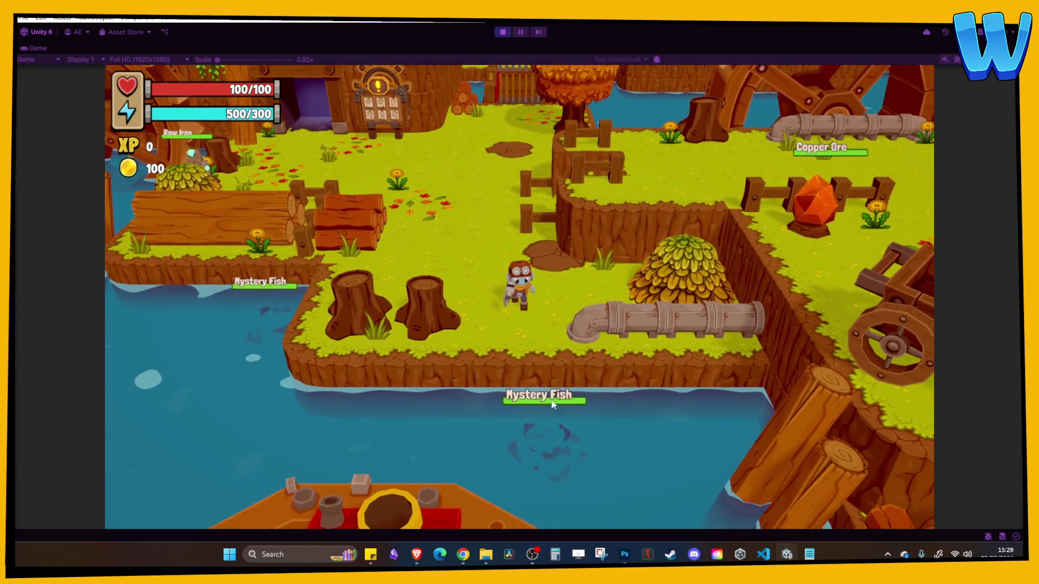
key(a)
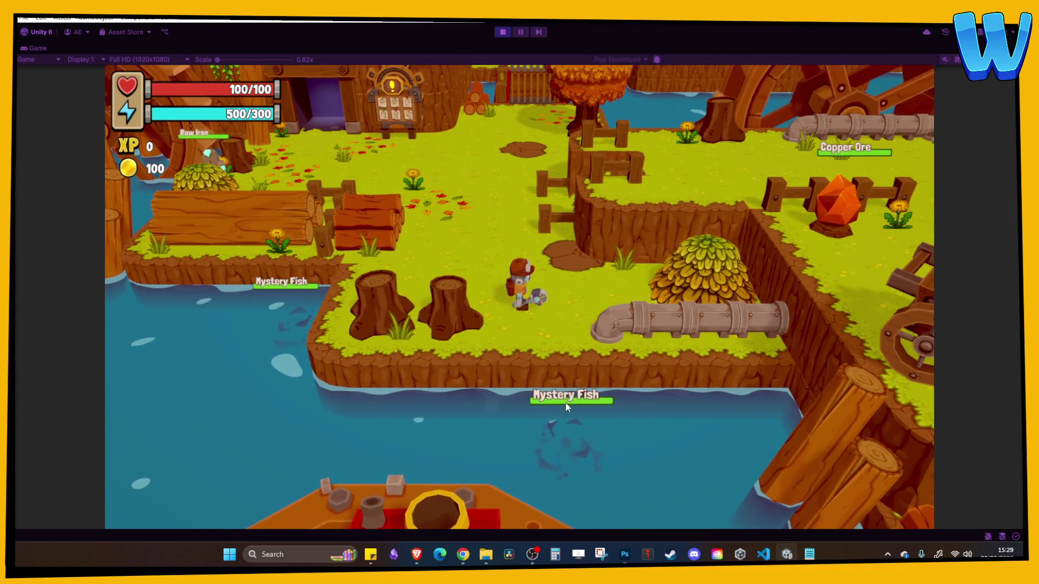
click(502, 32)
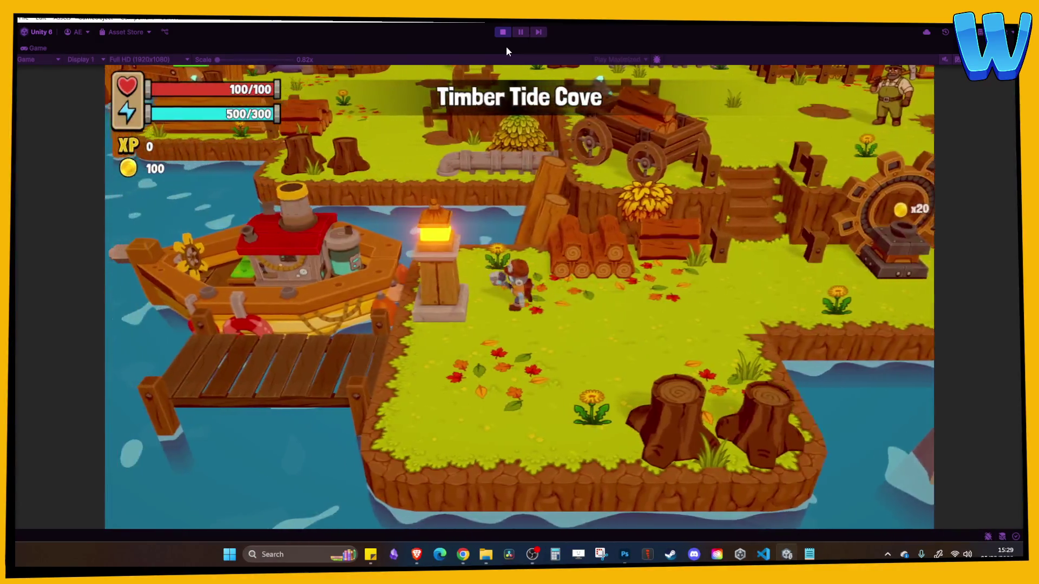
Walk the character past the Raw Iron node to the Island Tree by the pond, then stop playing
key(d)
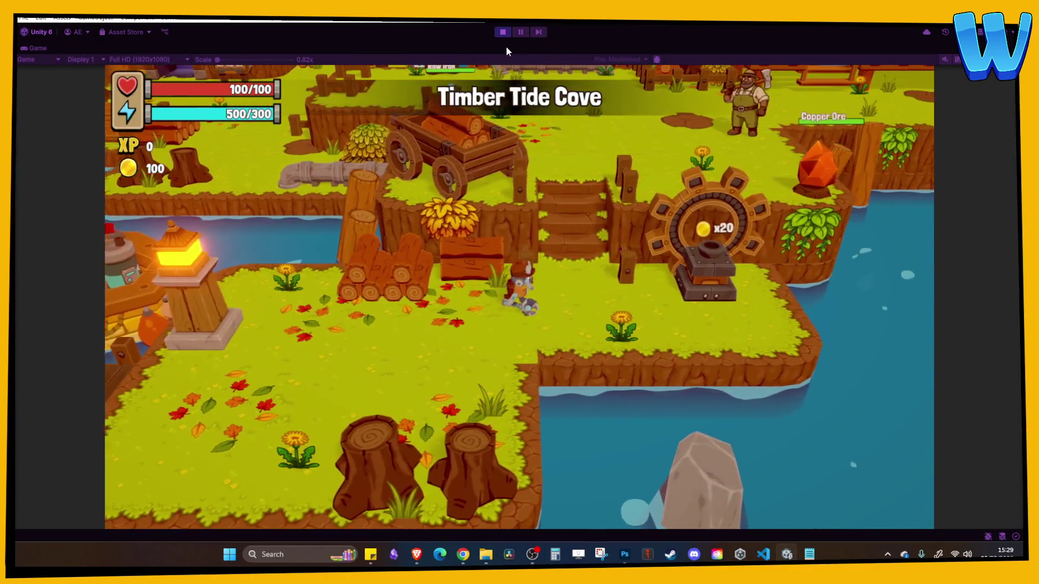
key(w)
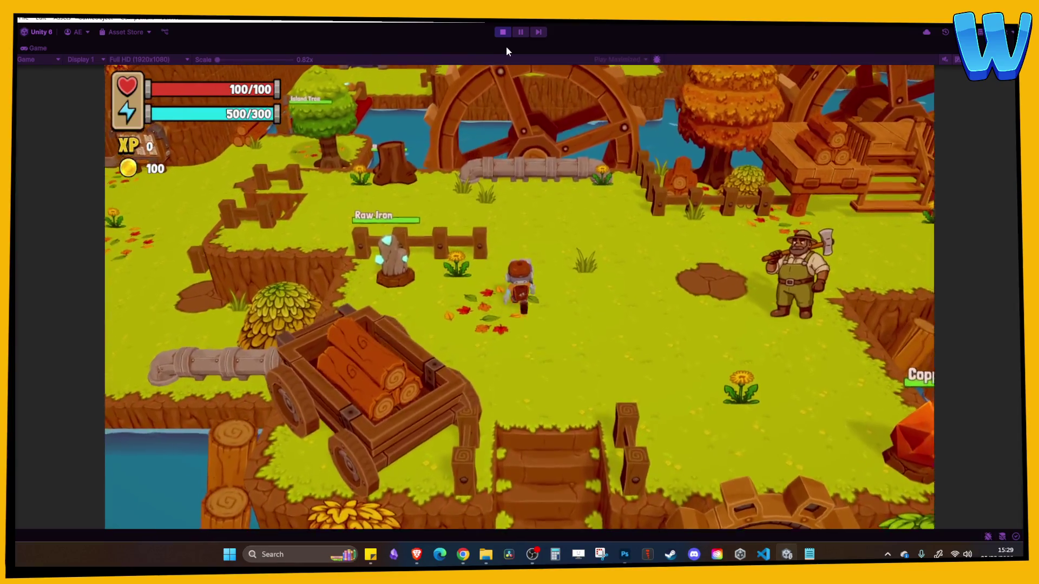
key(w)
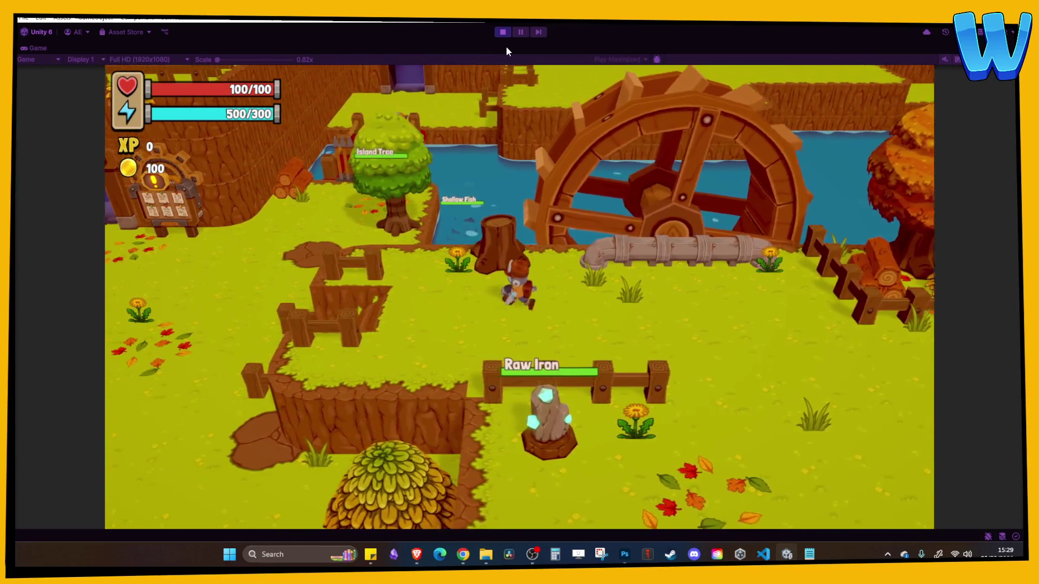
key(a)
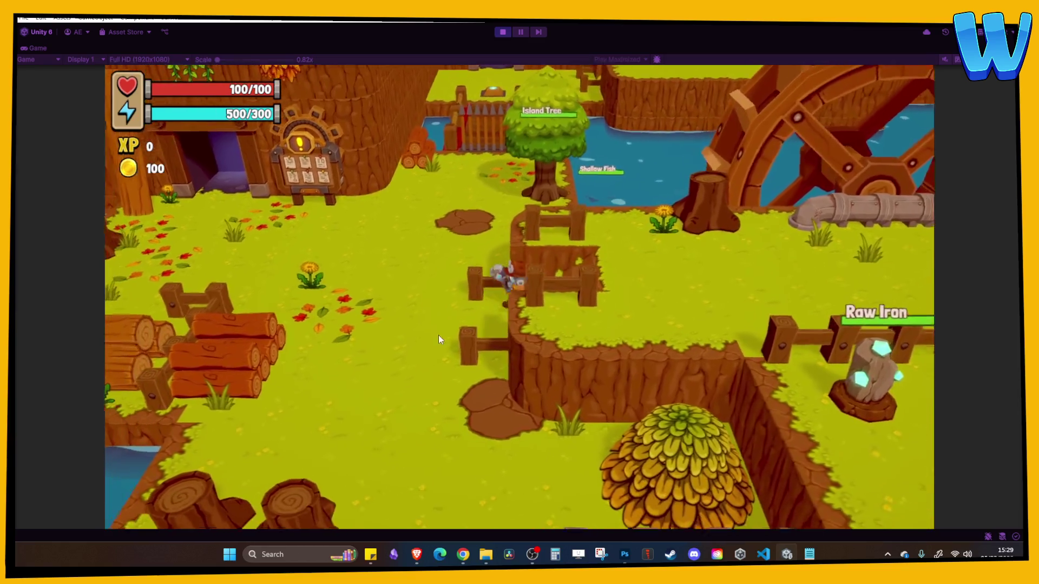
key(s)
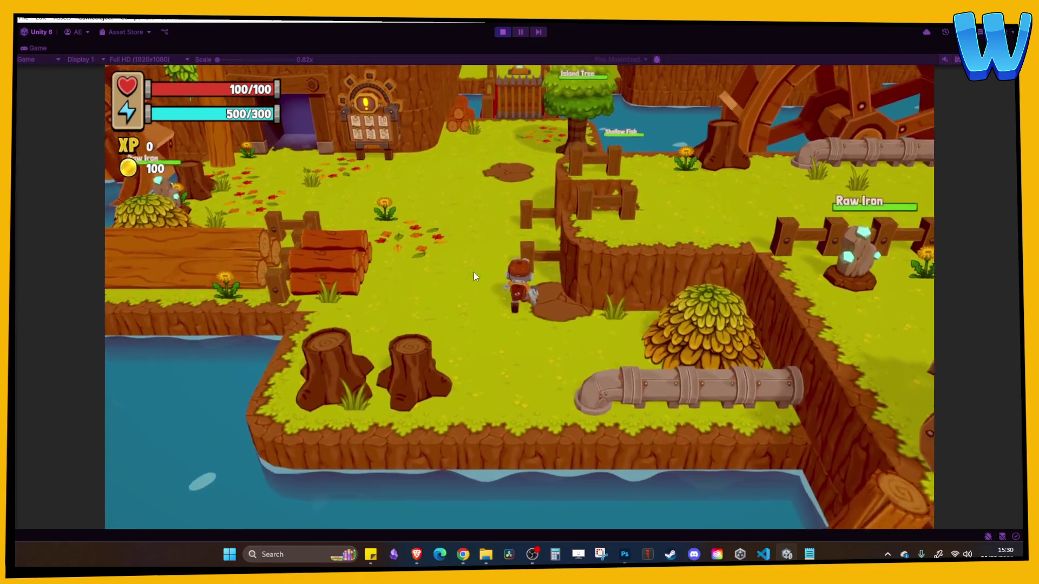
key(w)
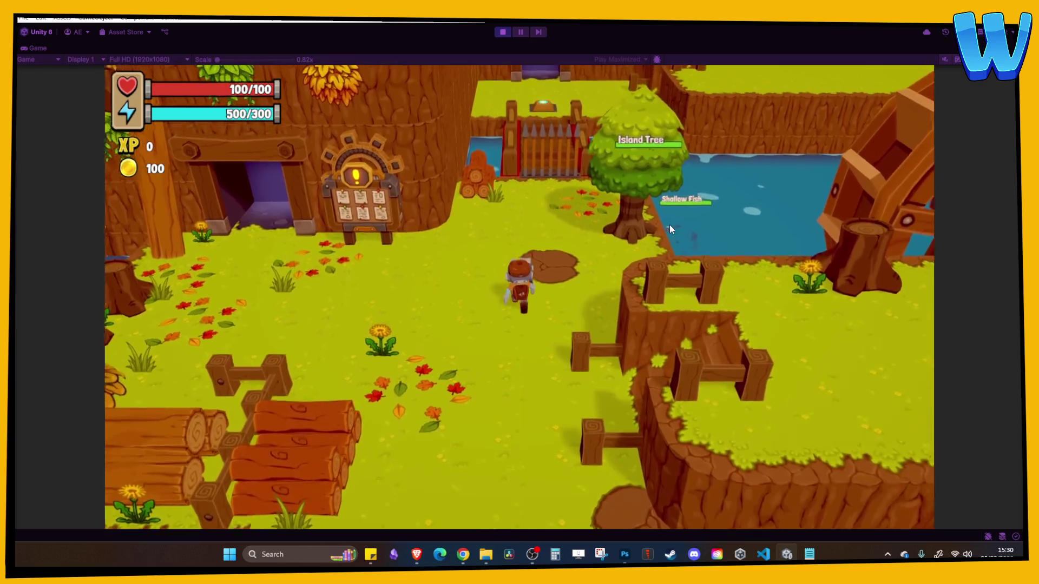
key(d)
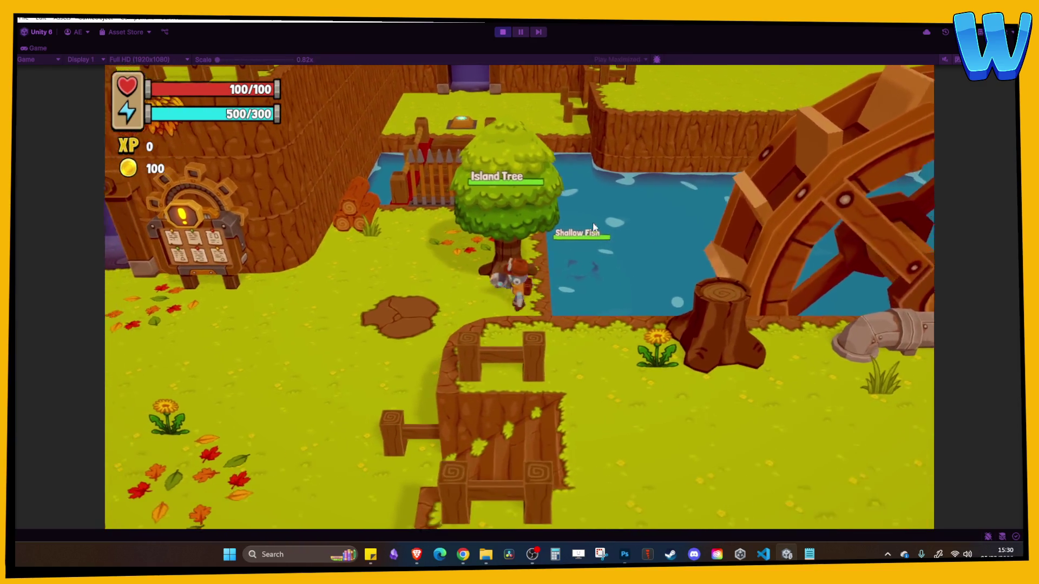
click(502, 32)
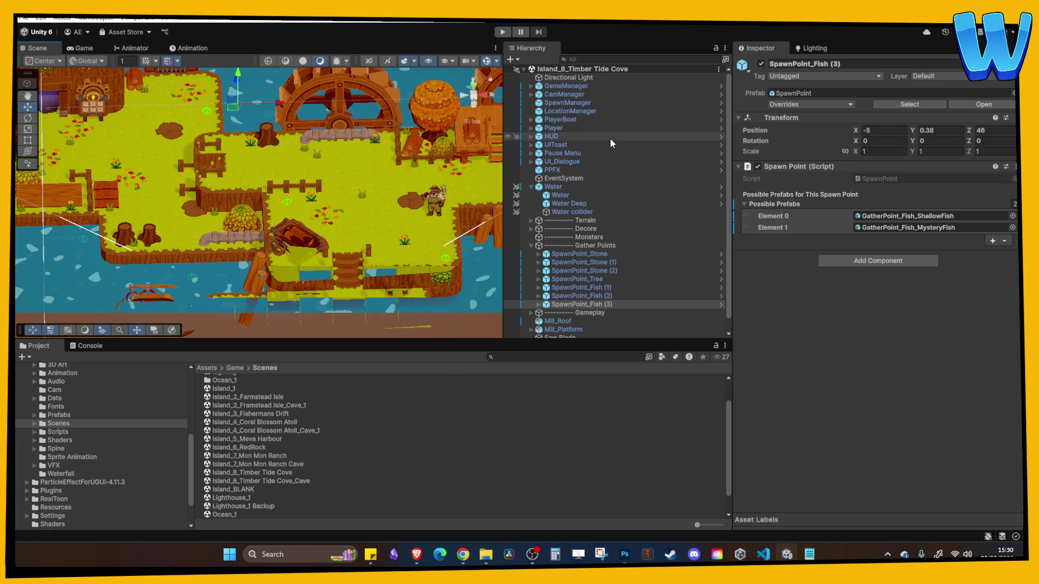
Zoom out and orbit the Scene view low over the water-wheel area, then select the GameManager
scroll(413, 203, down, 10)
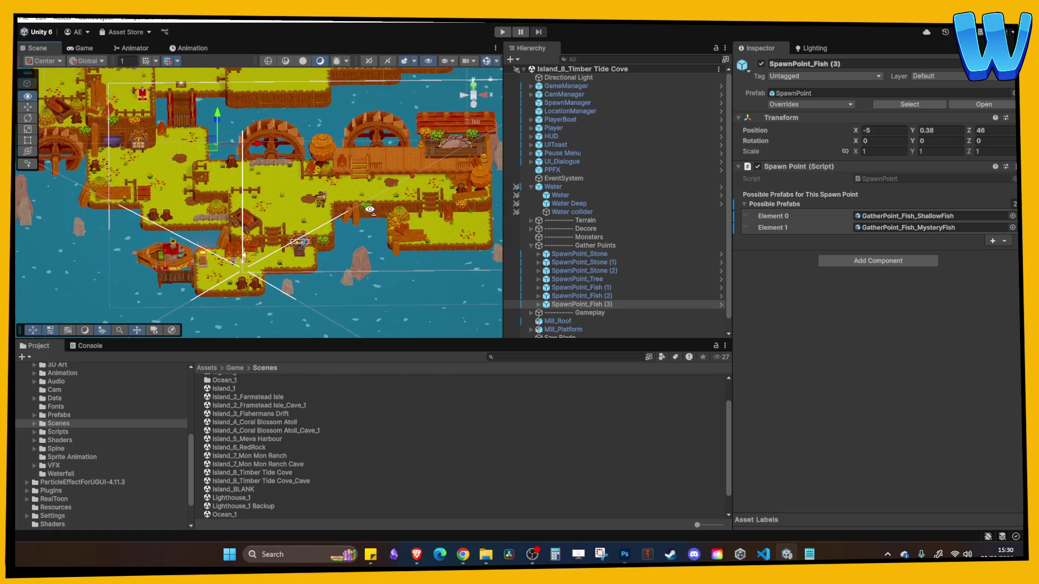
drag(370, 212, 343, 206)
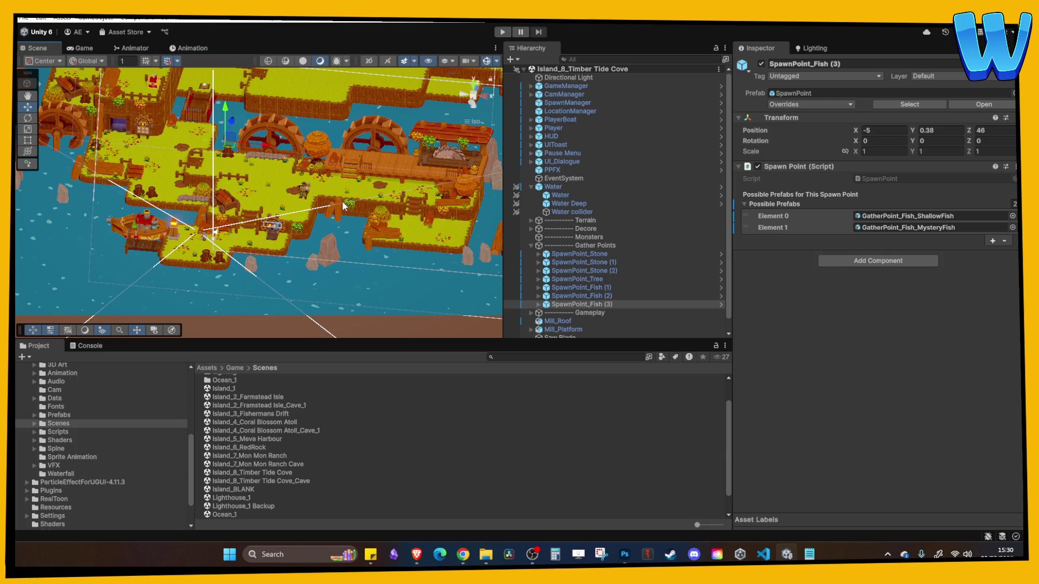
drag(332, 187, 336, 232)
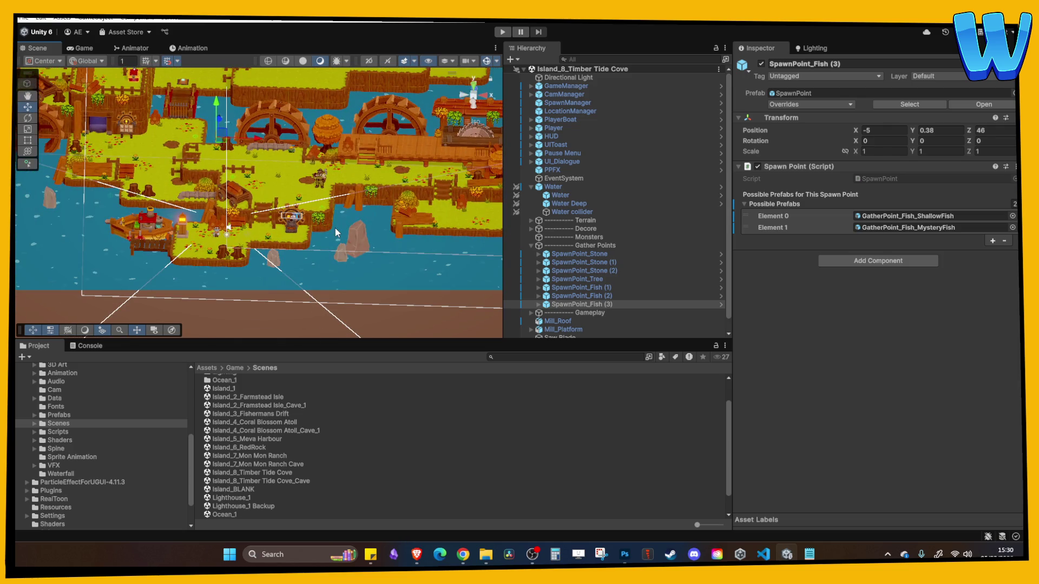
scroll(336, 233, up, 3)
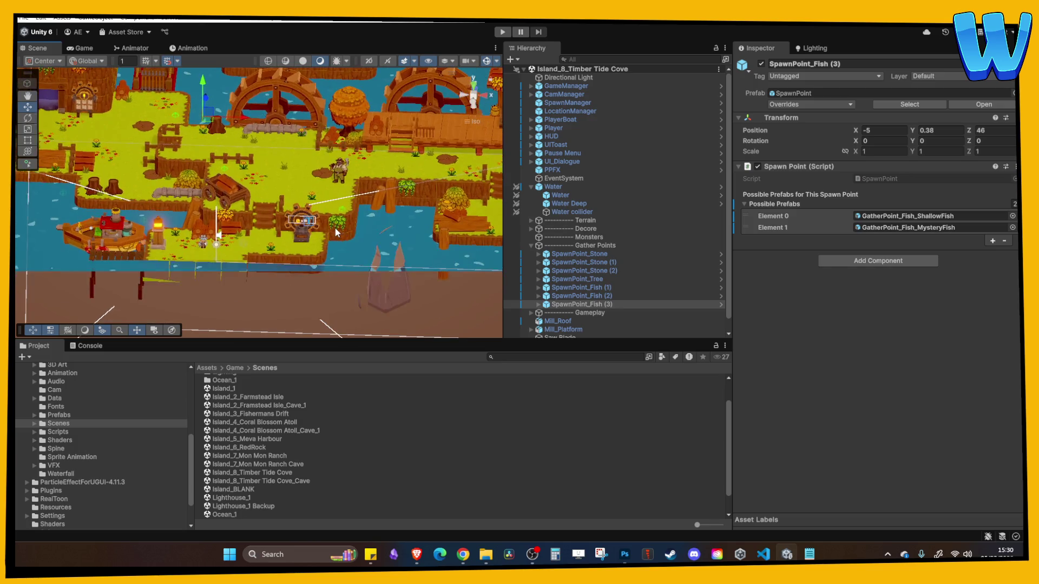
click(324, 203)
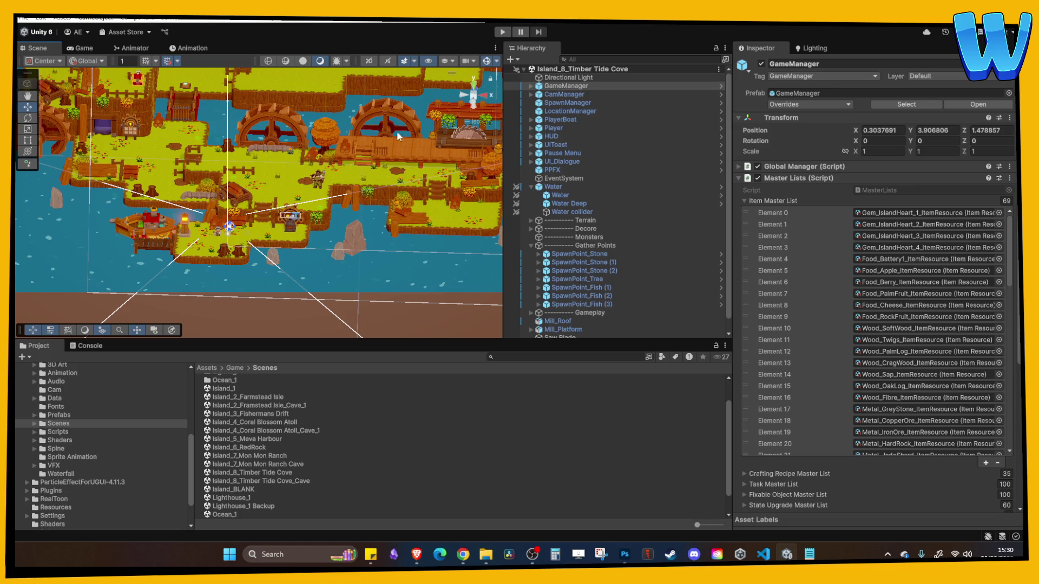
Frame CamManager in the Scene view and fly across the island terrain
scroll(374, 174, up, 3)
double_click(545, 95)
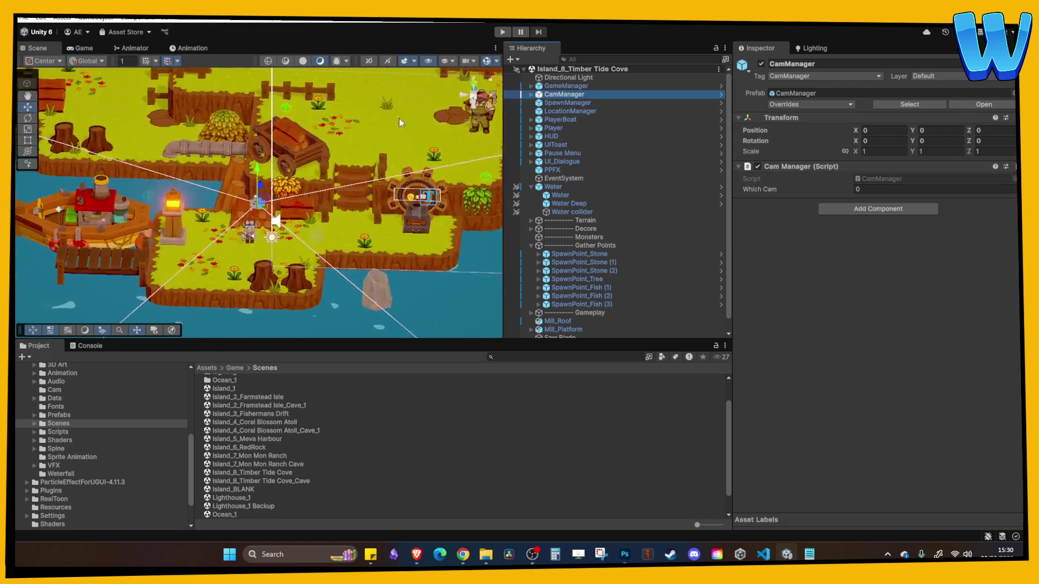
scroll(294, 218, up, 3)
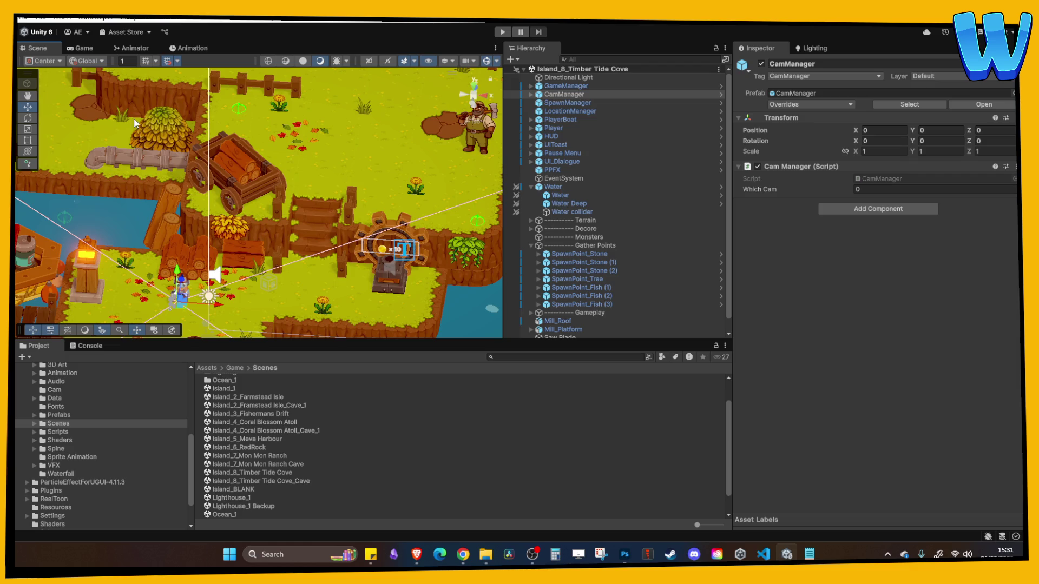
key(Up)
key(Up)
key(Up)
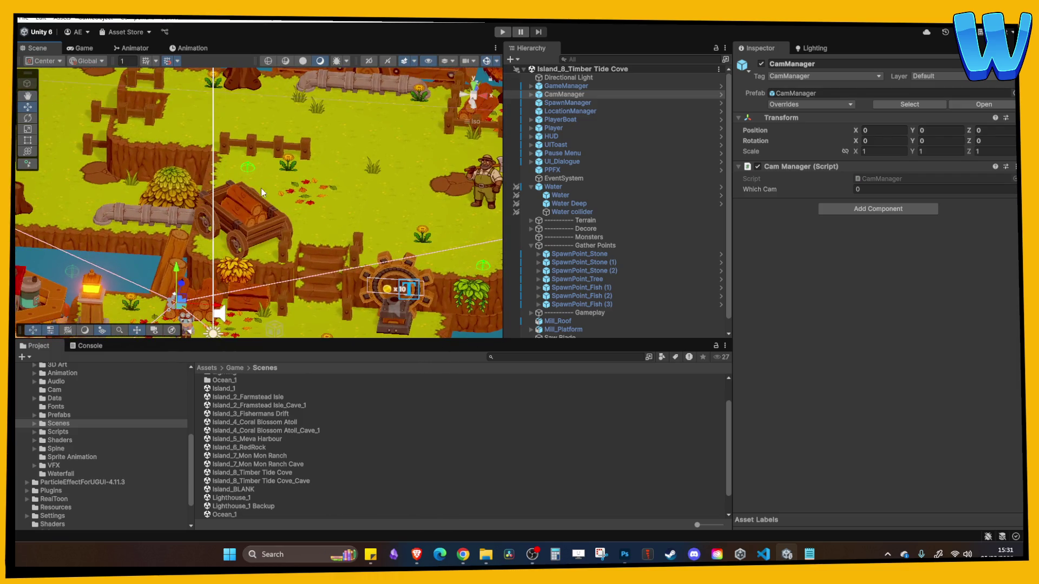
key(Right)
key(Down)
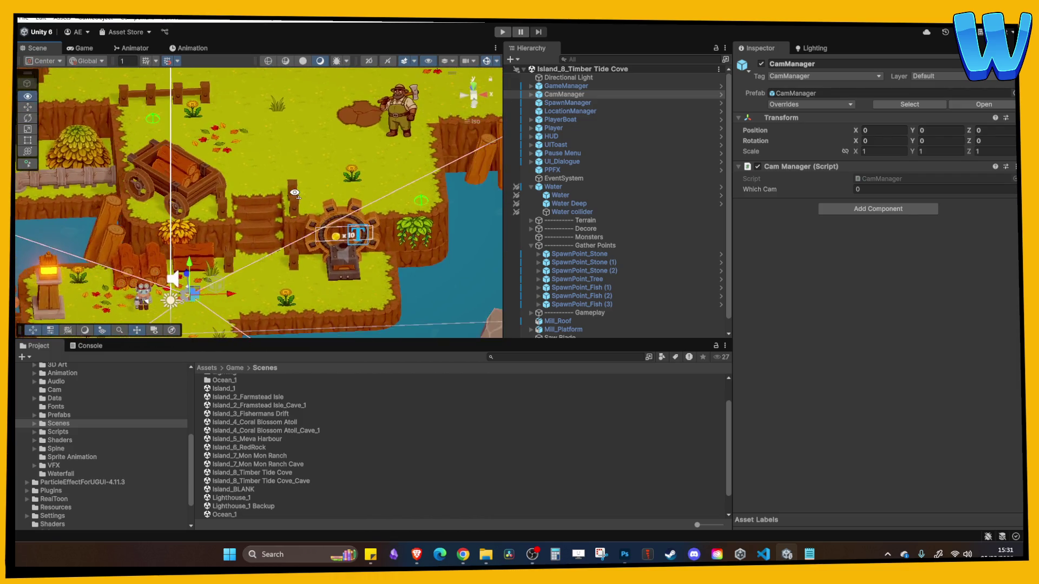
key(Up)
key(Up)
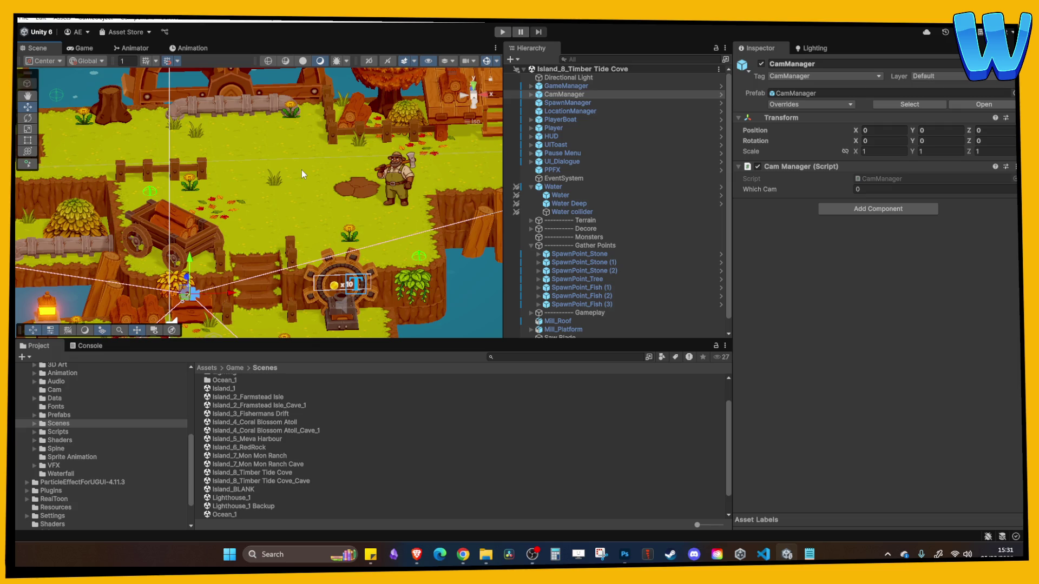
Zoom the Scene view in and out, then open the Assets/Game/Prefabs folder
scroll(301, 170, up, 5)
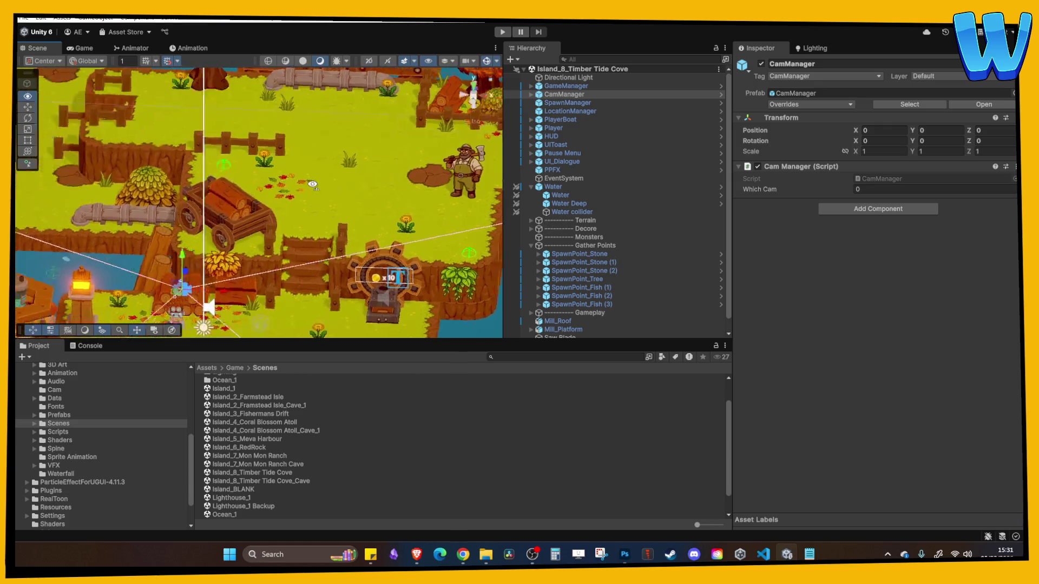
scroll(258, 179, down, 5)
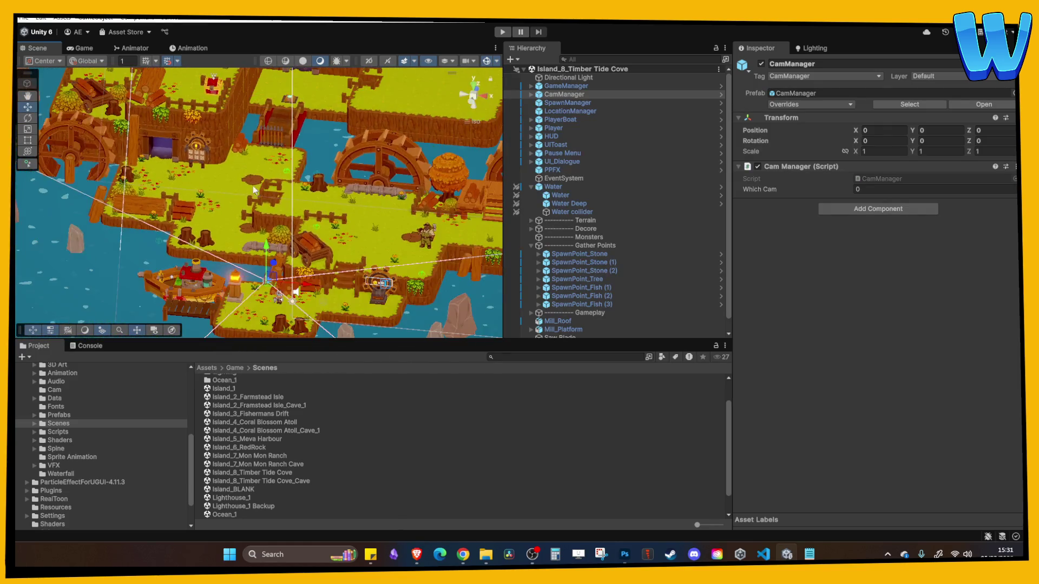
scroll(312, 236, up, 3)
scroll(335, 295, up, 4)
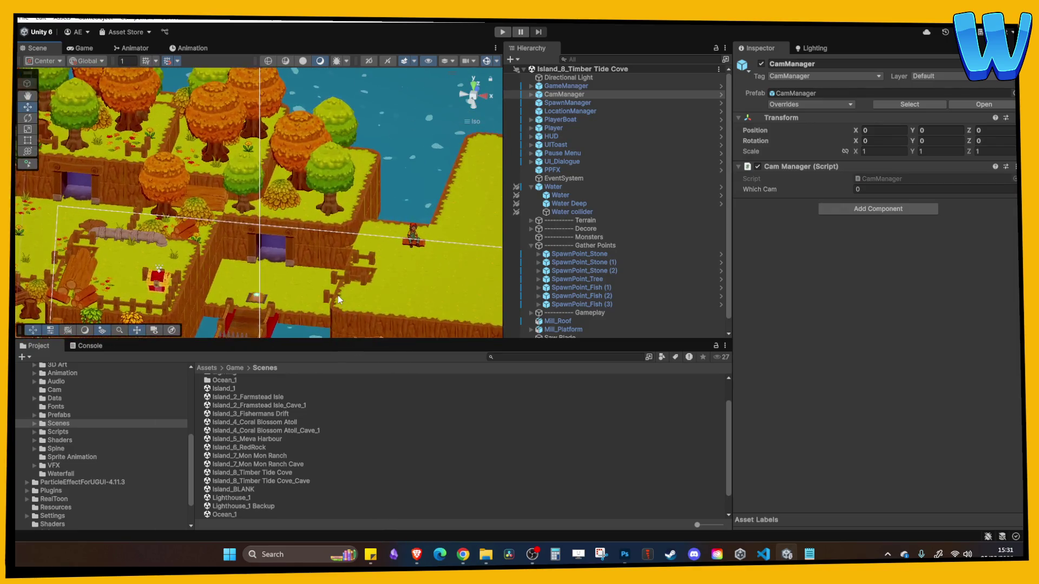
scroll(357, 305, down, 3)
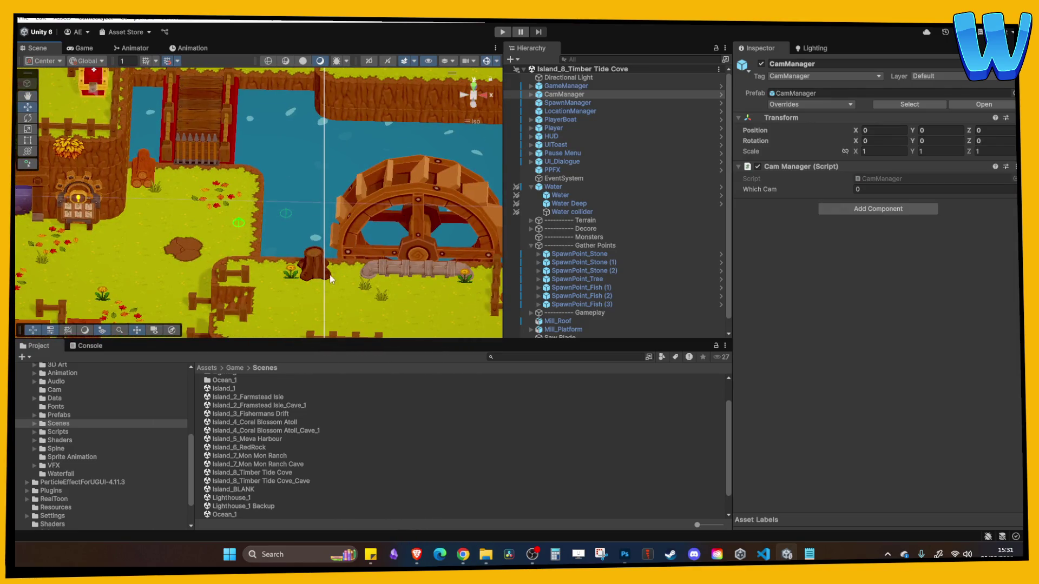
scroll(346, 173, down, 4)
scroll(353, 206, up, 2)
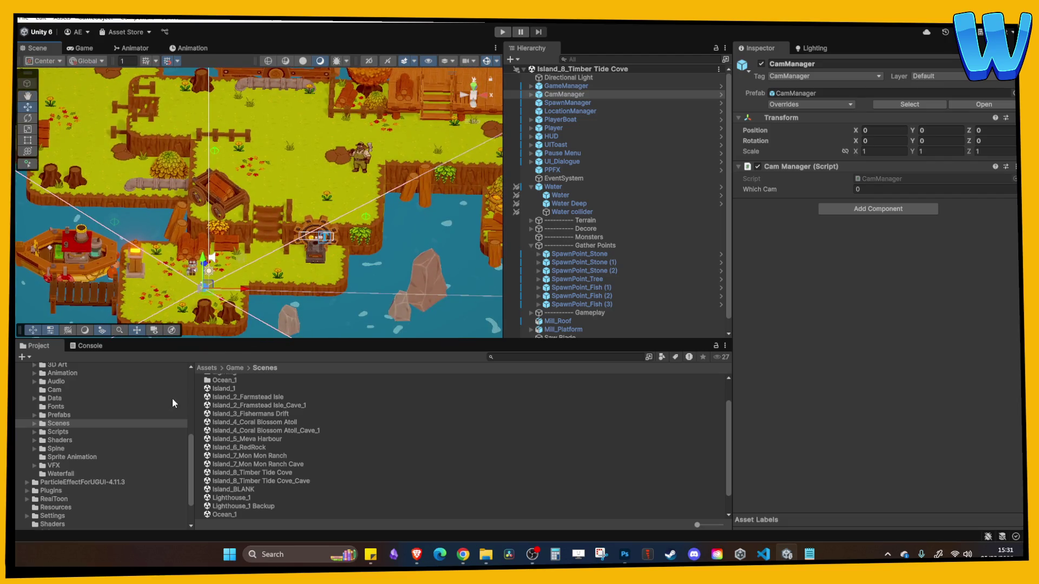
click(62, 415)
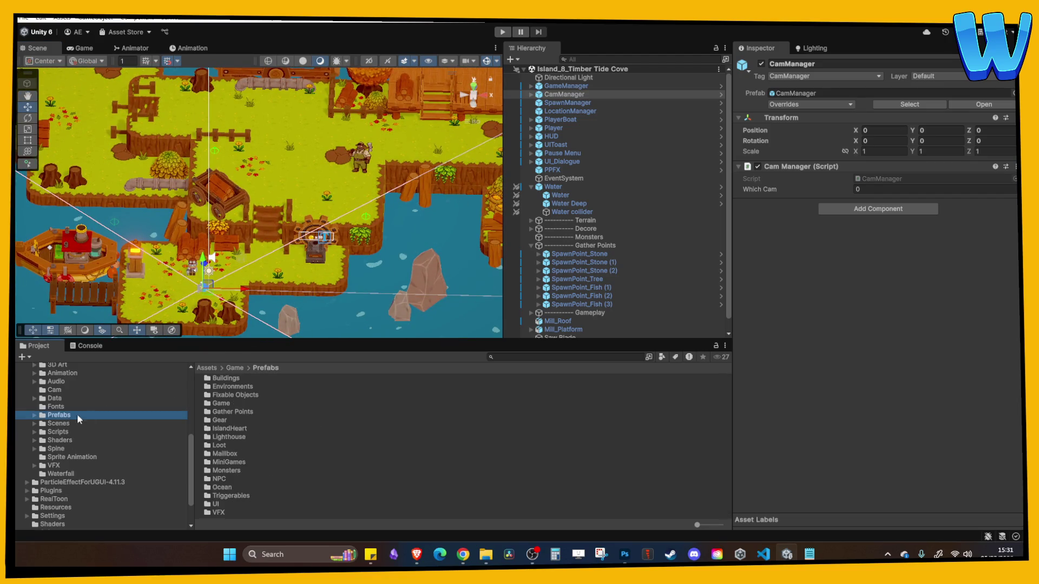
Place a Crate_Standard prefab from Gather Points/Crates and Chests into the scene near X 42
double_click(234, 410)
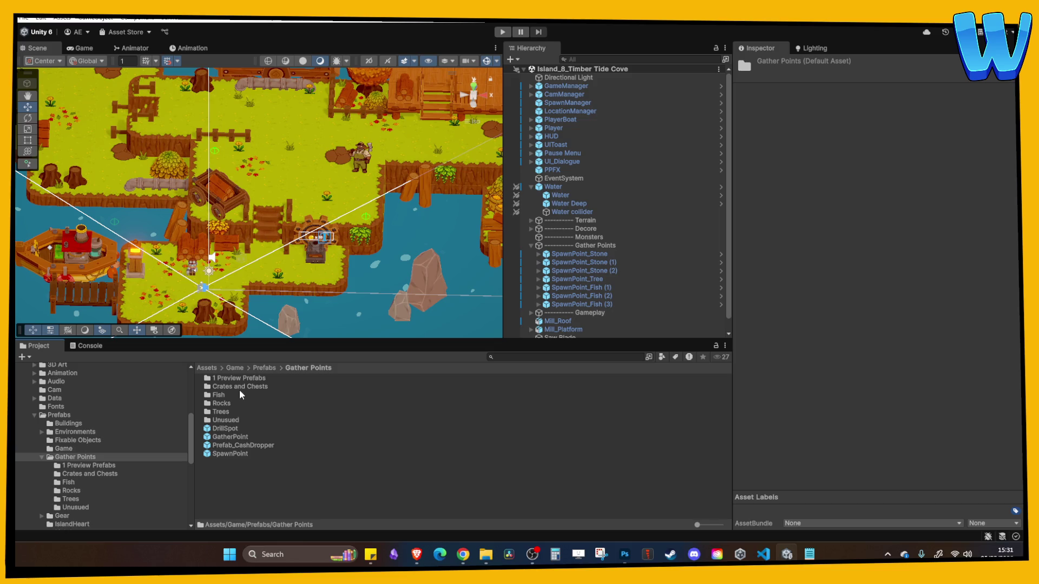
double_click(238, 387)
mouse_move(238, 395)
mouse_down()
mouse_move(351, 188)
mouse_move(361, 207)
mouse_up()
key(f)
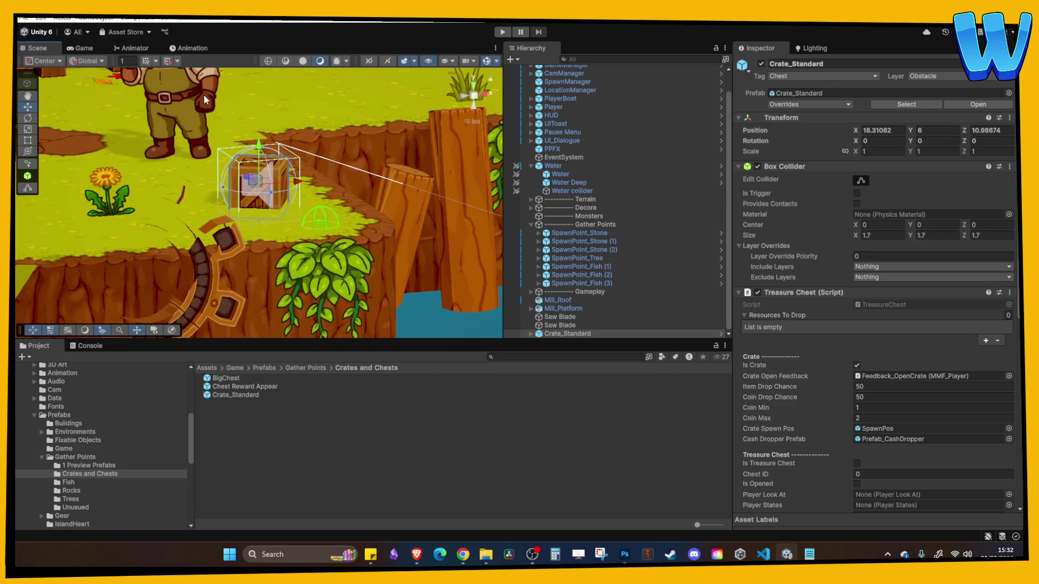
drag(256, 151, 254, 143)
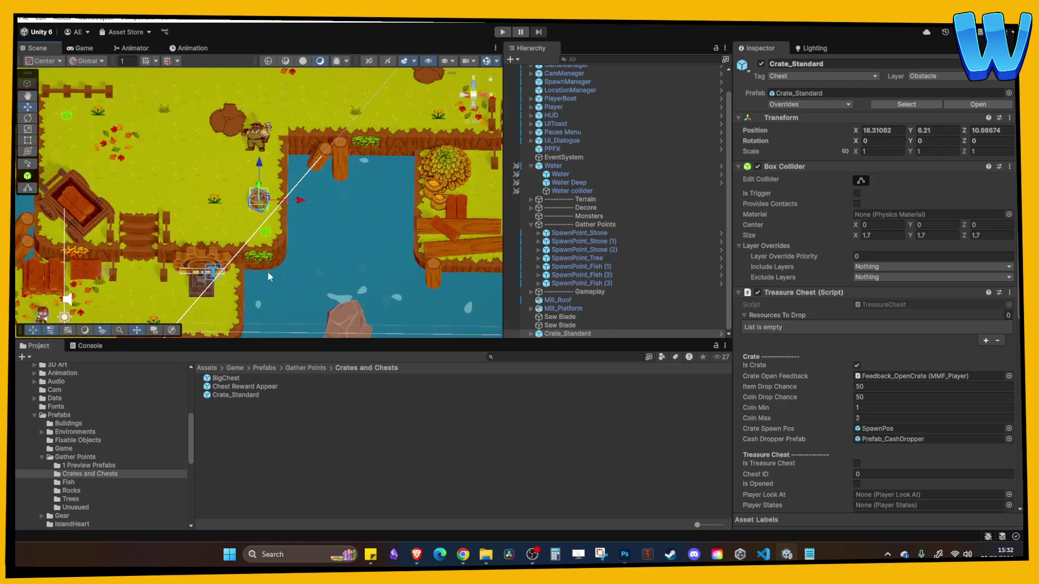
scroll(267, 281, down, 3)
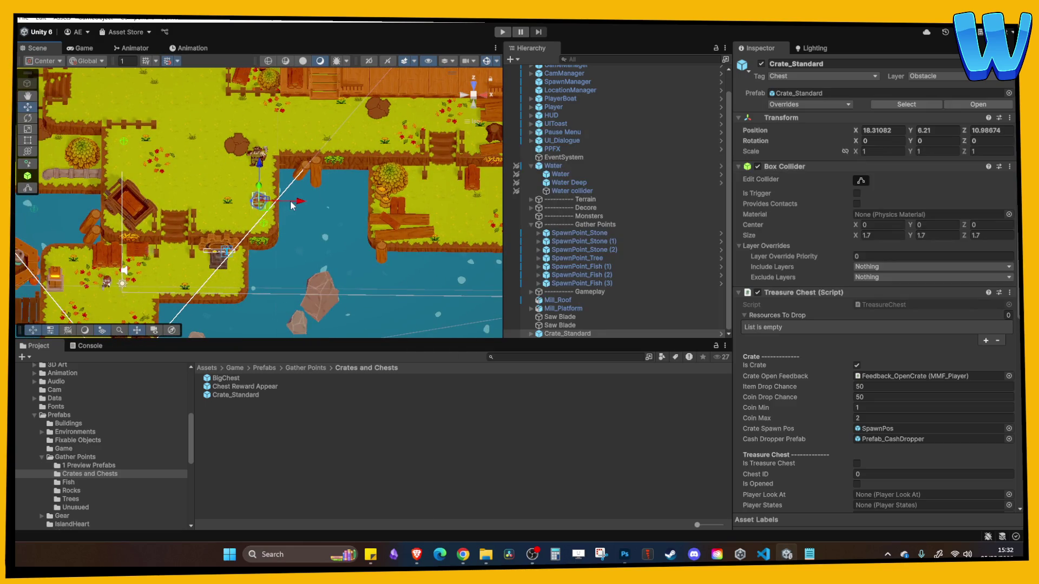
drag(291, 205, 489, 210)
Move the crate to about X 51, Z 16 and settle it just above the grass
key(f)
mouse_move(359, 198)
mouse_down()
mouse_move(411, 199)
mouse_move(359, 130)
mouse_up()
key(f)
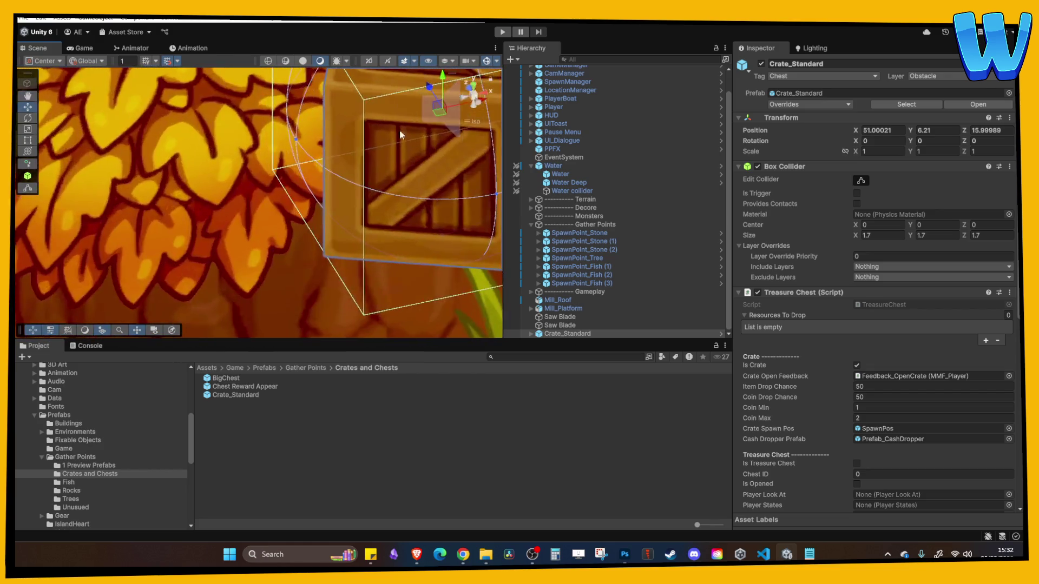
mouse_move(306, 149)
mouse_down()
mouse_move(303, 238)
mouse_move(331, 254)
mouse_up()
key(f)
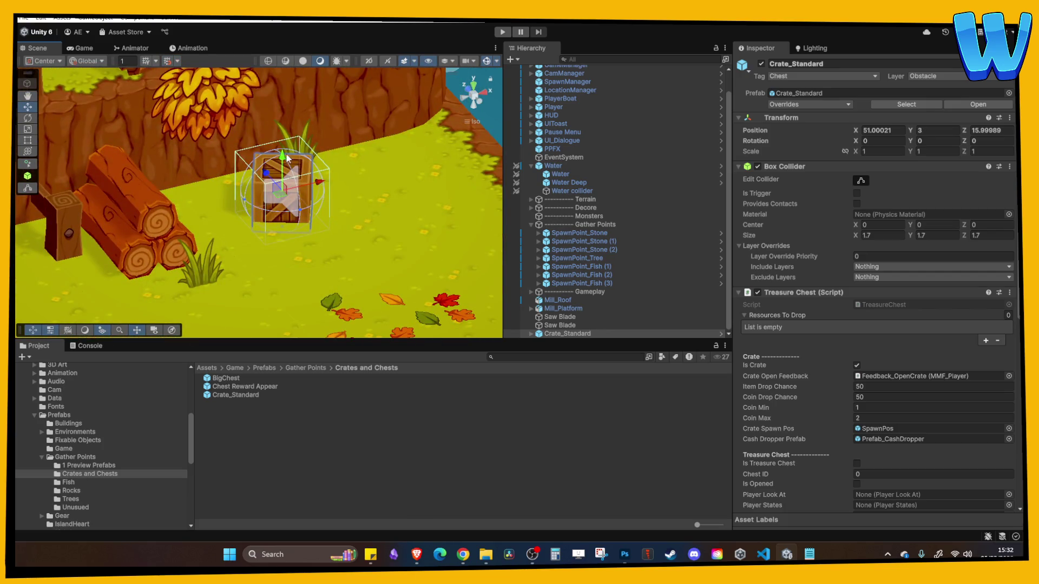
drag(282, 159, 282, 150)
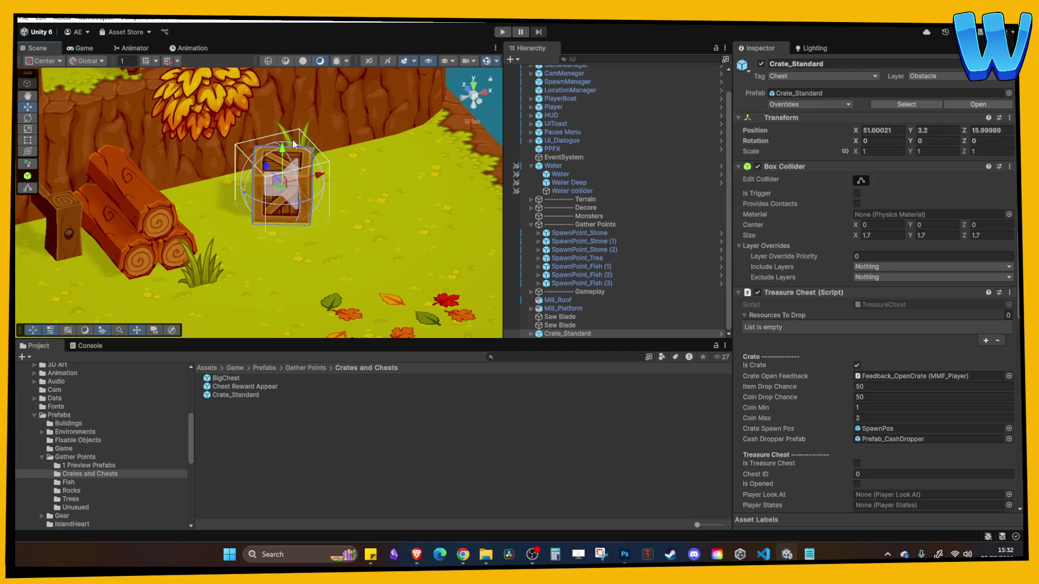
scroll(192, 173, down, 6)
Duplicate the crate and set the copy beside the original, undoing a trial shift of both
key(ctrl+d)
drag(325, 178, 290, 180)
scroll(300, 212, up, 2)
scroll(302, 213, up, 3)
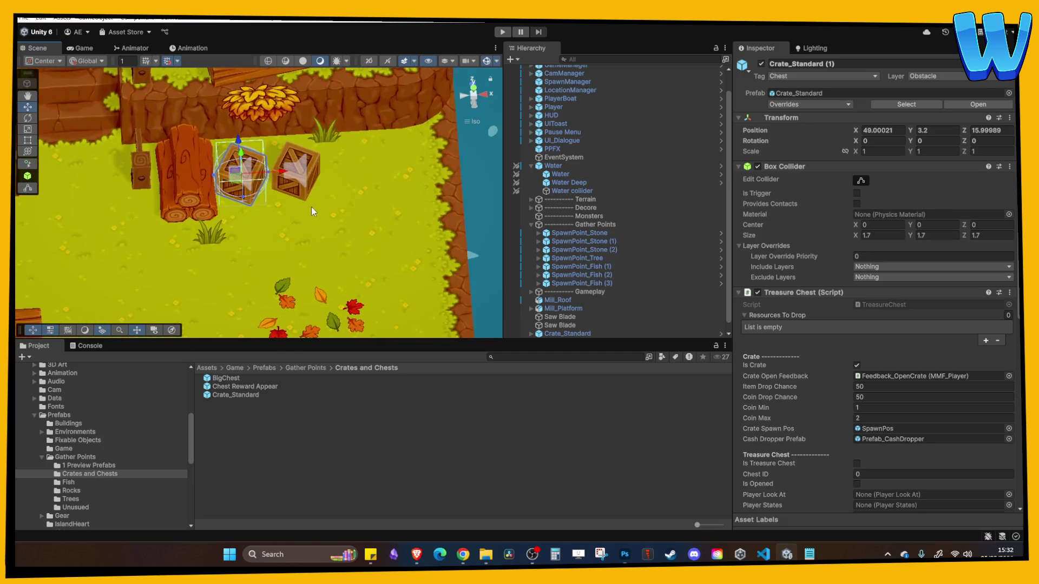
shift+click(325, 171)
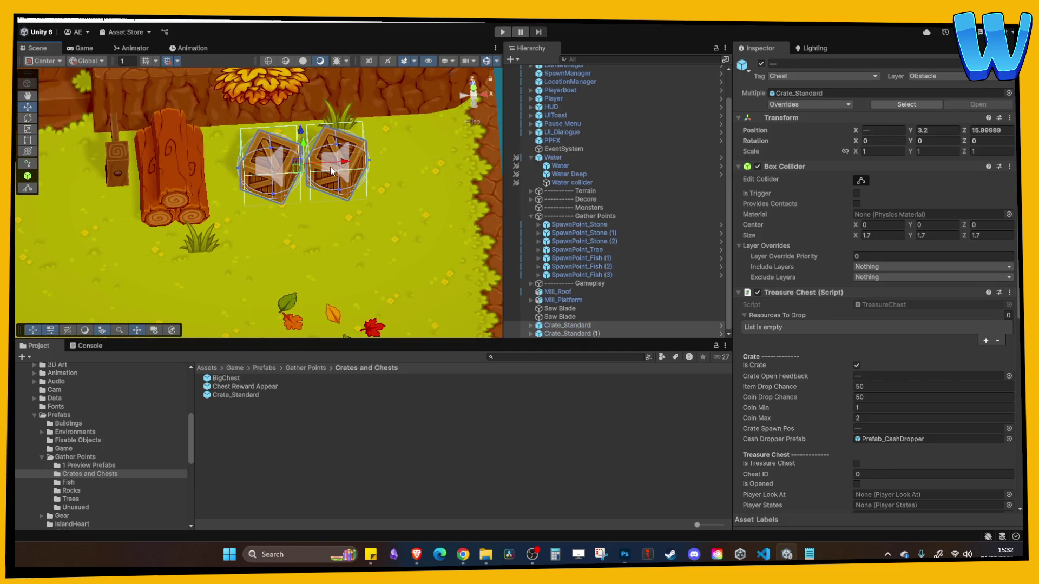
scroll(322, 176, down, 3)
drag(313, 180, 328, 138)
key(ctrl+z)
key(ctrl+z)
key(ctrl+z)
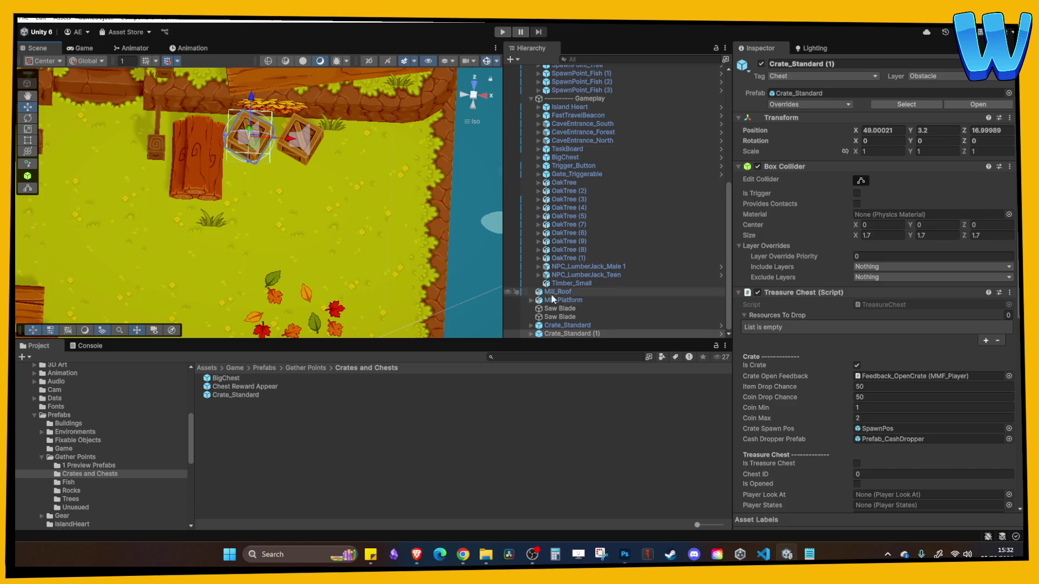
Rotate the copy's Crate_1 model around Y to about -100, then deselect
click(547, 333)
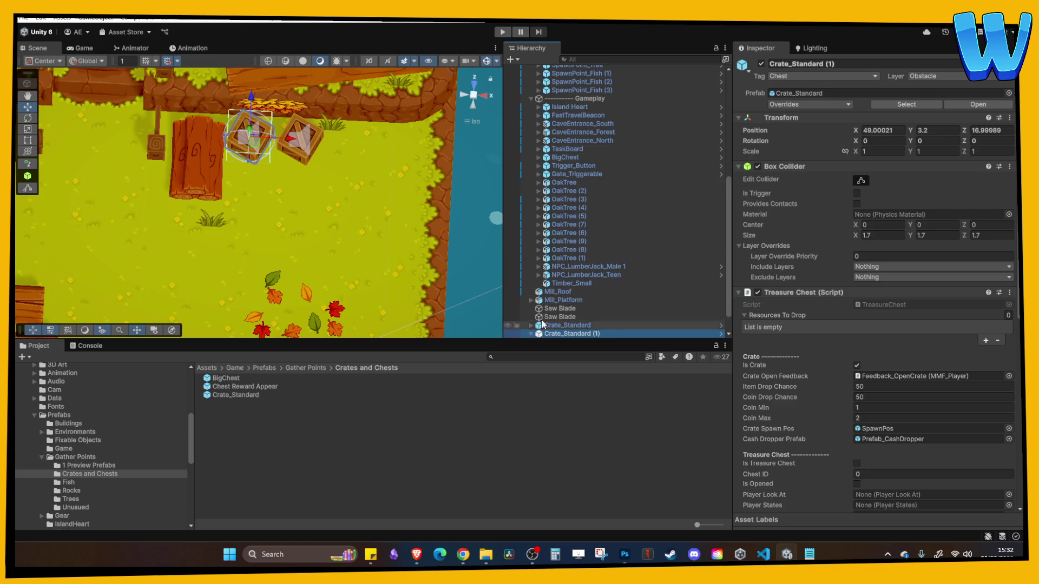
click(531, 334)
click(573, 319)
drag(913, 141, 114, 159)
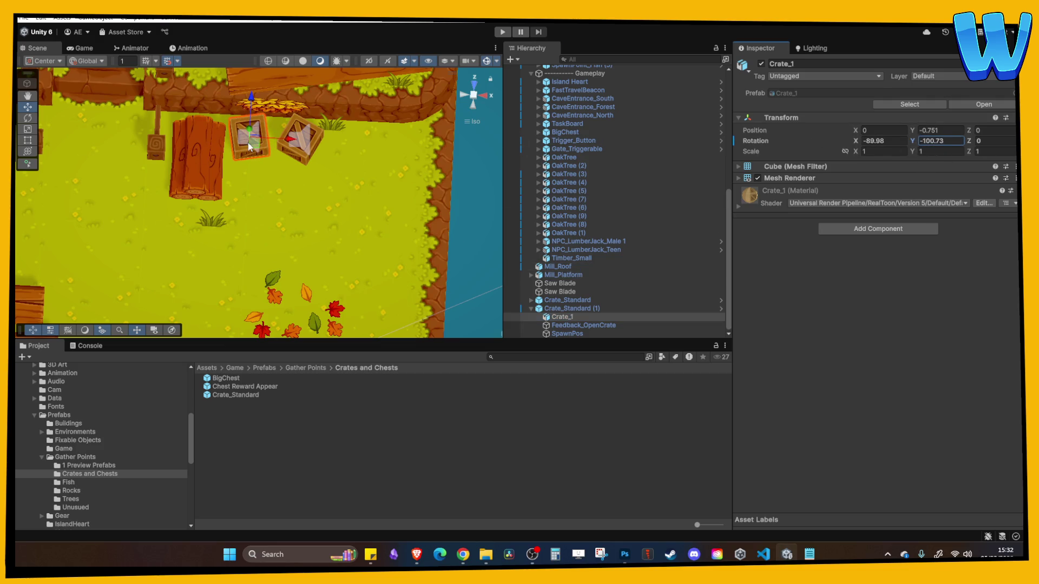
click(261, 193)
click(158, 256)
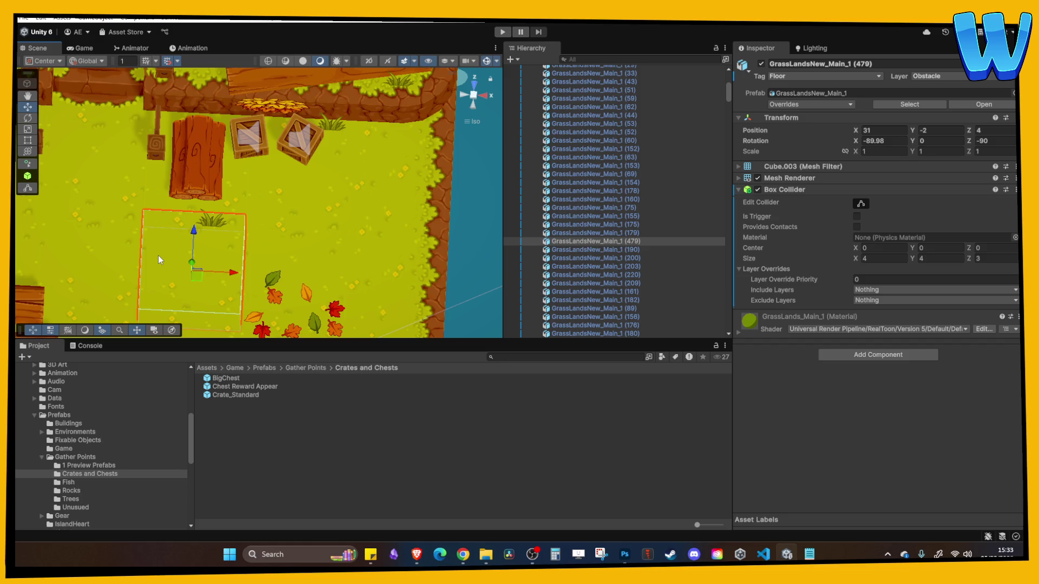
scroll(355, 238, down, 5)
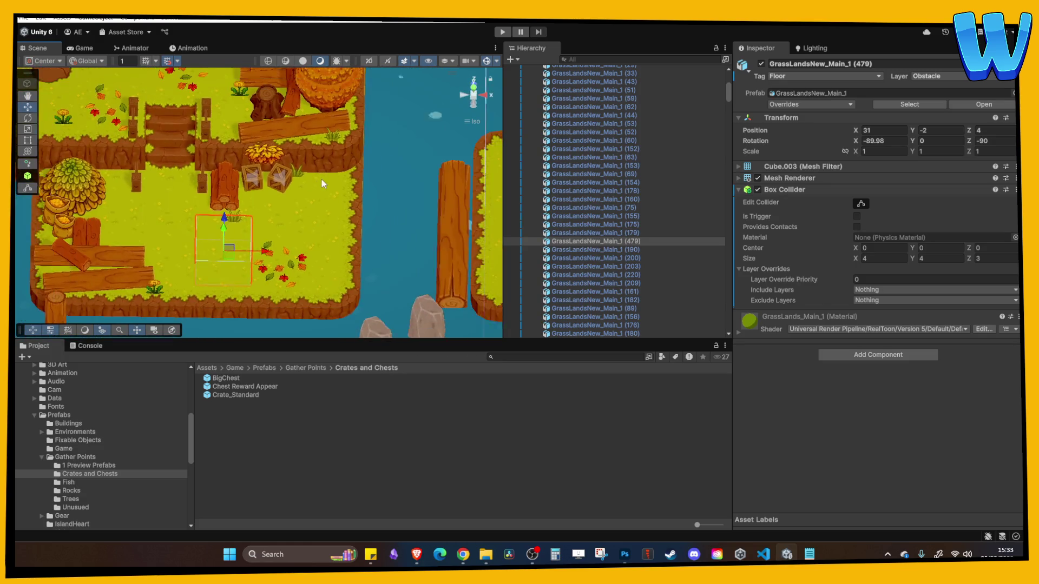
scroll(321, 185, down, 5)
scroll(321, 213, up, 5)
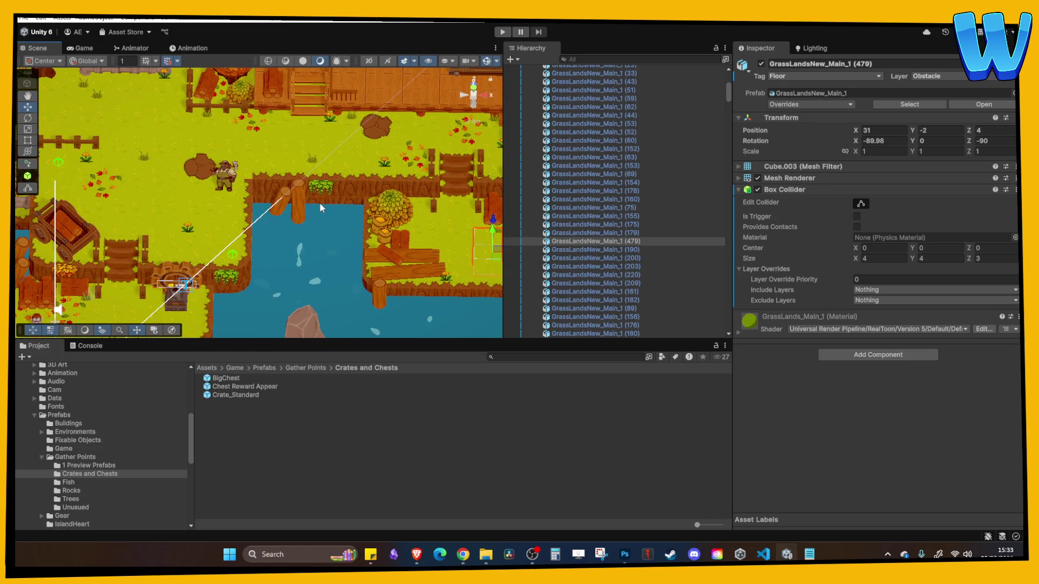
mouse_move(319, 206)
mouse_down()
mouse_move(359, 195)
mouse_move(187, 207)
mouse_move(281, 249)
mouse_move(232, 148)
mouse_up()
click(232, 149)
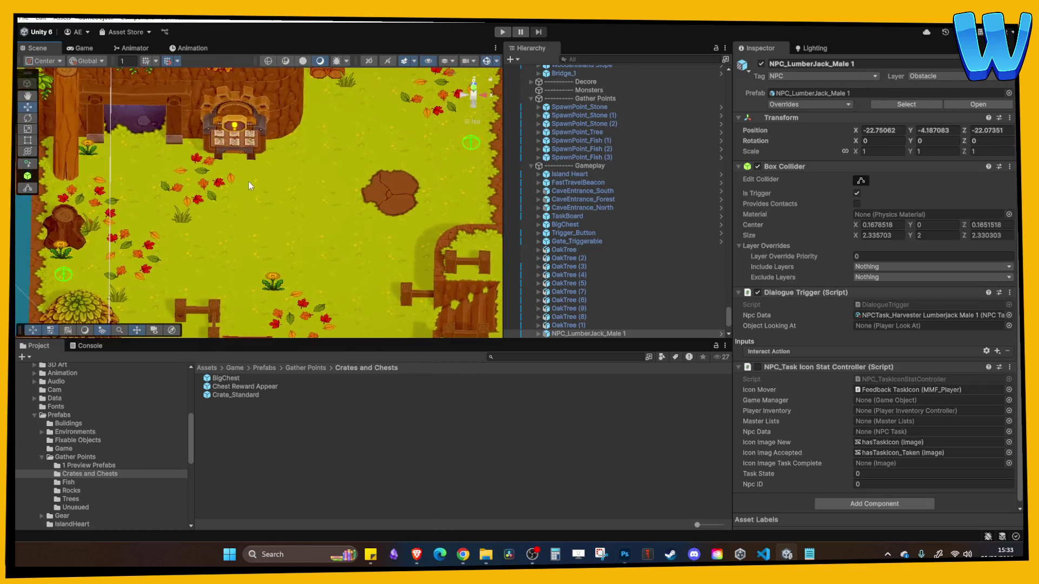
scroll(236, 252, up, 1)
click(237, 252)
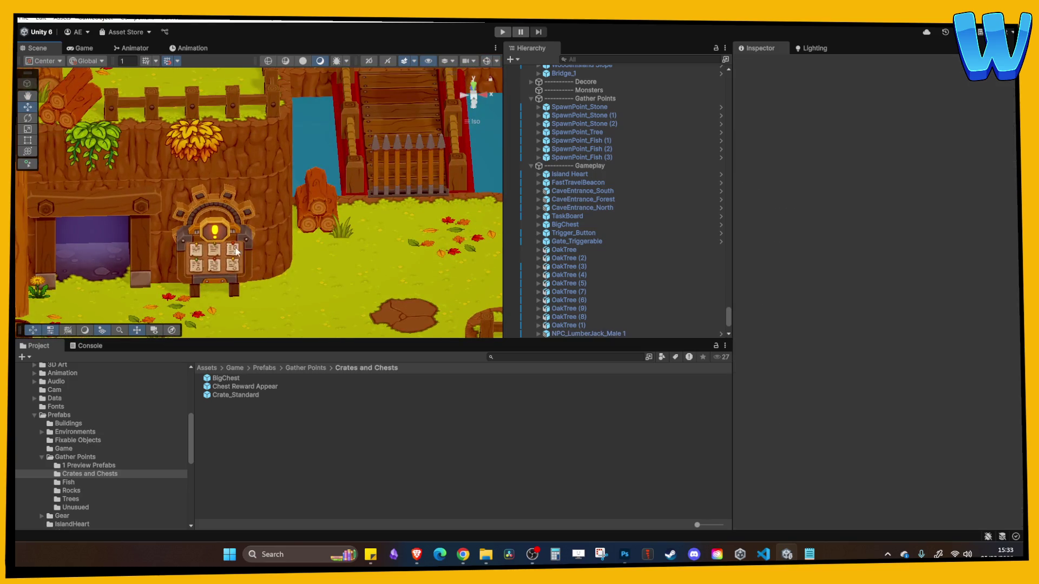
scroll(237, 252, down, 3)
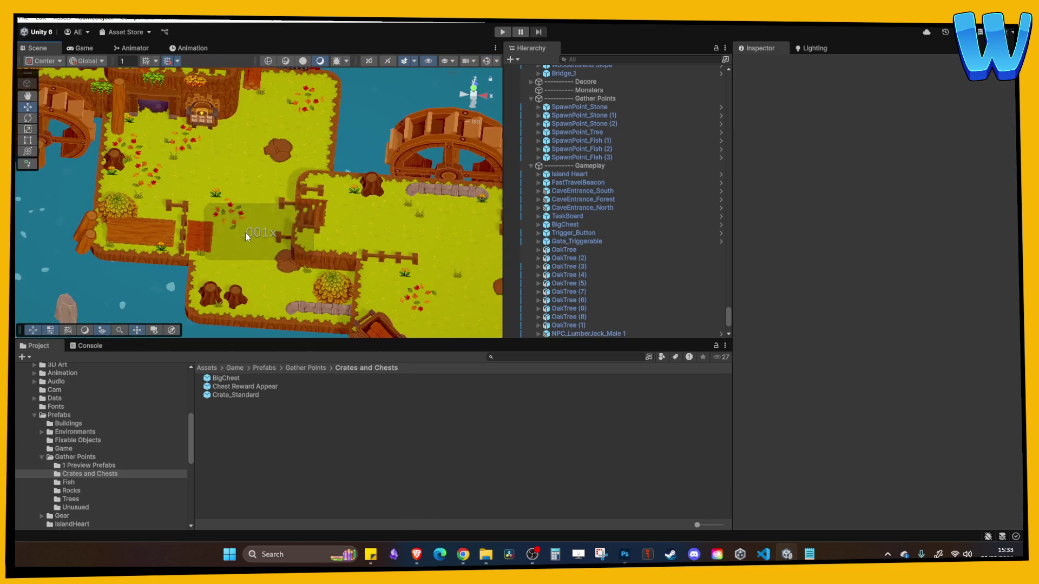
mouse_move(251, 232)
mouse_down()
mouse_move(190, 174)
mouse_move(99, 149)
mouse_up()
mouse_move(402, 279)
mouse_down()
mouse_move(268, 236)
mouse_move(394, 261)
mouse_move(390, 208)
mouse_up()
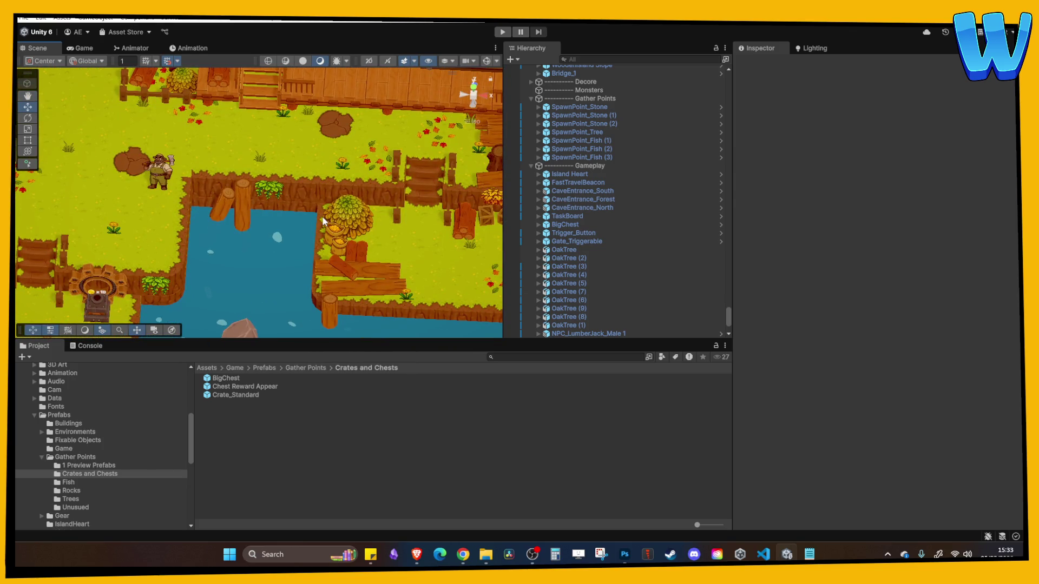
mouse_move(361, 227)
mouse_down()
mouse_move(259, 236)
mouse_move(240, 224)
mouse_up()
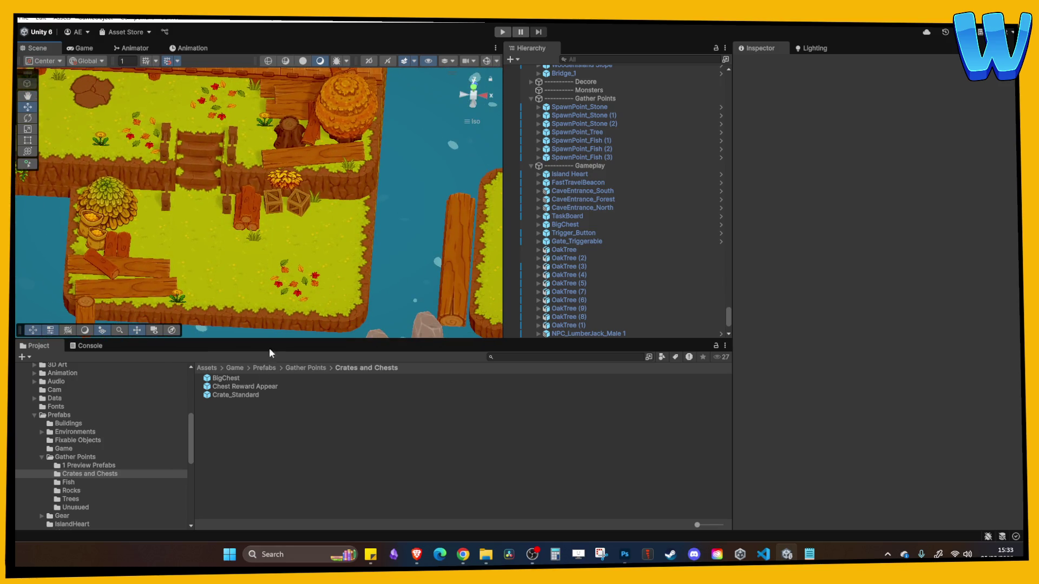
click(313, 368)
Open the GatherPoint prefab, orbit around its bush, and return to the Timber Tide Cove scene
double_click(230, 437)
mouse_move(348, 203)
mouse_down()
mouse_move(375, 232)
mouse_move(400, 218)
mouse_move(373, 200)
mouse_up()
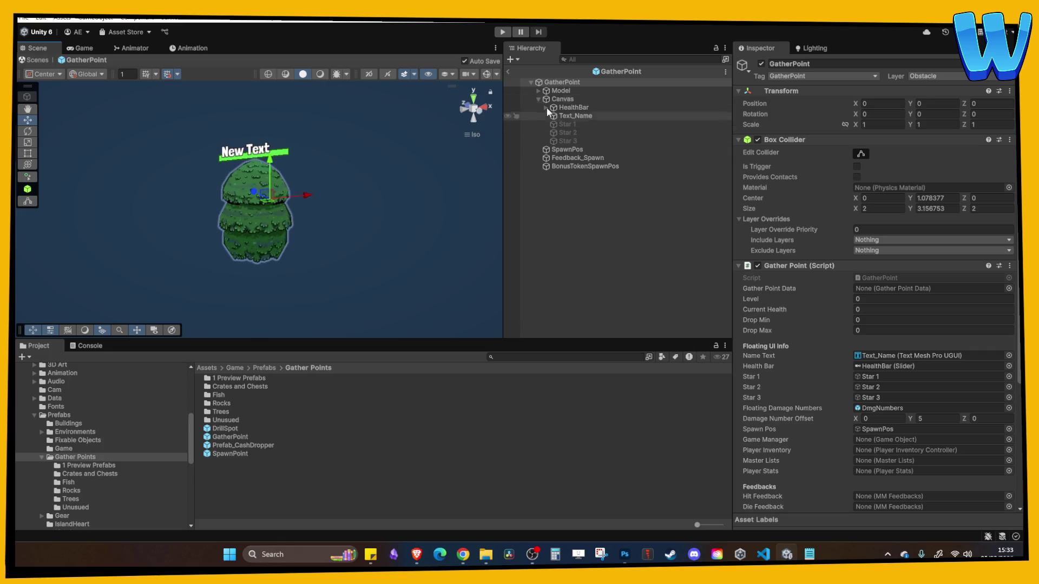
click(509, 71)
scroll(374, 230, up, 2)
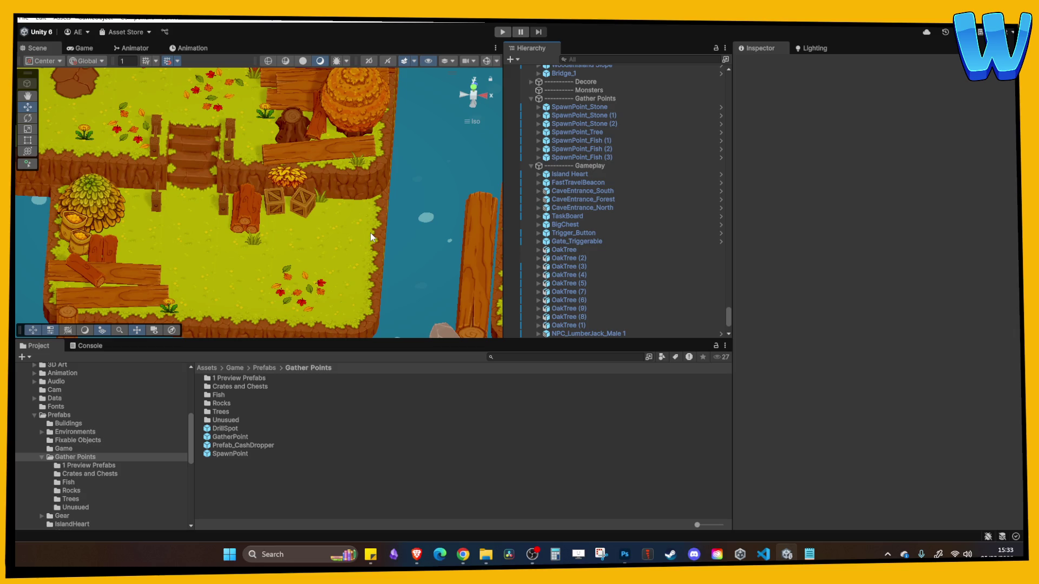
mouse_move(366, 232)
mouse_down()
mouse_move(320, 210)
mouse_move(270, 226)
mouse_move(410, 236)
mouse_up()
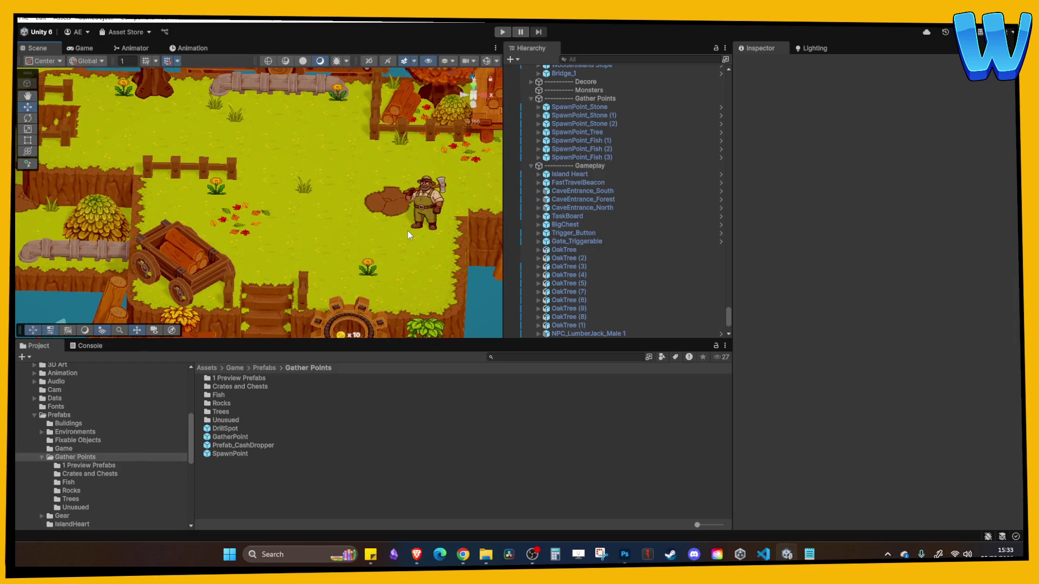
mouse_move(352, 204)
mouse_down()
mouse_move(534, 228)
mouse_move(433, 238)
mouse_move(295, 307)
mouse_move(318, 243)
mouse_move(347, 293)
mouse_move(280, 225)
mouse_move(335, 311)
mouse_move(373, 213)
mouse_up()
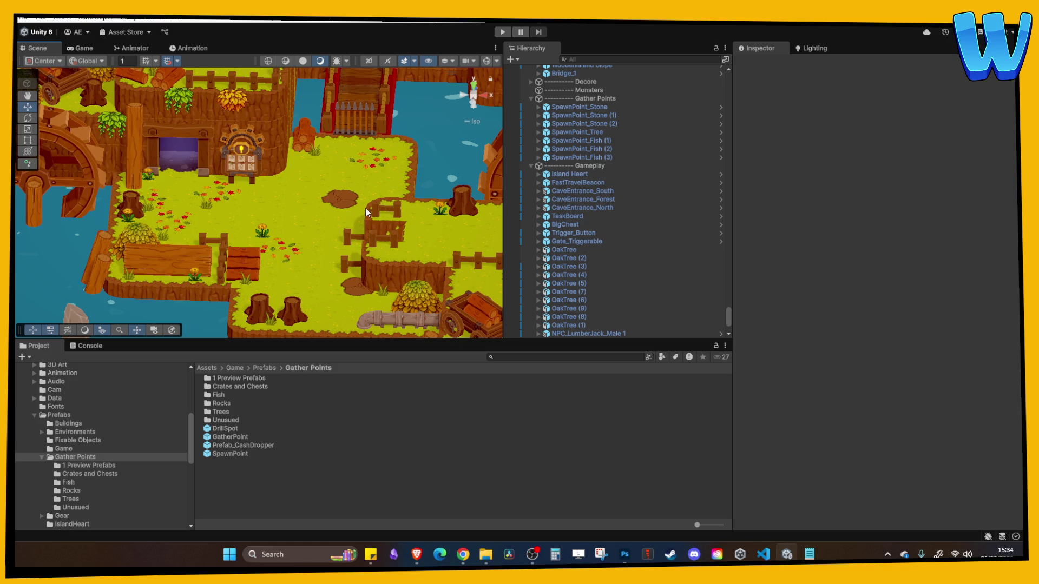
mouse_move(373, 248)
mouse_down()
mouse_move(271, 207)
mouse_move(272, 216)
mouse_up()
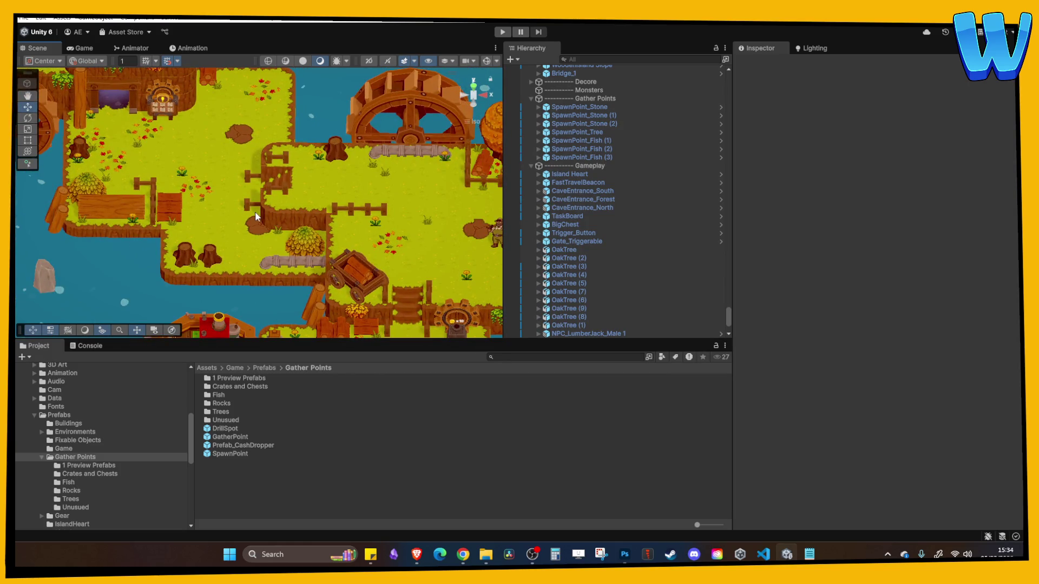
mouse_move(343, 162)
mouse_down()
mouse_move(262, 226)
mouse_move(272, 199)
mouse_move(284, 235)
mouse_move(323, 248)
mouse_move(338, 206)
mouse_move(359, 247)
mouse_up()
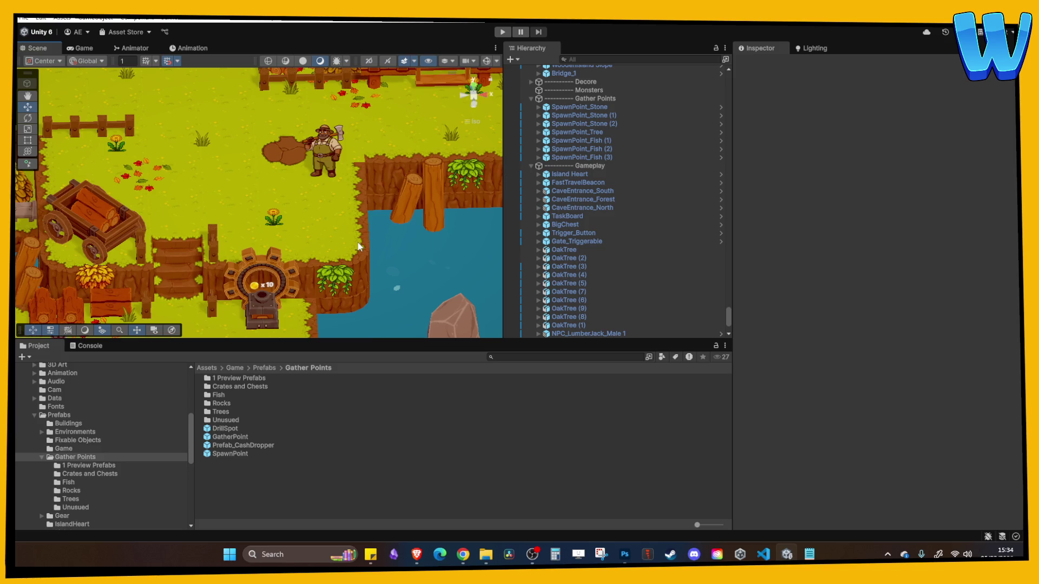
scroll(292, 146, down, 6)
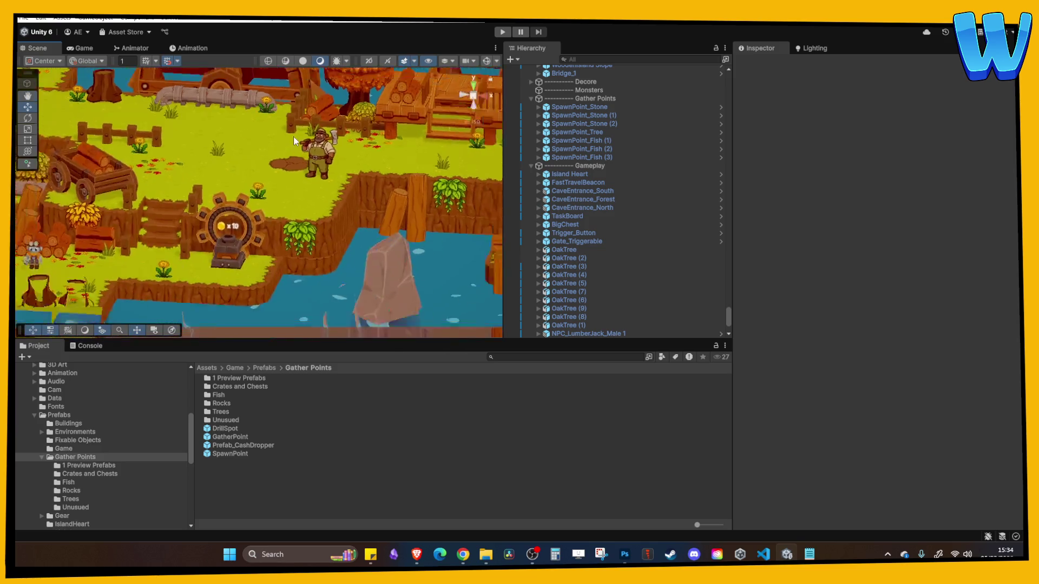
scroll(325, 154, up, 5)
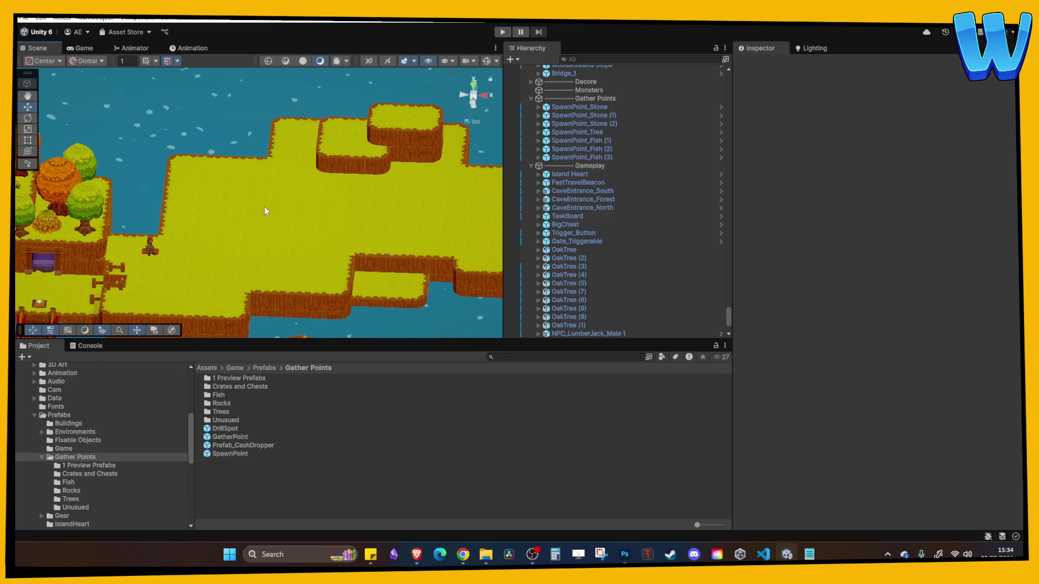
scroll(335, 163, down, 3)
mouse_move(317, 145)
mouse_down()
mouse_move(229, 180)
mouse_move(138, 235)
mouse_move(315, 189)
mouse_move(340, 150)
mouse_up()
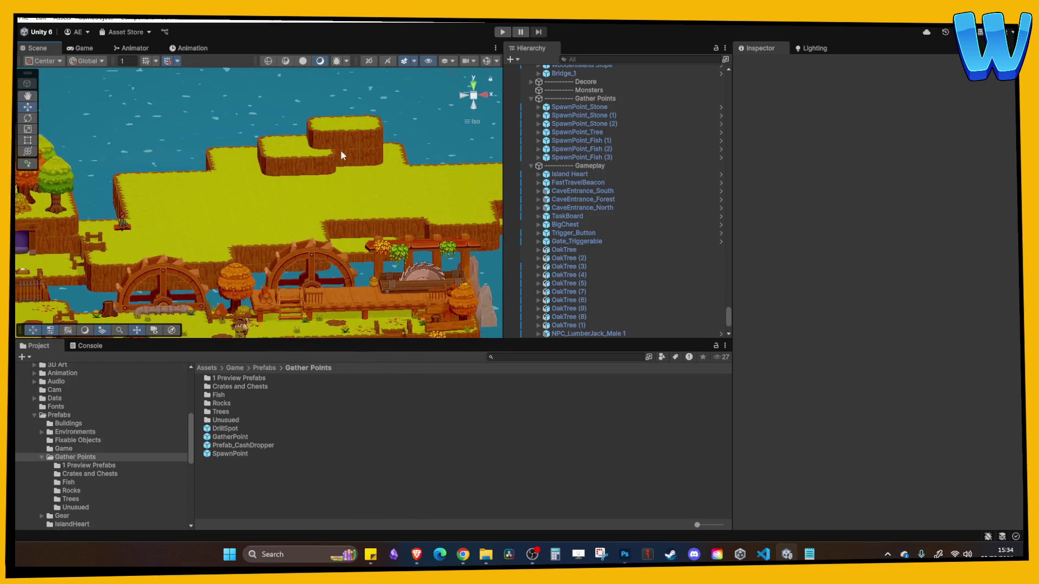
scroll(340, 150, down, 2)
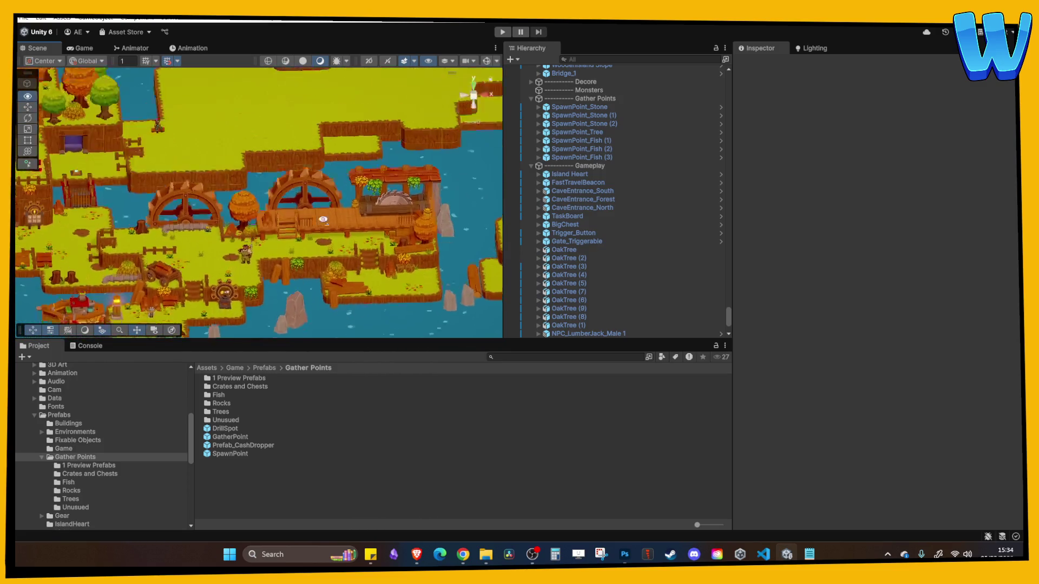
scroll(327, 241, up, 5)
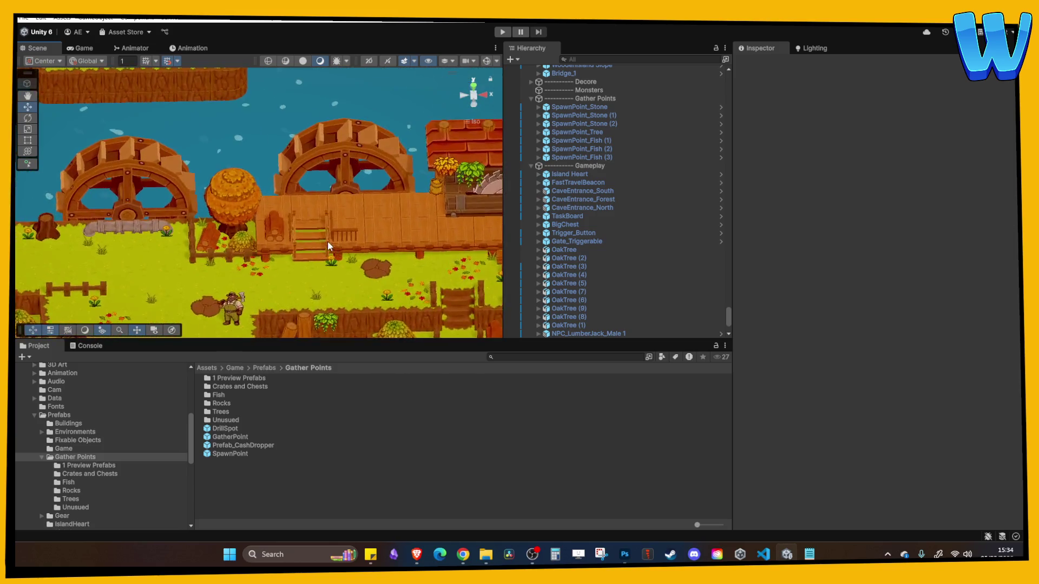
drag(327, 241, 340, 201)
scroll(339, 200, up, 3)
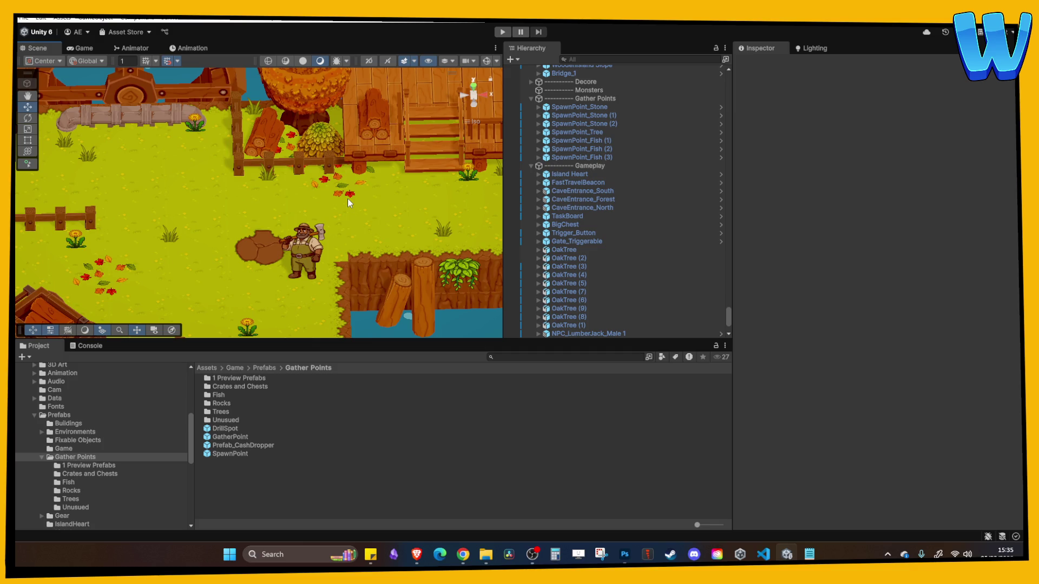
Select fence posts (47) and (48) beside the wagon
mouse_move(347, 199)
mouse_down()
mouse_move(375, 137)
mouse_move(329, 173)
mouse_move(336, 166)
mouse_move(484, 194)
mouse_up()
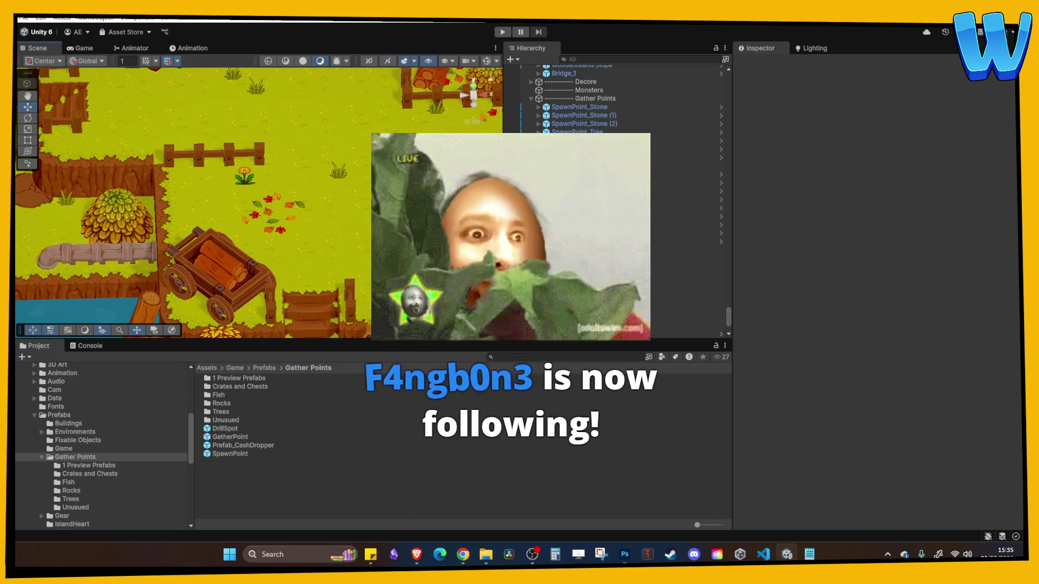
key(Left)
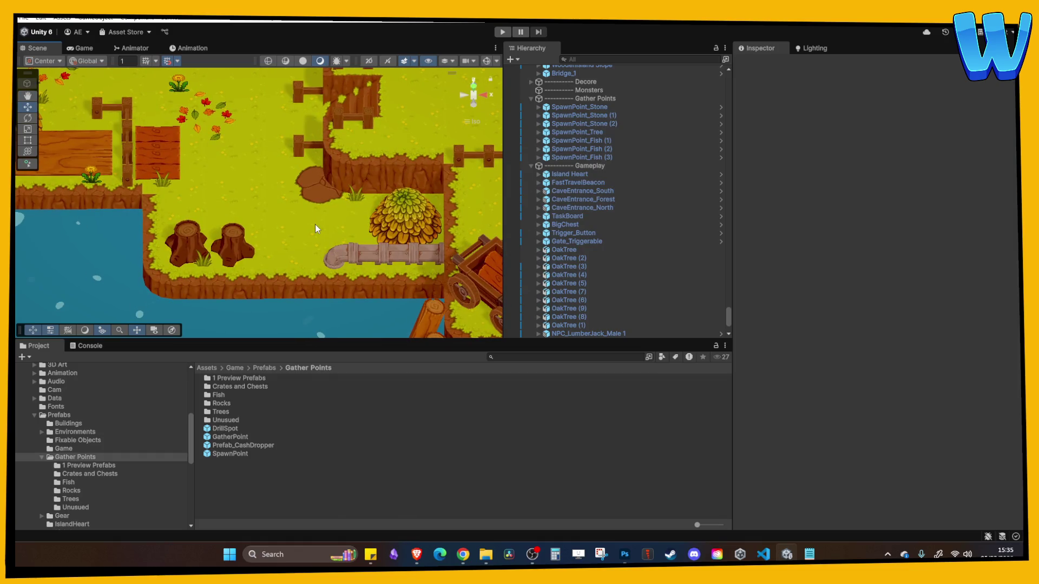
scroll(290, 170, down, 3)
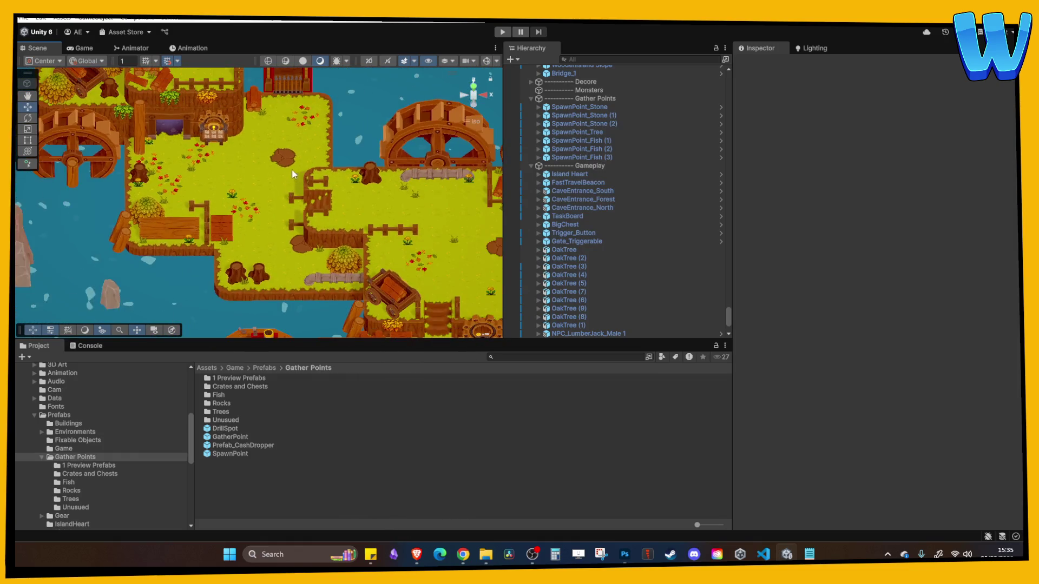
key(Up)
key(Up)
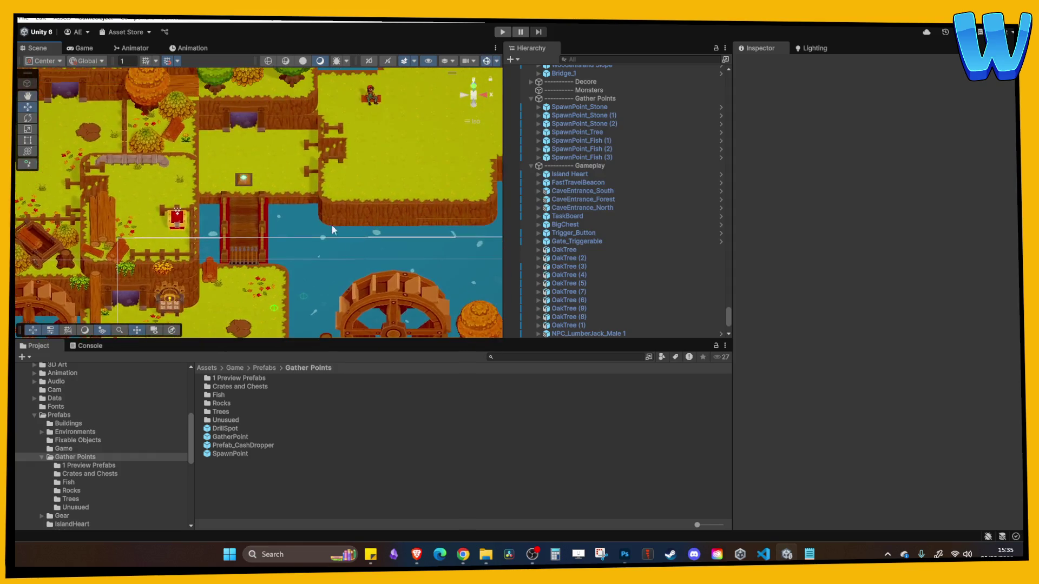
scroll(267, 242, up, 2)
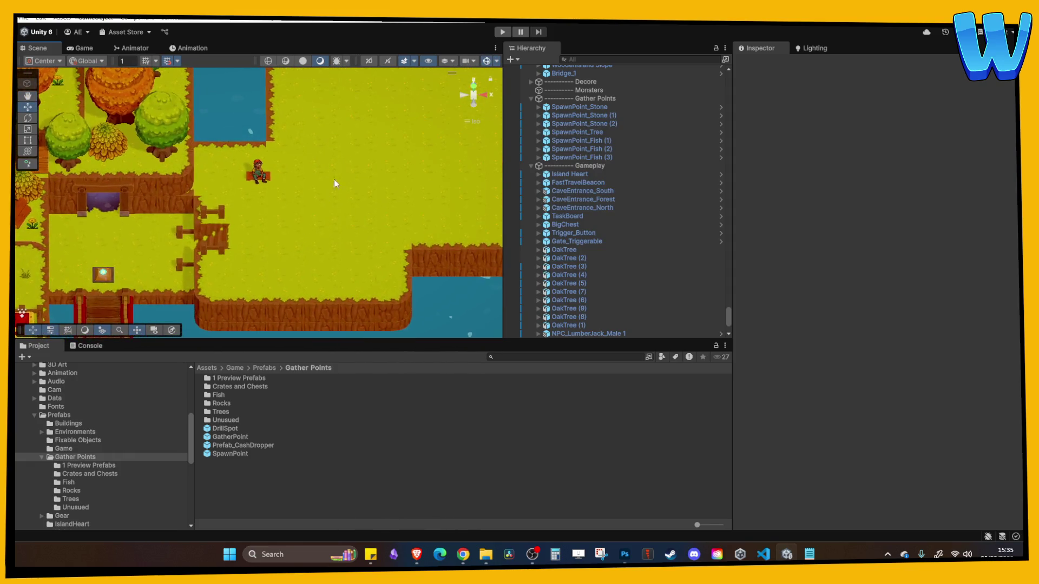
scroll(321, 192, down, 2)
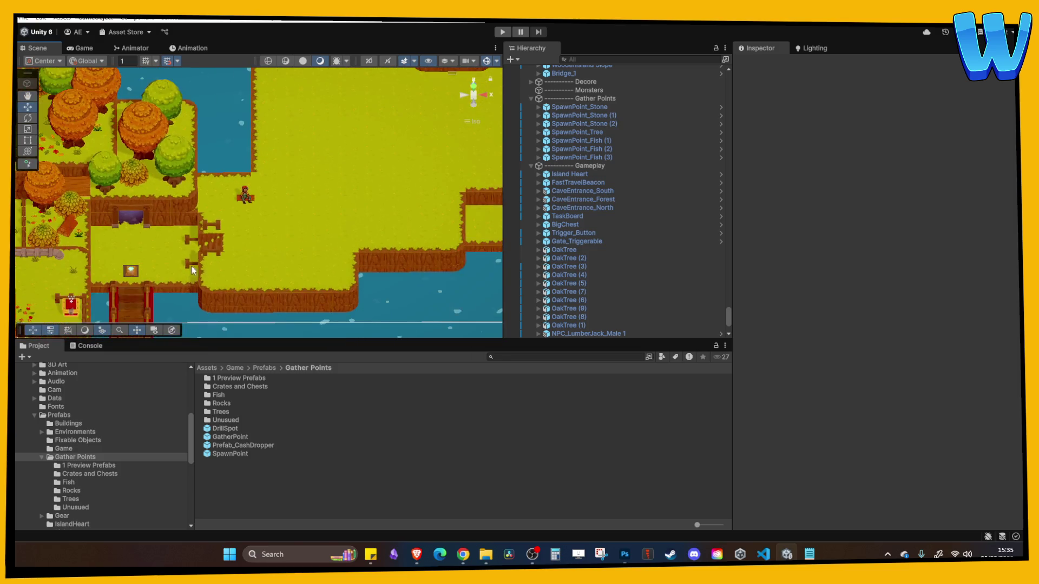
scroll(322, 201, up, 5)
drag(310, 234, 432, 145)
click(268, 224)
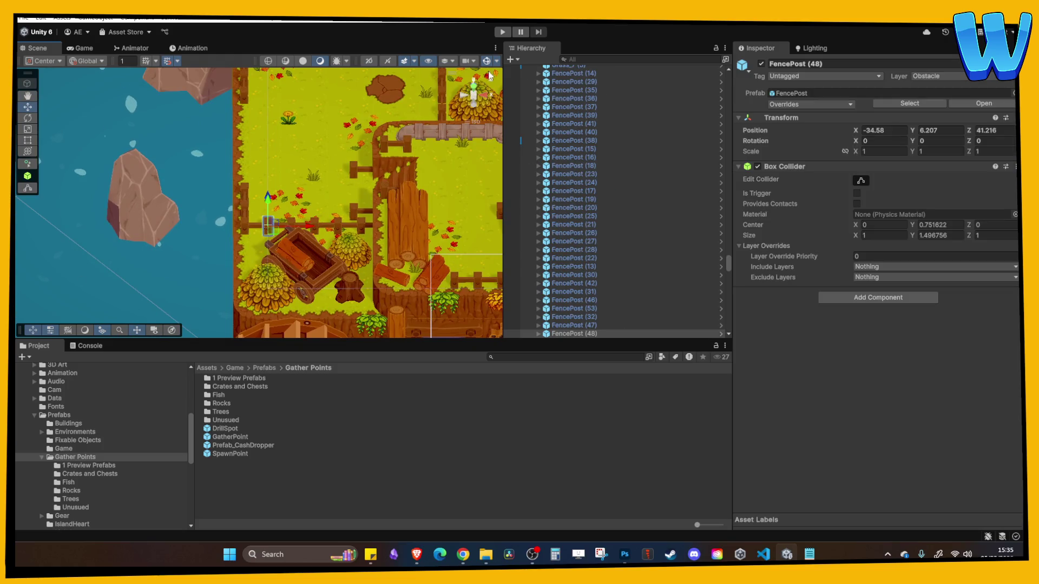
click(247, 227)
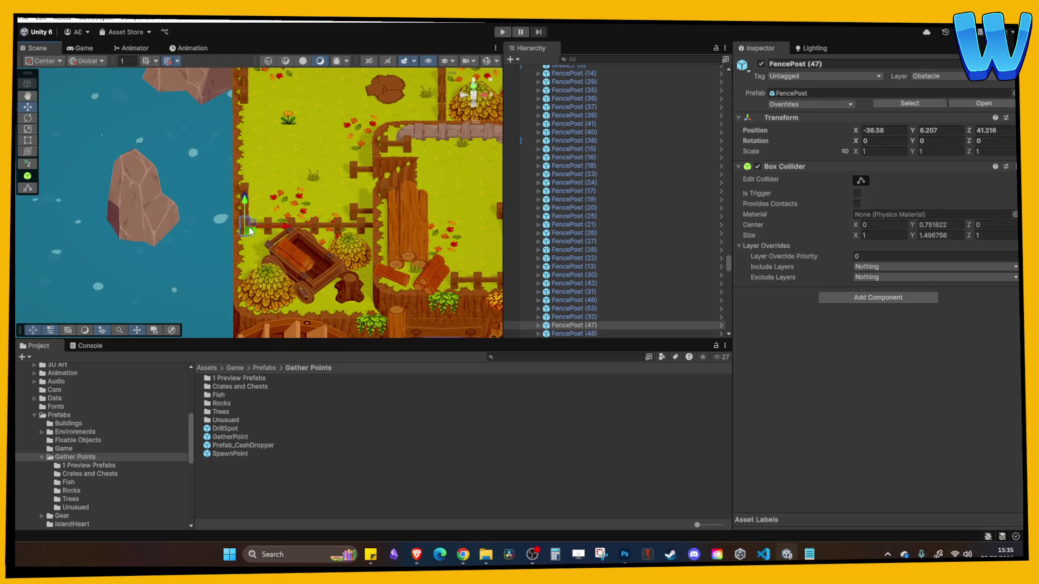
shift+click(265, 223)
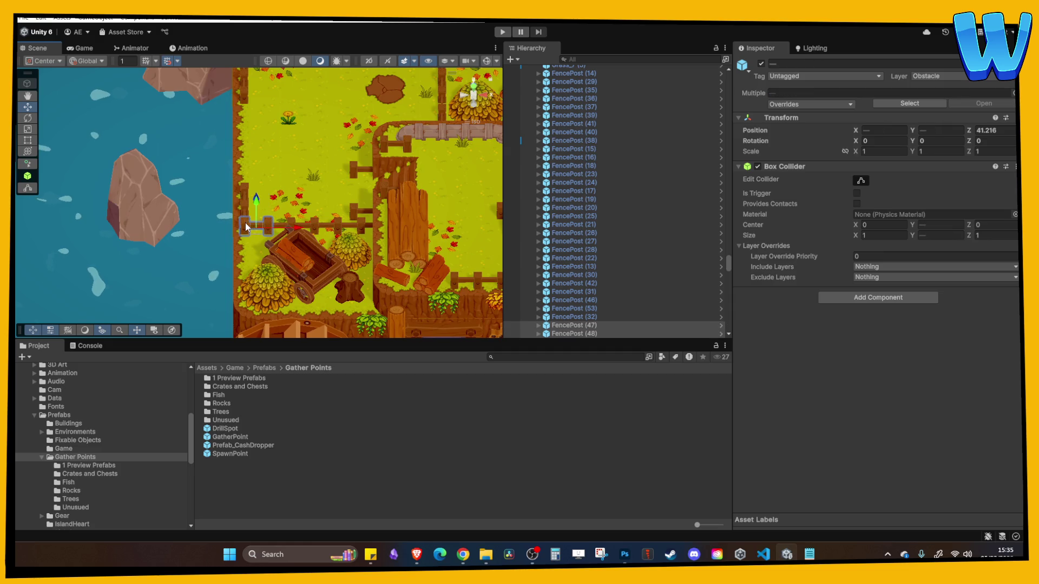
Drag both fence posts out to the grass field near the pond, Z 85.216
scroll(266, 206, down, 5)
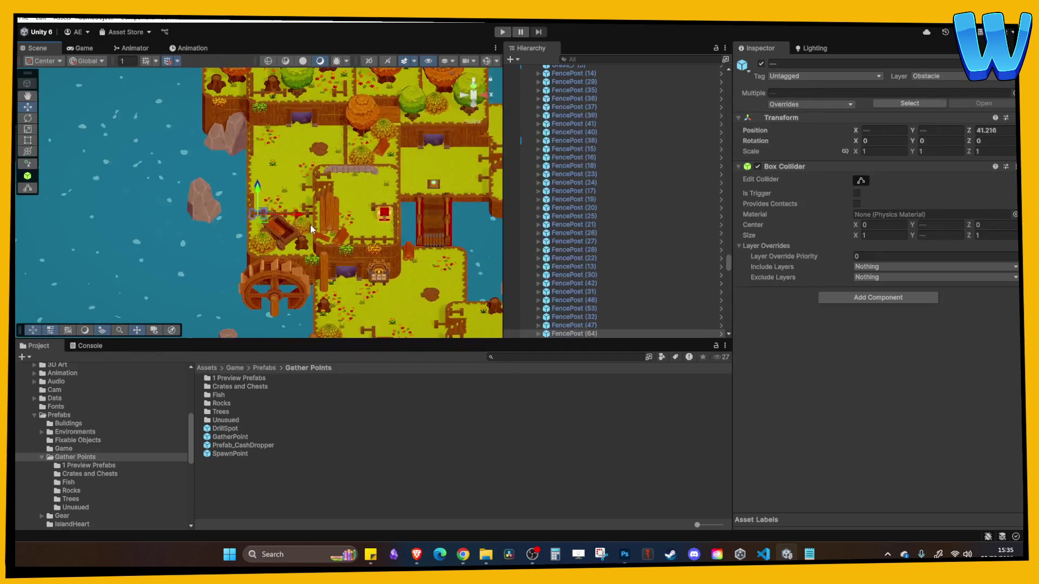
mouse_move(266, 205)
mouse_down()
mouse_move(310, 238)
mouse_move(371, 246)
mouse_up()
scroll(358, 260, up, 3)
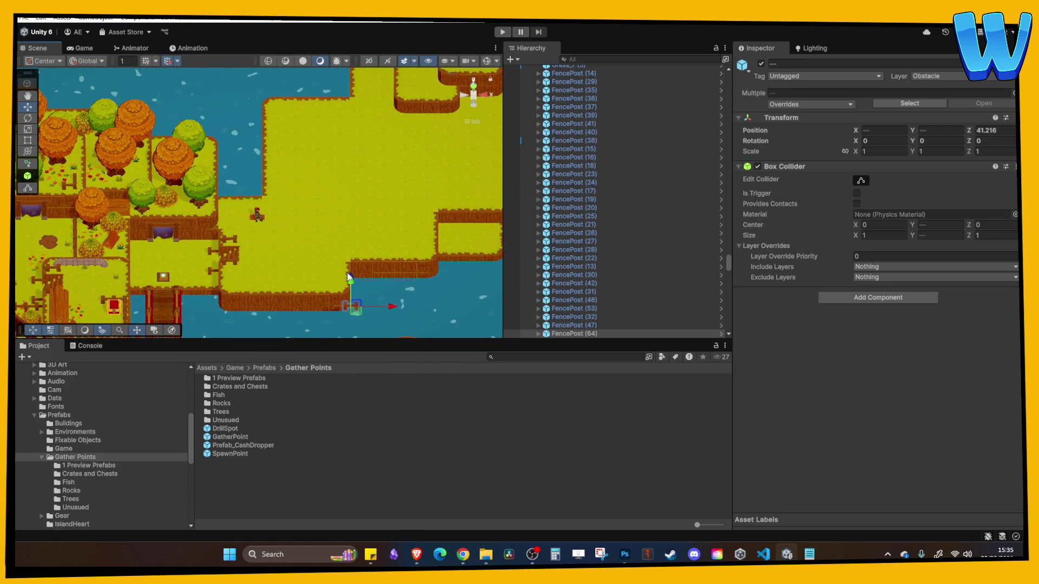
key(f)
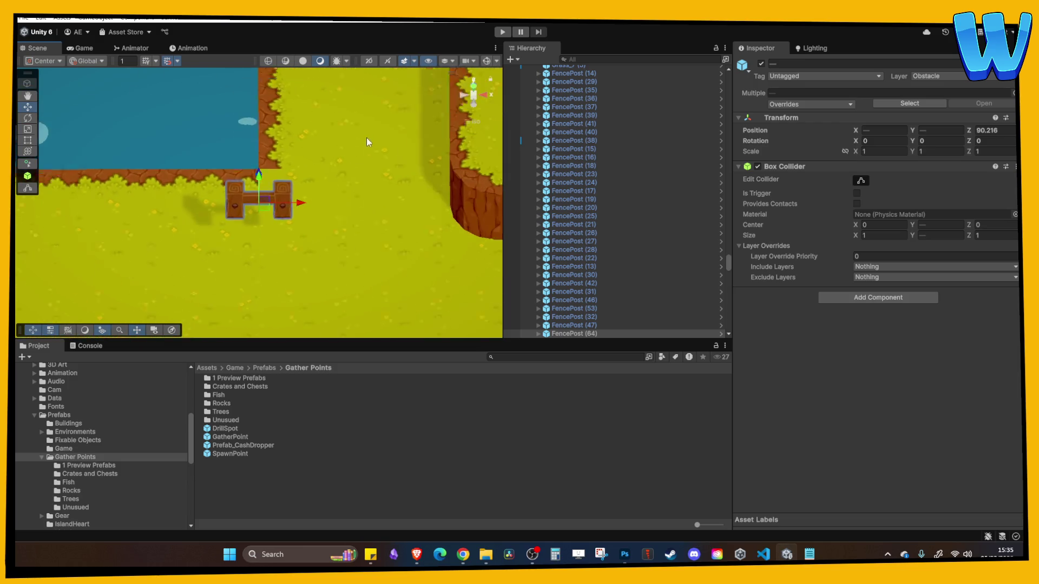
scroll(362, 152, down, 3)
drag(302, 205, 363, 213)
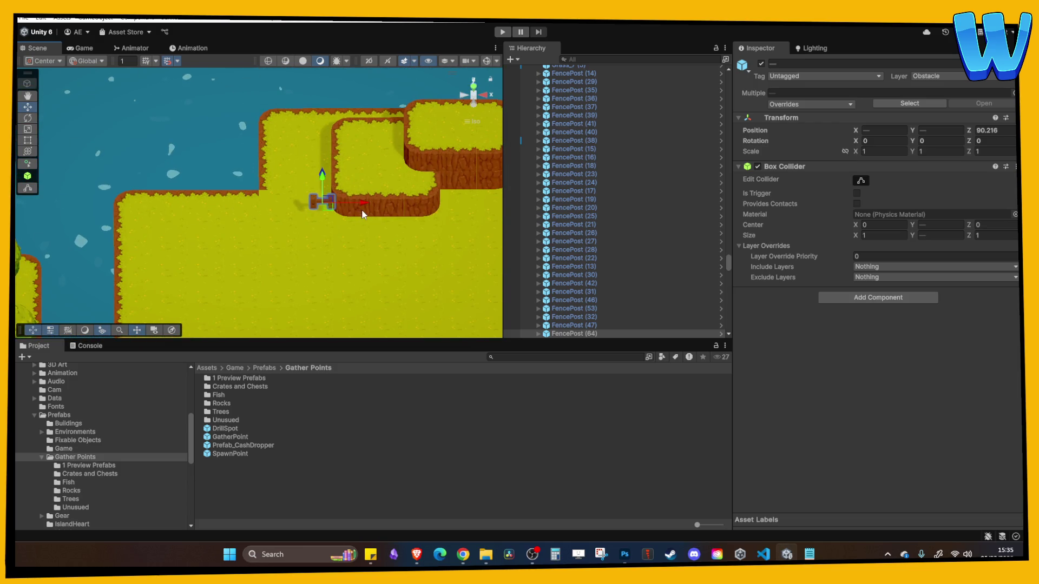
click(366, 222)
key(f)
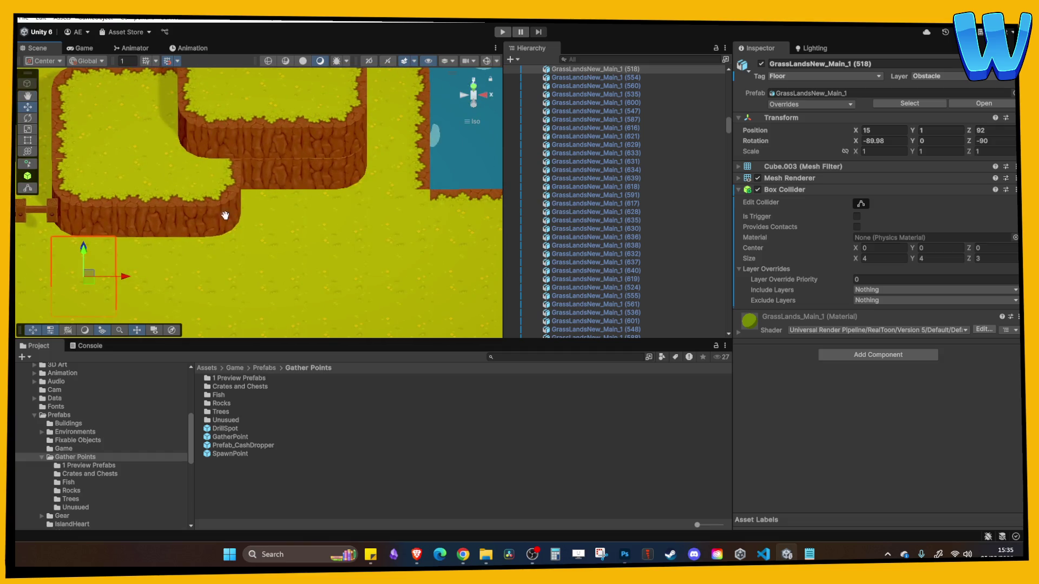
mouse_move(324, 252)
mouse_down()
mouse_move(200, 203)
mouse_move(281, 216)
mouse_move(353, 177)
mouse_move(239, 229)
mouse_move(344, 223)
mouse_move(298, 156)
mouse_move(301, 243)
mouse_move(359, 220)
mouse_move(349, 187)
mouse_move(305, 195)
mouse_move(293, 208)
mouse_move(285, 130)
mouse_move(304, 165)
mouse_move(346, 191)
mouse_move(272, 251)
mouse_up()
click(326, 187)
Duplicate the fence's child post twice, shift Fence Panel (63) into line, and delete panel (66)
key(w)
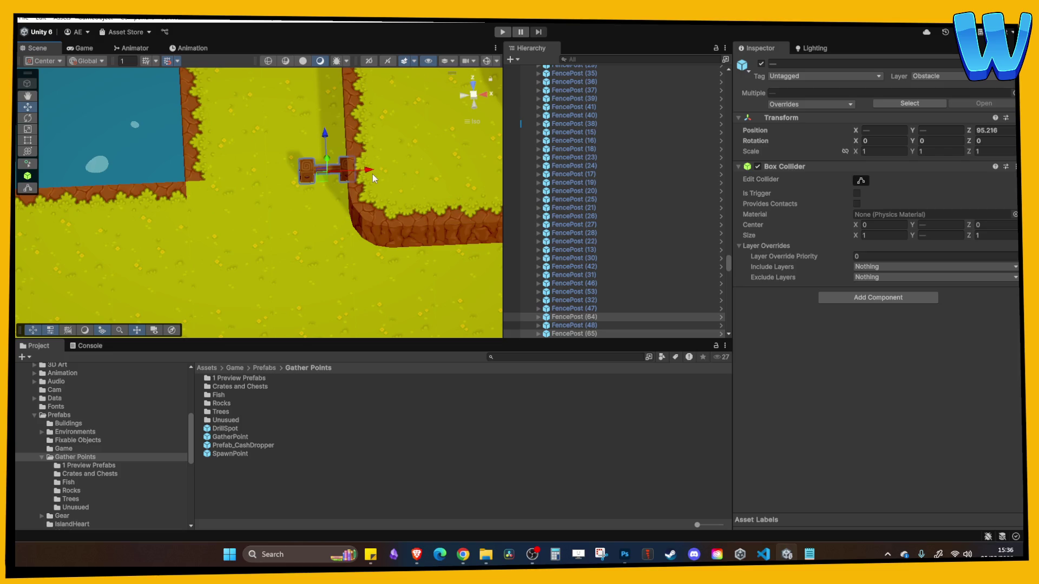
drag(370, 173, 245, 179)
click(281, 180)
key(ctrl+d)
key(ctrl+d)
click(297, 173)
mouse_move(347, 175)
mouse_down()
mouse_move(267, 175)
mouse_move(378, 177)
mouse_move(258, 178)
mouse_move(276, 176)
mouse_move(274, 94)
mouse_move(336, 196)
mouse_move(323, 196)
mouse_move(297, 139)
mouse_move(318, 151)
mouse_move(327, 235)
mouse_move(355, 202)
mouse_move(260, 227)
mouse_move(298, 213)
mouse_move(321, 235)
mouse_move(364, 179)
mouse_move(325, 114)
mouse_move(374, 150)
mouse_move(391, 180)
mouse_move(254, 187)
mouse_move(383, 126)
mouse_move(351, 158)
mouse_up()
key(ctrl+d)
key(ctrl+d)
key(ctrl+d)
key(Delete)
Frame the lumberjack character, then pan over to the bare grass island
scroll(276, 176, down, 5)
scroll(355, 203, up, 2)
scroll(384, 126, down, 2)
scroll(127, 218, up, 2)
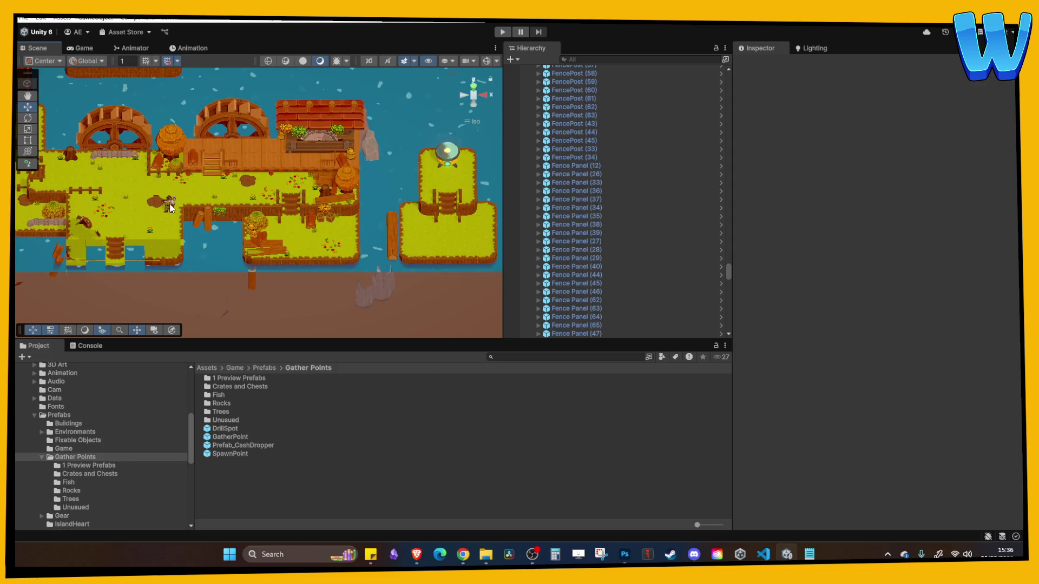
click(170, 207)
key(f)
scroll(292, 170, down, 6)
drag(342, 124, 247, 222)
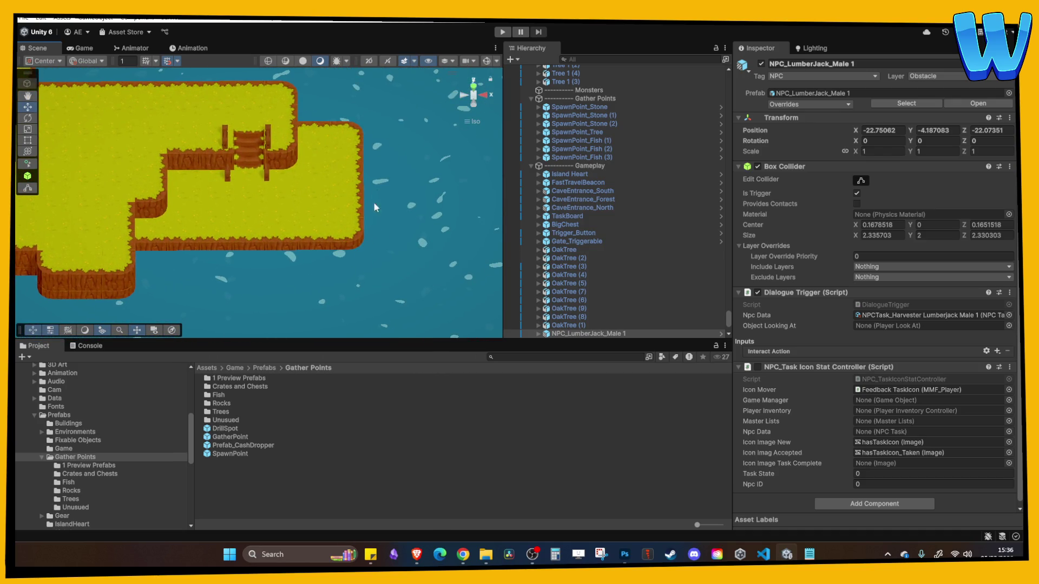
Select the field fence and delete its three child posts Fencepost (1)–(3)
mouse_move(361, 219)
mouse_down()
mouse_move(433, 229)
mouse_move(370, 266)
mouse_move(254, 187)
mouse_up()
scroll(275, 205, up, 2)
click(274, 147)
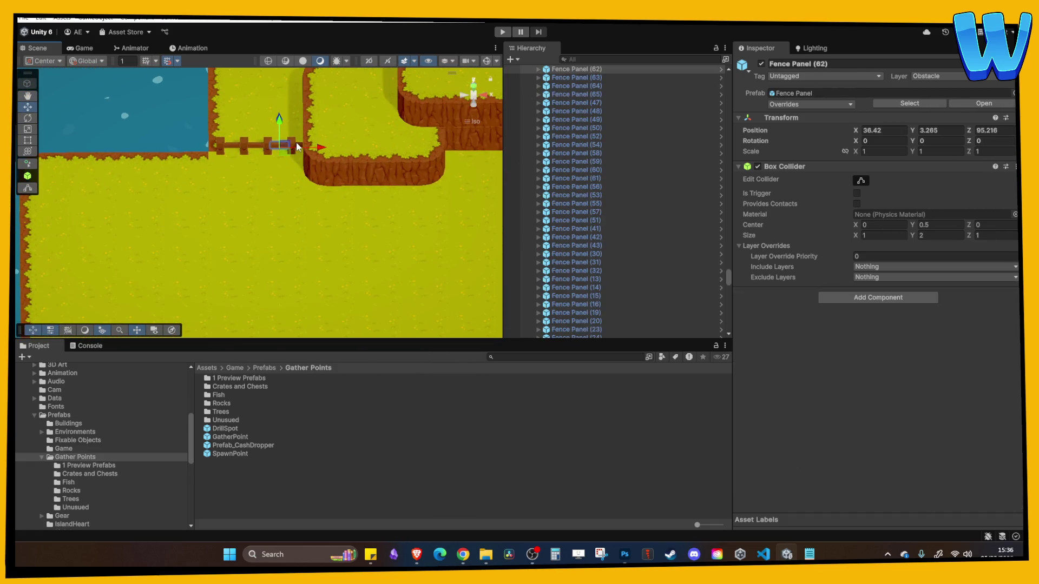
shift+click(292, 144)
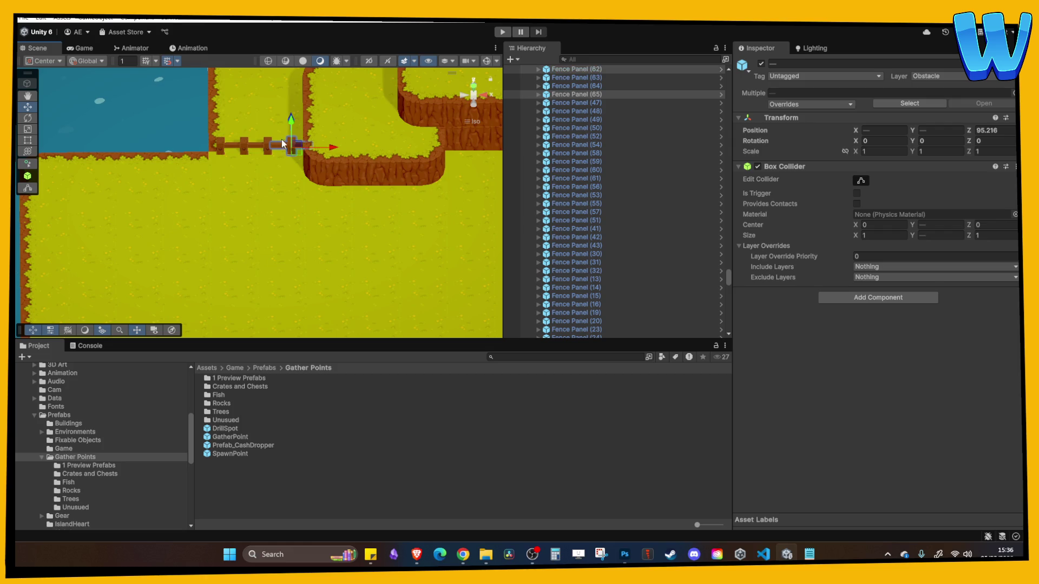
click(278, 147)
click(287, 145)
click(290, 144)
key(f)
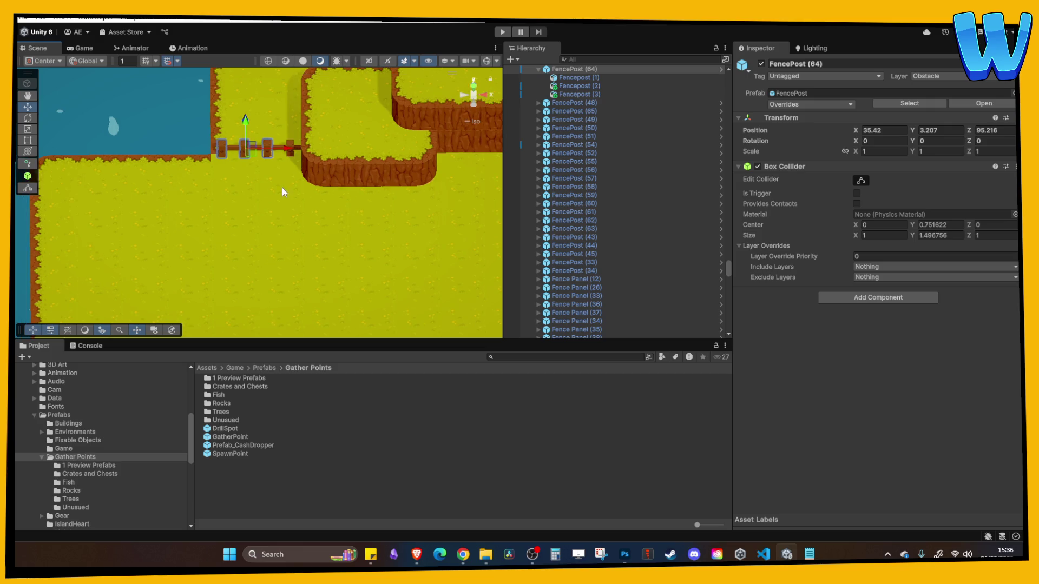
click(579, 81)
shift+click(580, 92)
key(Delete)
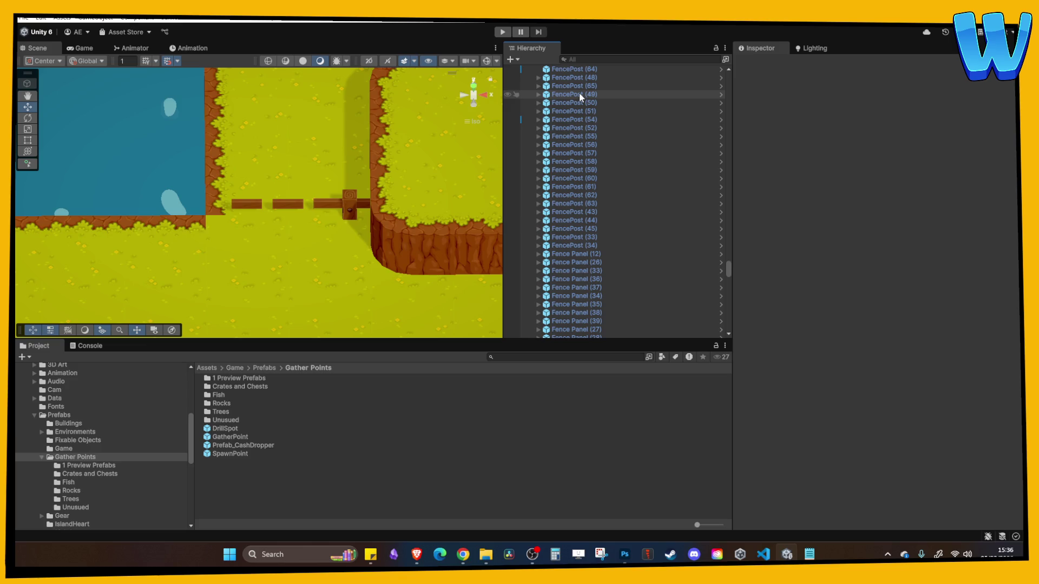
Duplicate FencePost (65) twice and line up the copies with the fence panels
scroll(579, 92, up, 3)
click(353, 206)
key(ctrl+d)
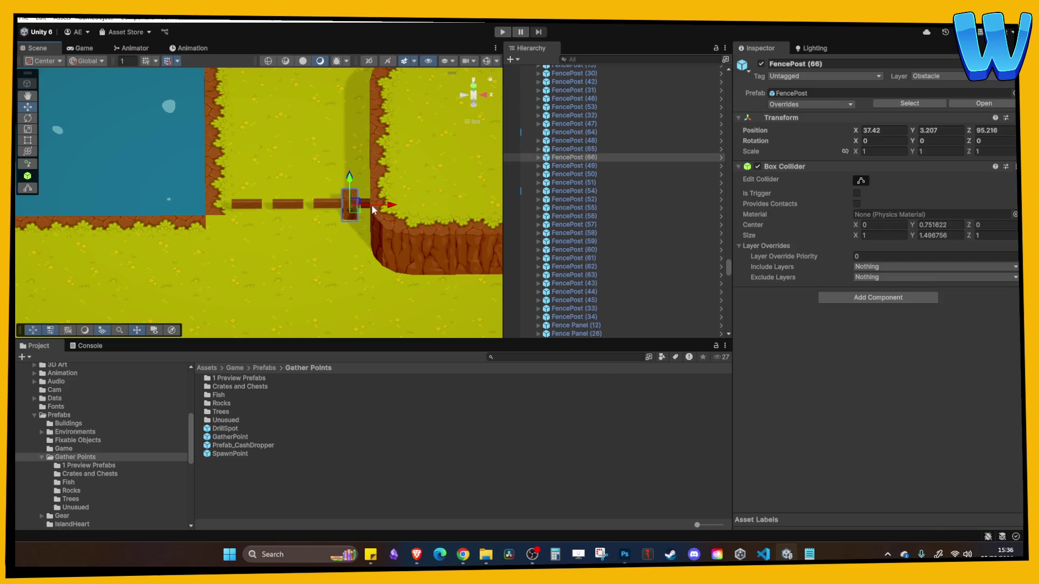
mouse_move(394, 203)
mouse_down()
mouse_move(253, 209)
mouse_move(274, 208)
mouse_up()
key(ctrl+d)
key(ctrl+d)
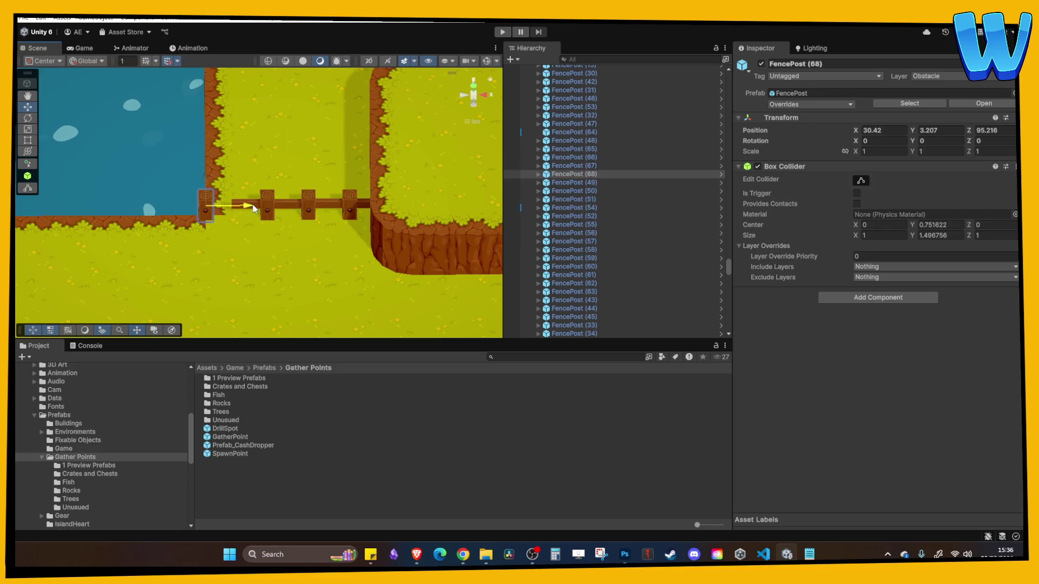
click(280, 206)
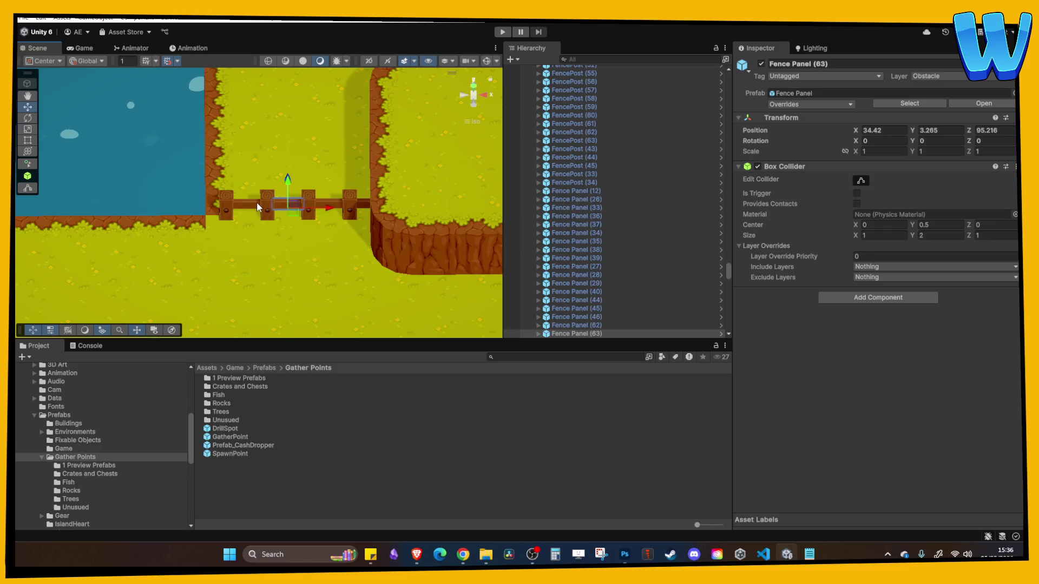
shift+click(349, 207)
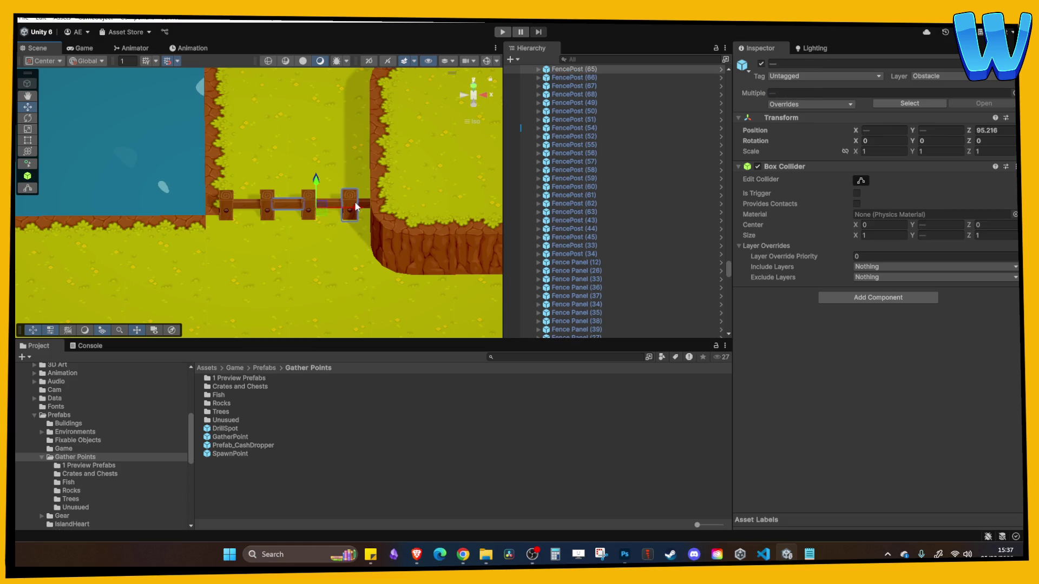
click(388, 199)
click(344, 206)
shift+click(307, 202)
Select all fence posts and panels and move the section down to Z 71.216
scroll(332, 206, down, 2)
scroll(323, 193, down, 1)
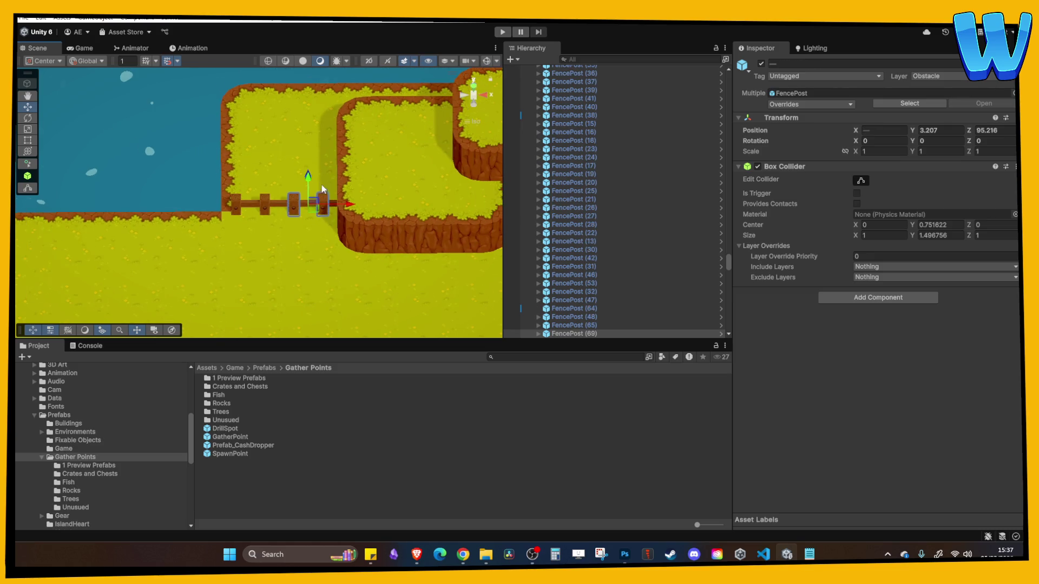
click(322, 190)
scroll(323, 190, up, 2)
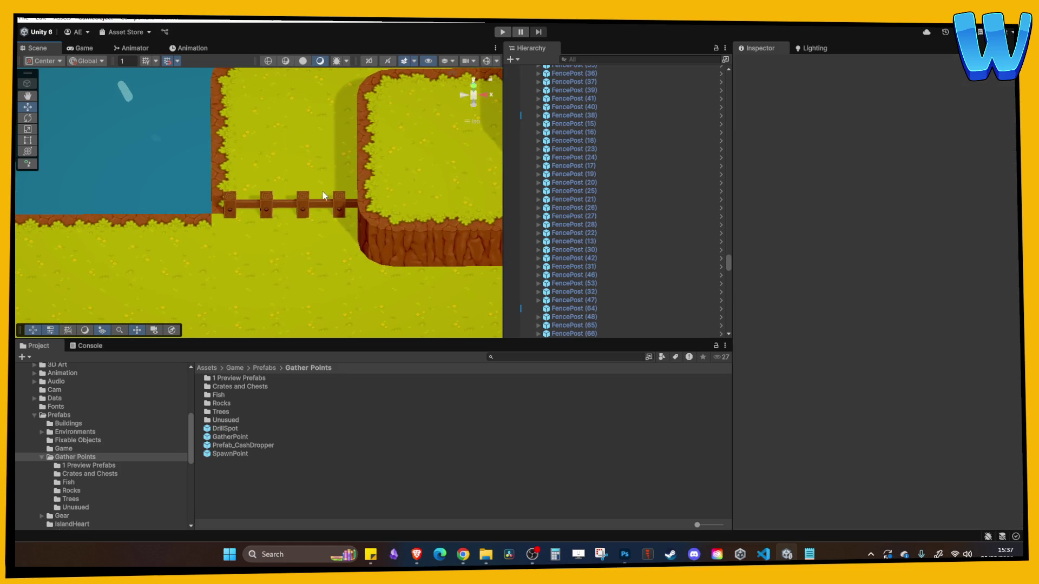
click(339, 204)
shift+click(307, 209)
scroll(306, 186, down, 5)
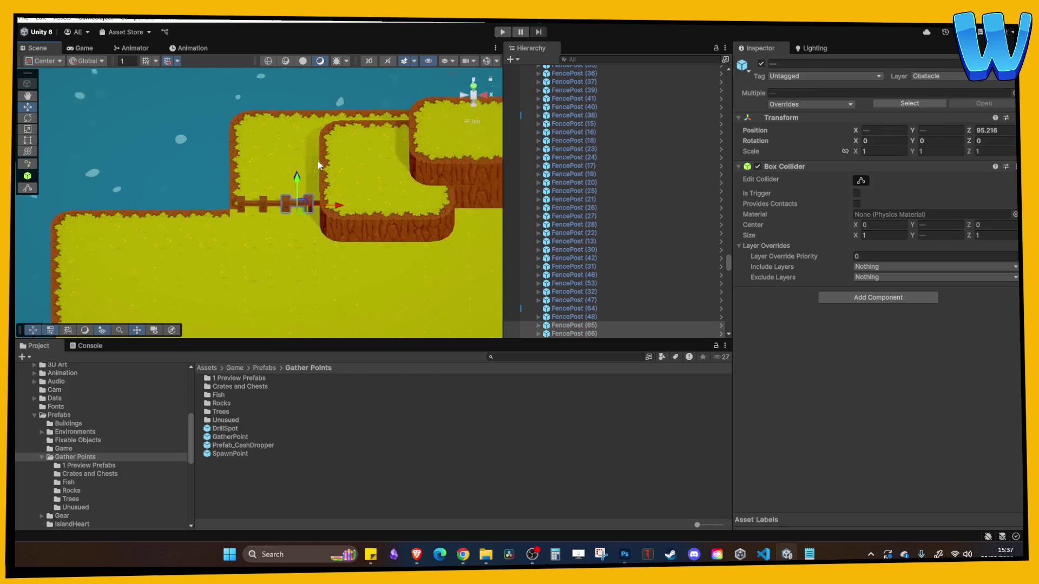
mouse_move(310, 90)
mouse_down()
mouse_move(308, 239)
mouse_move(298, 210)
mouse_up()
key(f)
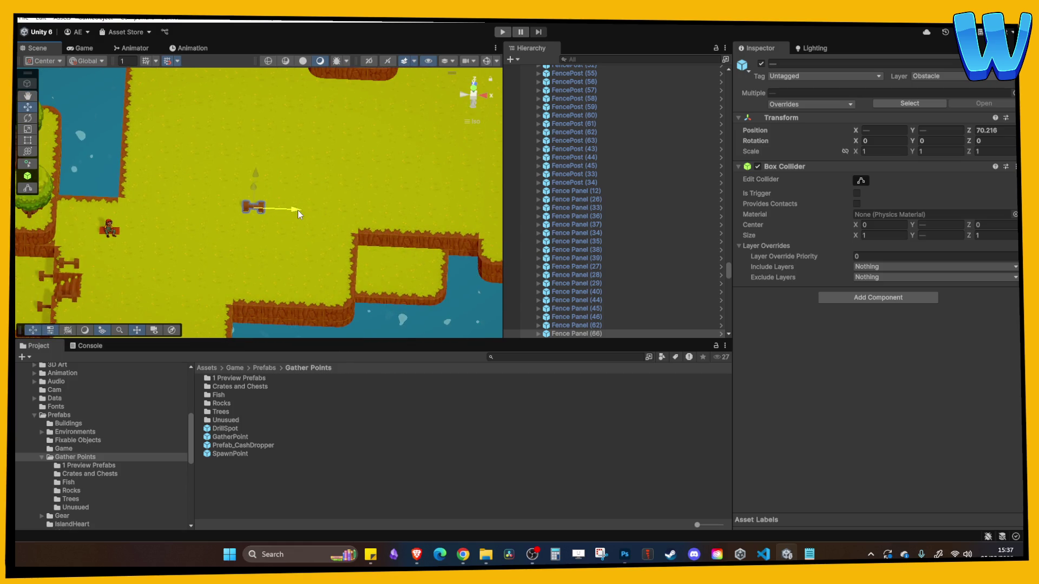
scroll(254, 178, up, 2)
mouse_move(255, 177)
mouse_down()
mouse_move(255, 157)
mouse_move(277, 211)
mouse_move(326, 189)
mouse_move(313, 155)
mouse_move(284, 211)
mouse_move(254, 219)
mouse_move(307, 176)
mouse_move(193, 249)
mouse_move(235, 226)
mouse_move(190, 180)
mouse_move(332, 273)
mouse_up()
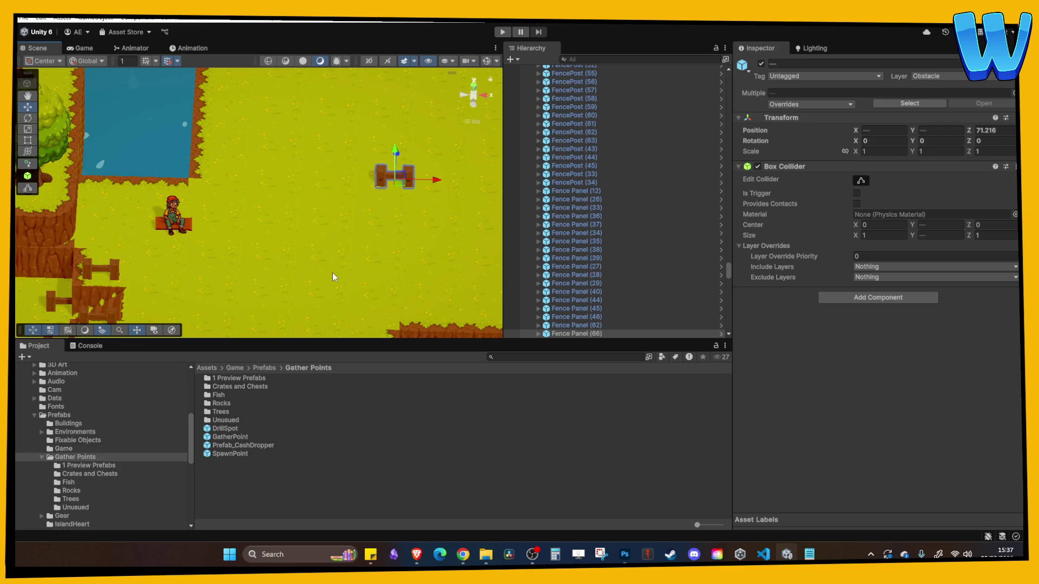
Duplicate a fence post and place the copies right along the pen's bottom row
mouse_move(333, 273)
mouse_down()
mouse_move(343, 266)
mouse_move(332, 224)
mouse_move(362, 232)
mouse_move(241, 226)
mouse_move(222, 198)
mouse_move(194, 226)
mouse_up()
mouse_move(294, 231)
mouse_down()
mouse_move(299, 194)
mouse_move(203, 235)
mouse_move(420, 246)
mouse_move(272, 275)
mouse_up()
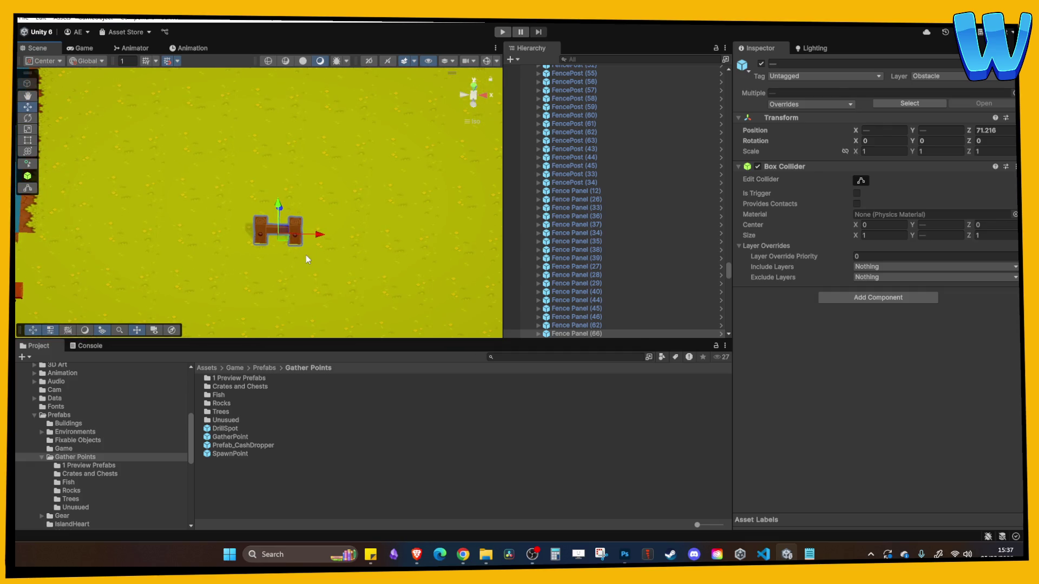
click(297, 233)
key(ctrl+d)
mouse_move(298, 232)
mouse_down()
mouse_move(421, 239)
mouse_move(314, 226)
mouse_move(340, 227)
mouse_up()
key(ctrl+d)
key(ctrl+d)
drag(332, 314, 325, 249)
scroll(311, 205, up, 3)
scroll(311, 205, down, 3)
scroll(295, 217, up, 3)
scroll(295, 218, down, 3)
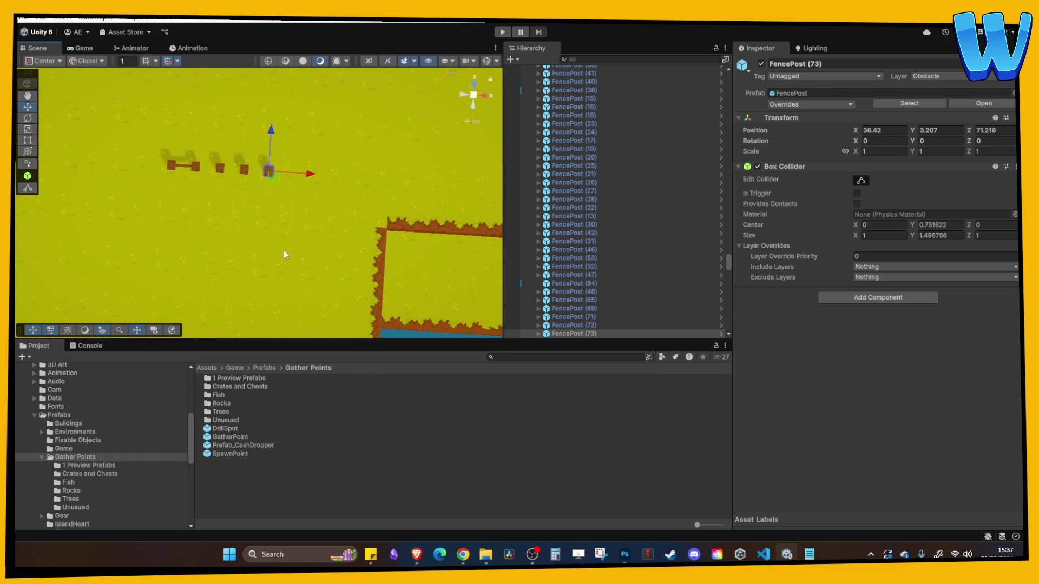
Keep duplicating posts up the side, across the top and down the left, up to FencePost (84)
key(ctrl+d)
drag(274, 141, 277, 74)
key(ctrl+d)
key(ctrl+d)
key(ctrl+d)
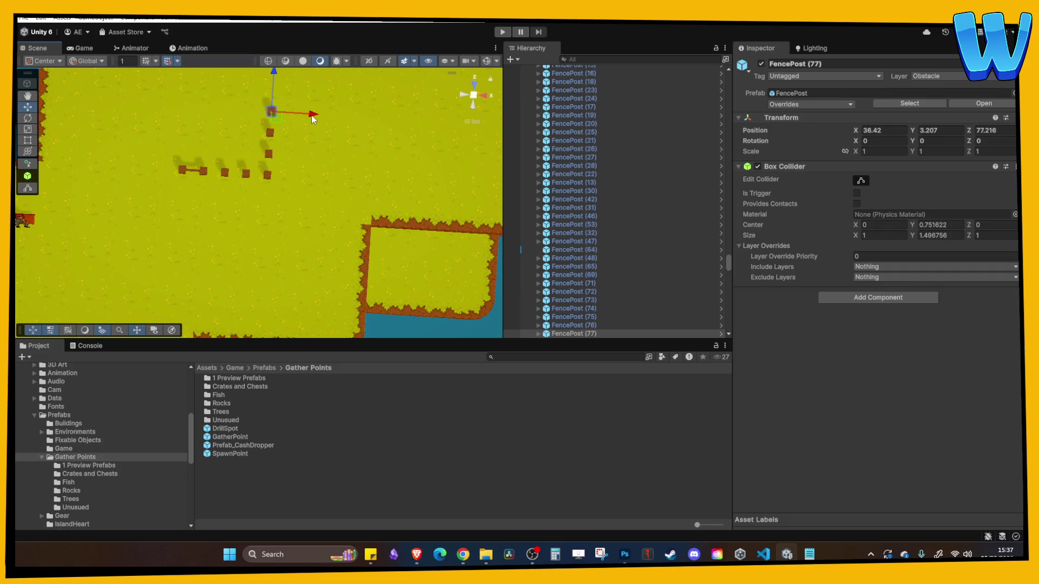
drag(275, 131, 276, 112)
key(ctrl+d)
drag(310, 147, 231, 145)
key(ctrl+d)
key(ctrl+d)
key(ctrl+d)
mouse_move(246, 172)
mouse_down()
mouse_move(310, 172)
mouse_move(345, 129)
mouse_up()
key(w)
key(ctrl+d)
drag(288, 81, 299, 161)
key(ctrl+d)
key(ctrl+d)
Slide a fence panel between the bottom posts and duplicate panels up to close the top side
click(304, 190)
click(304, 190)
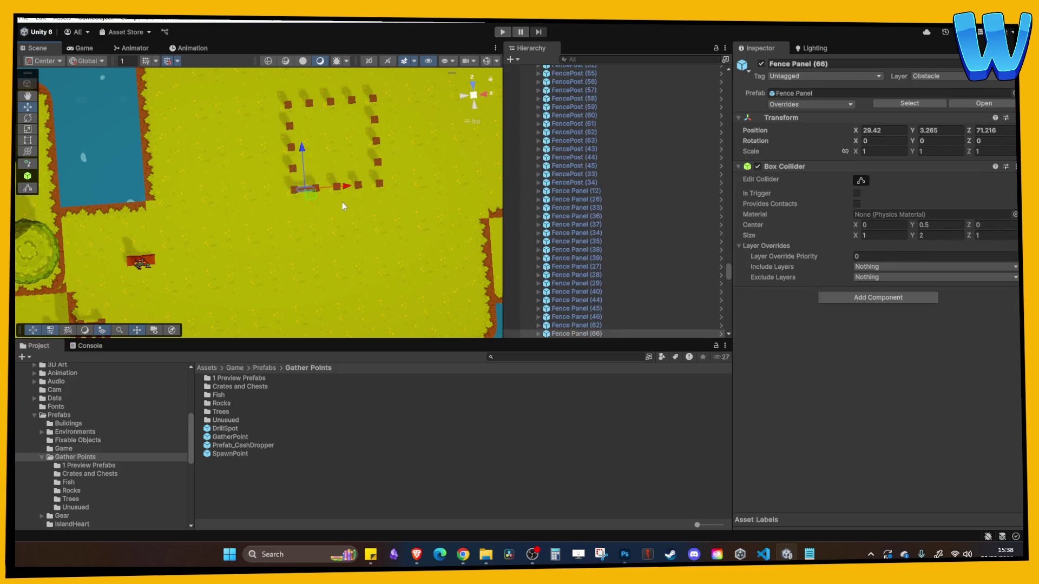
scroll(357, 197, up, 3)
drag(369, 182, 449, 177)
shift+click(327, 183)
key(ctrl+d)
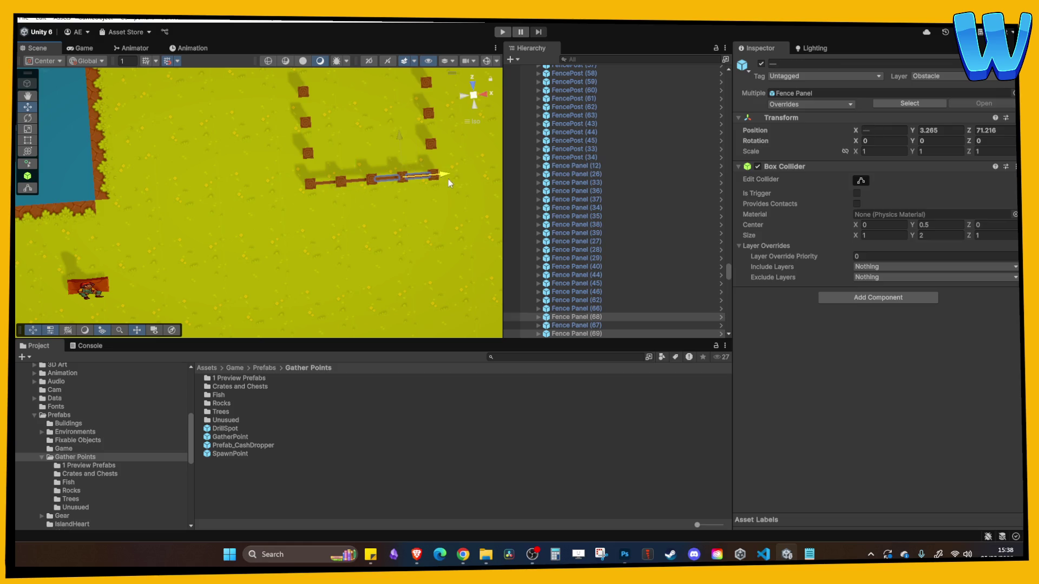
shift+click(351, 181)
shift+click(350, 183)
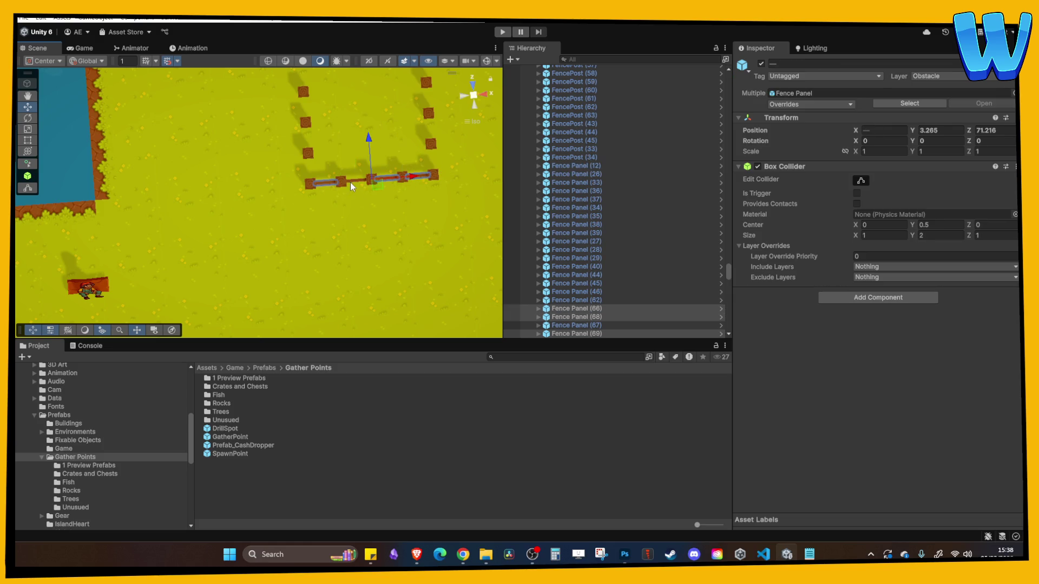
key(ctrl+d)
mouse_move(355, 181)
mouse_down()
mouse_move(349, 123)
mouse_move(335, 140)
mouse_up()
Move a panel piece to the left side, stand it upright, and duplicate it down the edge
click(334, 161)
drag(353, 179, 335, 181)
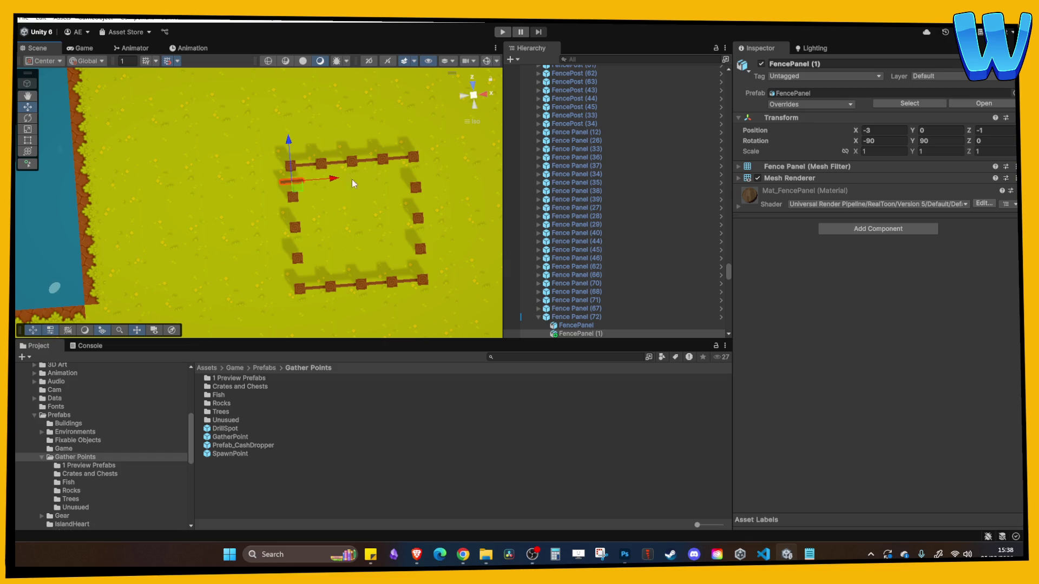
click(931, 141)
text(0)
click(468, 200)
mouse_move(468, 200)
mouse_down()
mouse_move(417, 199)
mouse_move(348, 232)
mouse_move(355, 208)
mouse_move(332, 181)
mouse_move(307, 229)
mouse_move(299, 190)
mouse_move(306, 203)
mouse_up()
click(257, 162)
key(ctrl+d)
drag(258, 161, 260, 226)
key(ctrl+d)
Copy the four left-side panels and drag the copies toward the pen's right side
click(259, 161)
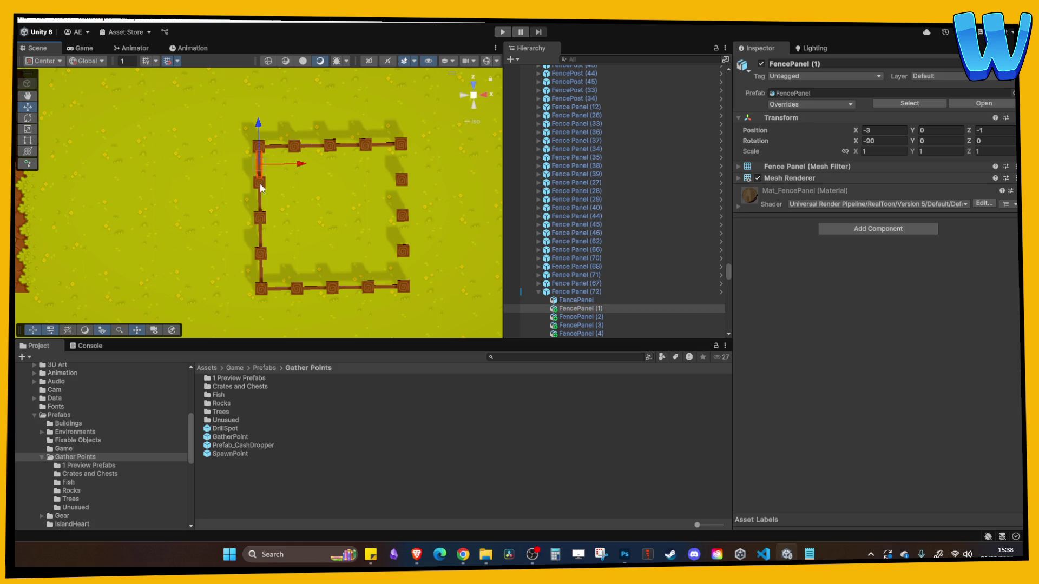
shift+click(262, 218)
shift+click(259, 235)
shift+click(261, 266)
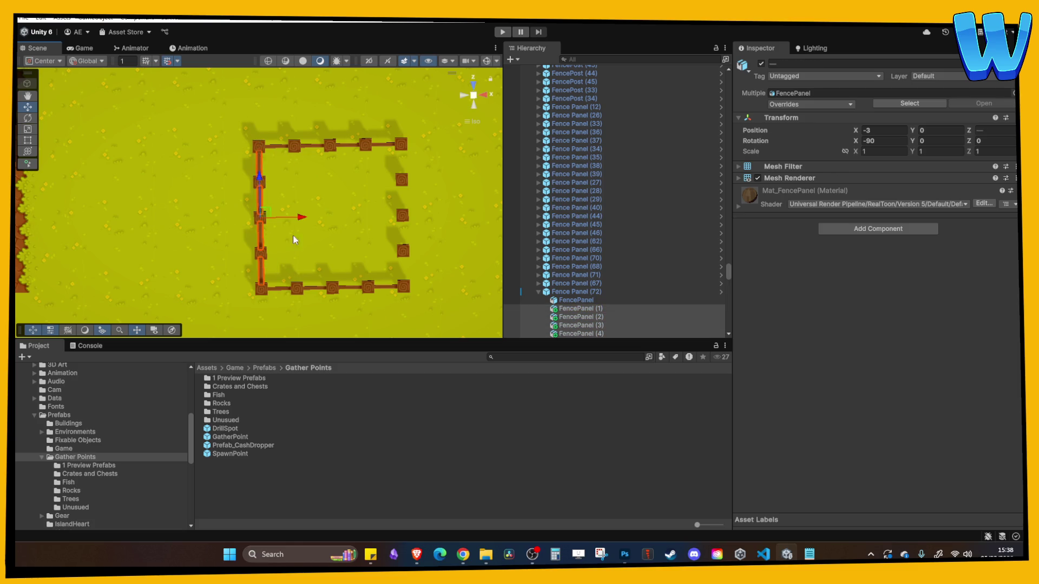
key(ctrl+d)
mouse_move(296, 220)
mouse_down()
mouse_move(430, 227)
mouse_move(437, 250)
mouse_up()
click(437, 250)
scroll(356, 219, down, 5)
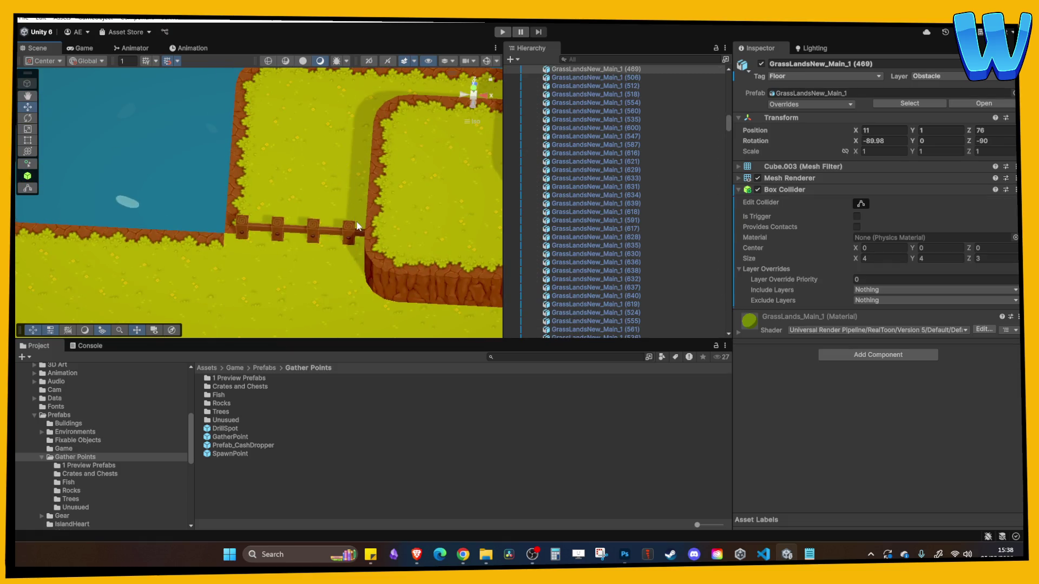
scroll(346, 229, up, 5)
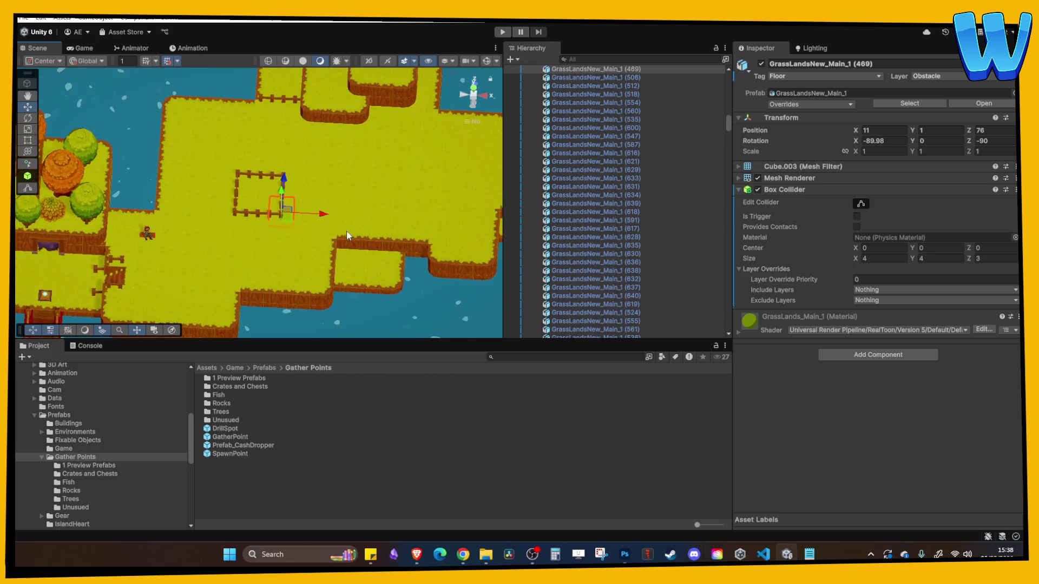
scroll(323, 229, up, 2)
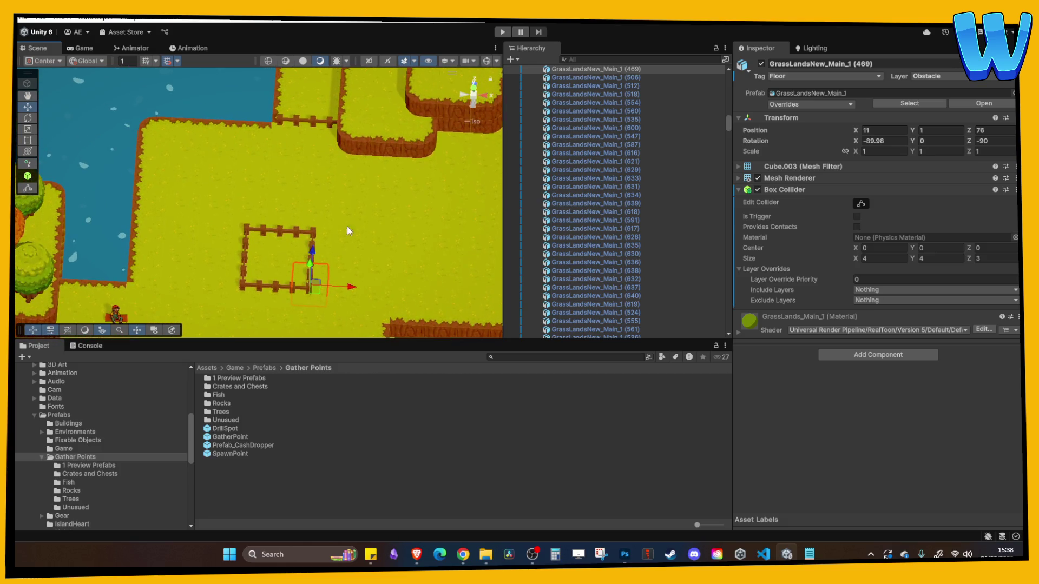
scroll(357, 190, up, 2)
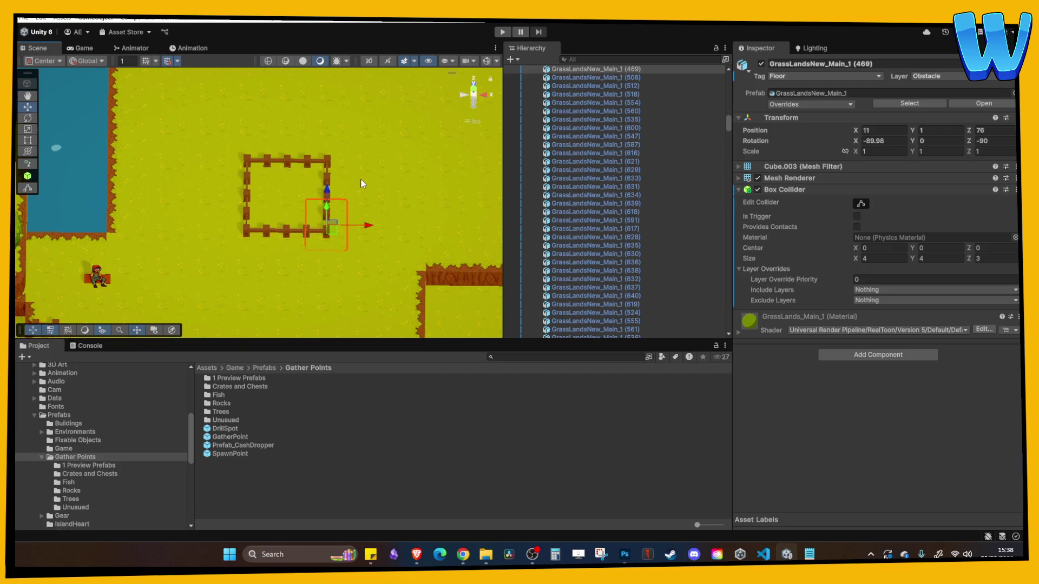
mouse_move(355, 271)
mouse_down()
mouse_move(312, 238)
mouse_move(320, 241)
mouse_up()
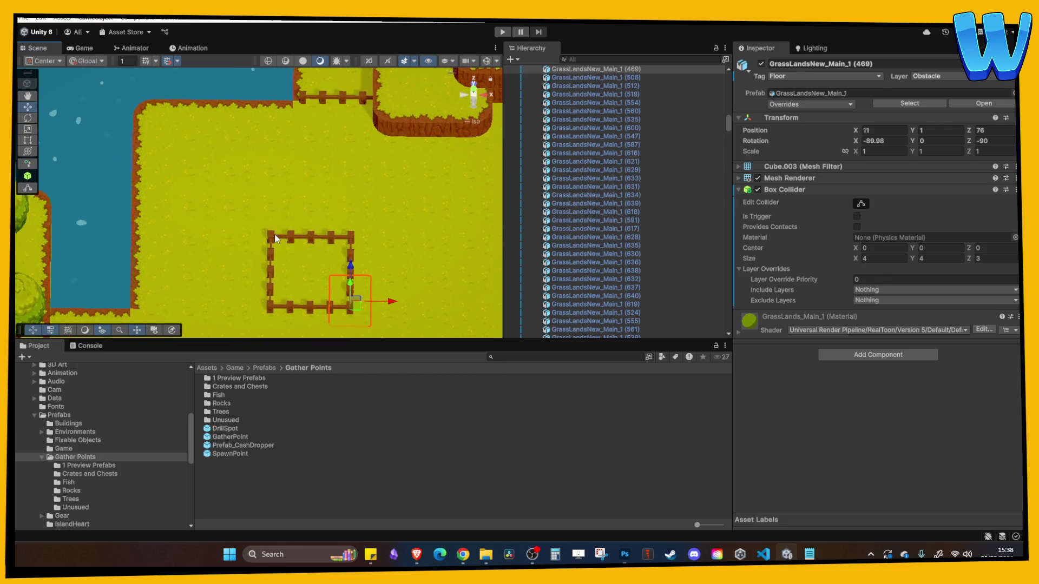
click(275, 238)
scroll(276, 241, up, 1)
click(299, 246)
ctrl+click(274, 246)
click(313, 250)
click(312, 247)
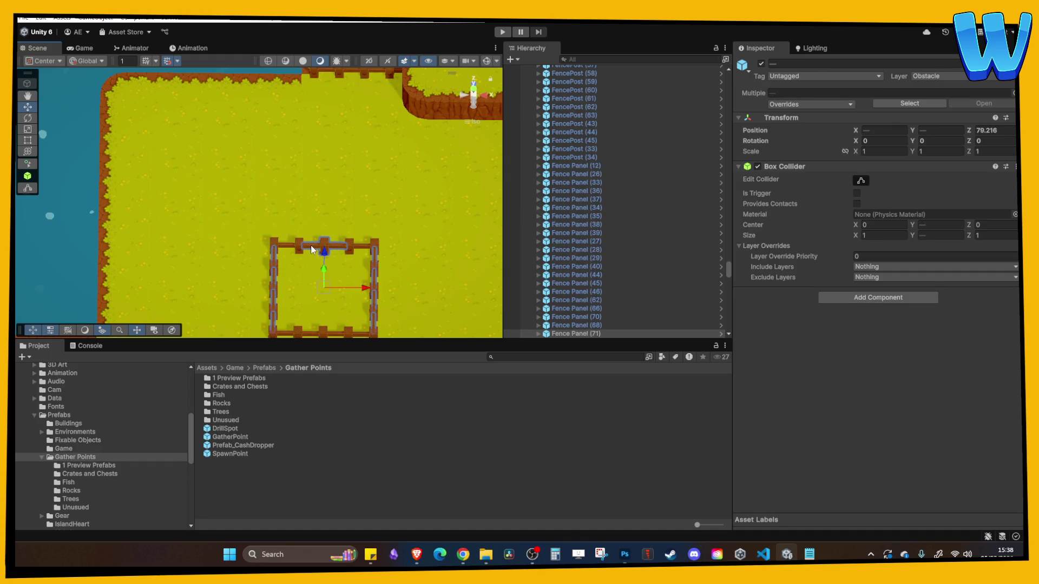
click(308, 247)
click(311, 248)
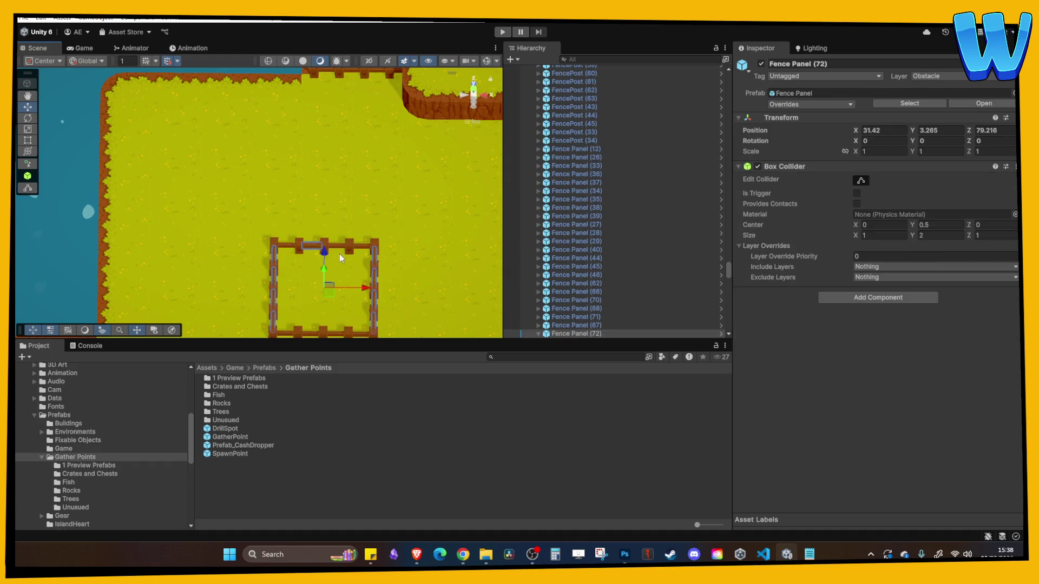
Delete the nested FencePanel (1)–(8) children under Fence Panel (72)
click(538, 333)
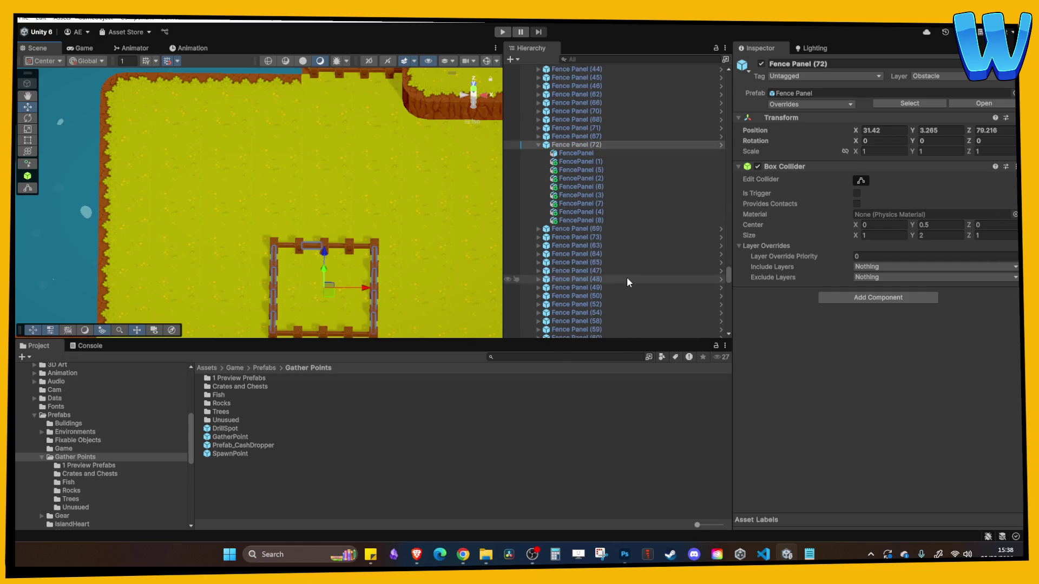
click(580, 152)
click(579, 162)
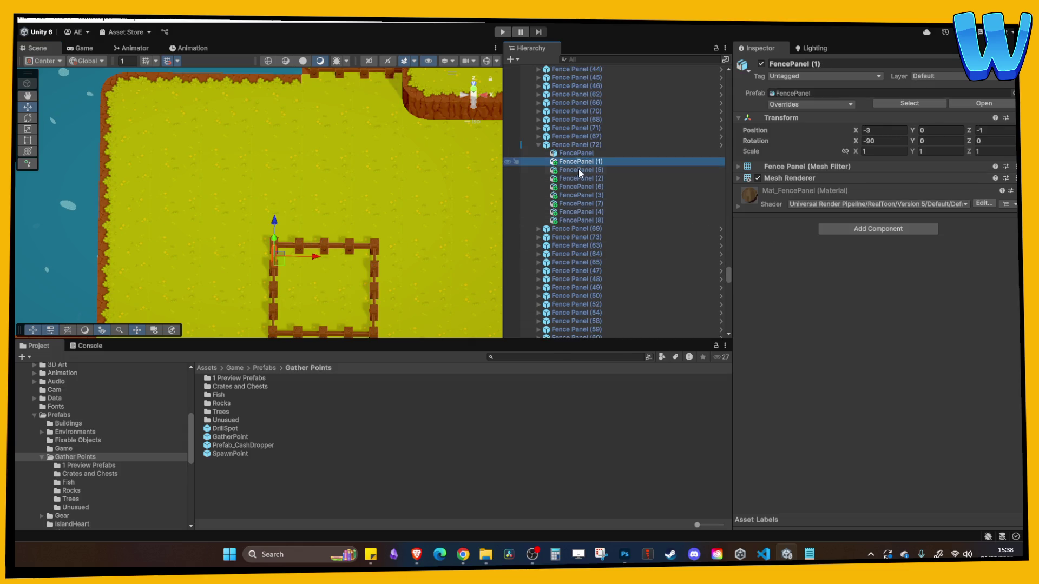
shift+click(583, 219)
key(Delete)
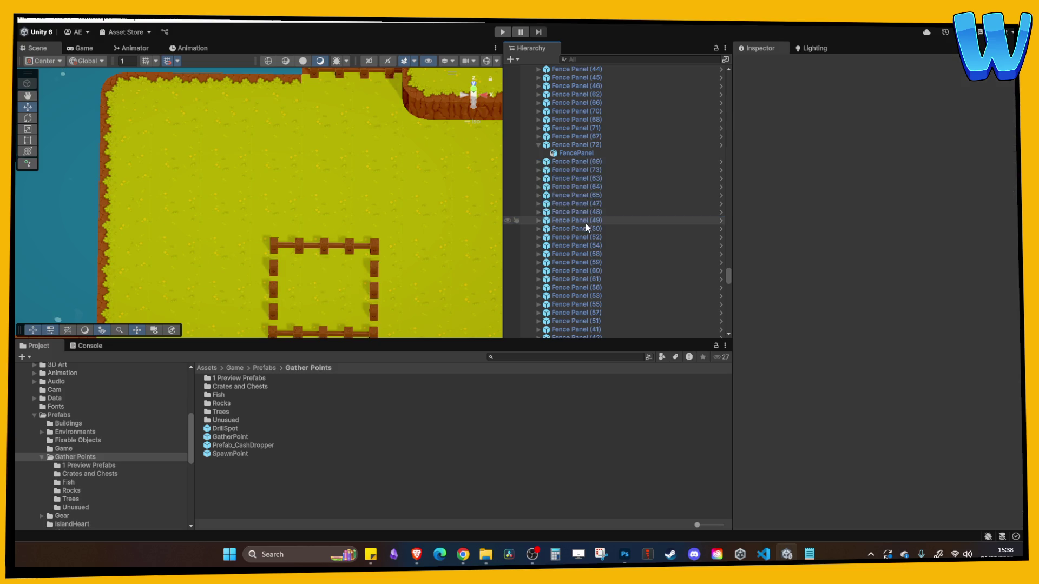
click(574, 176)
key(Left)
key(f)
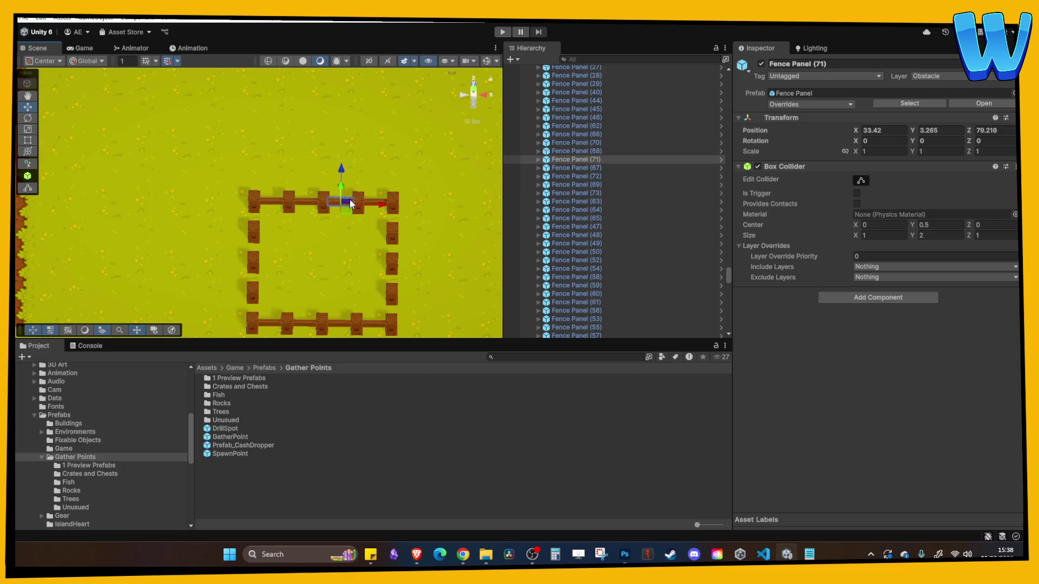
Move Fence Panel (74) to the pen's left corner (X 28.42, Z 78.216) and rotate it 90° on Y
click(274, 205)
click(272, 206)
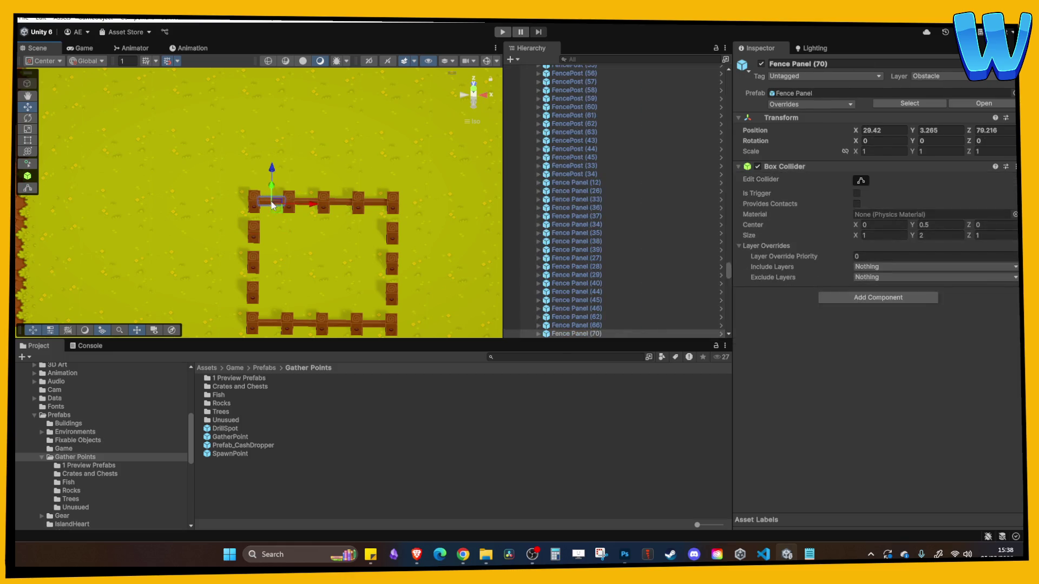
mouse_move(274, 185)
mouse_down()
mouse_move(275, 199)
mouse_move(256, 200)
mouse_up()
scroll(593, 304, down, 5)
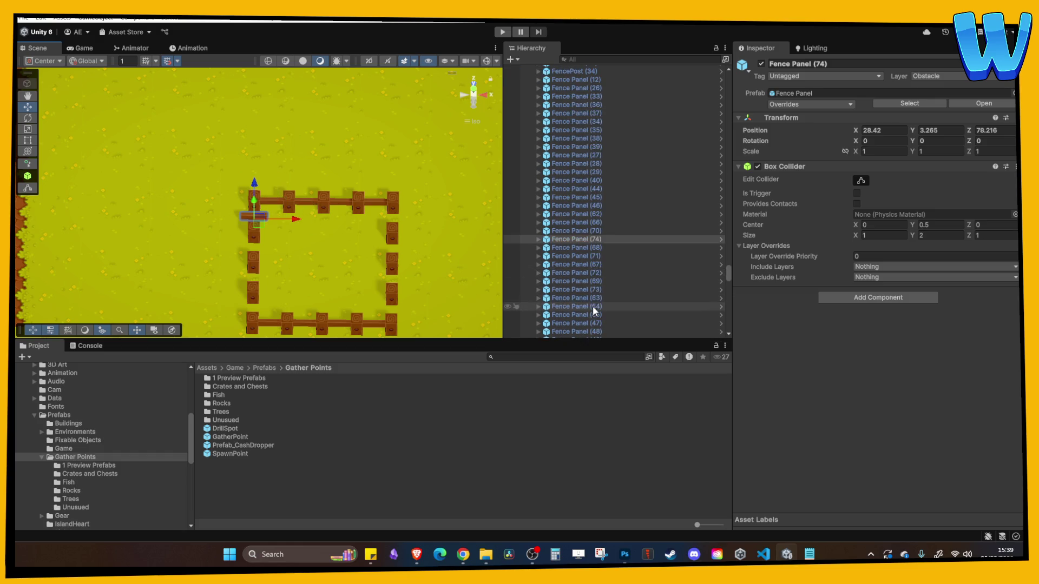
click(539, 239)
click(566, 248)
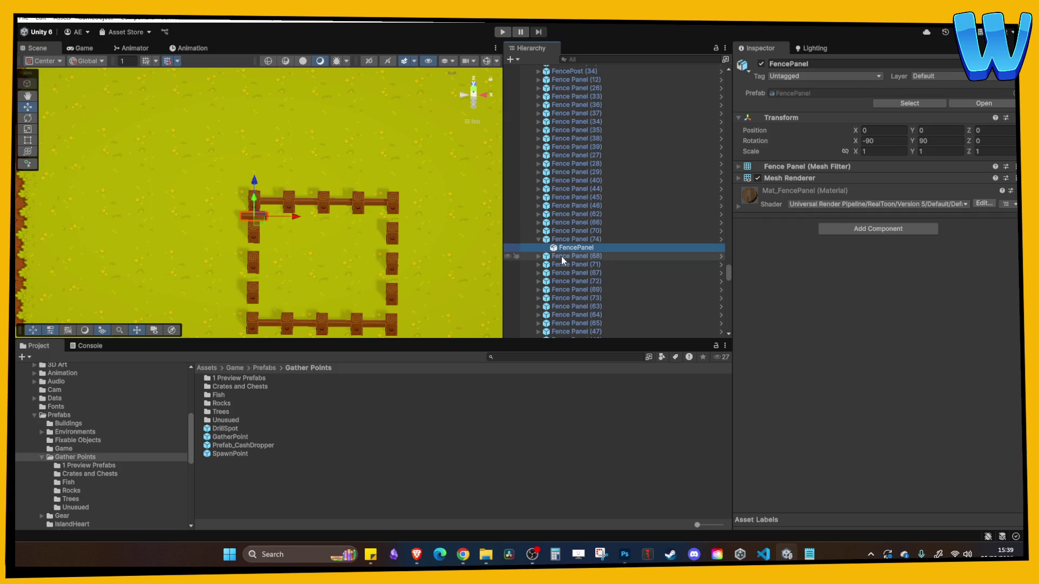
click(564, 240)
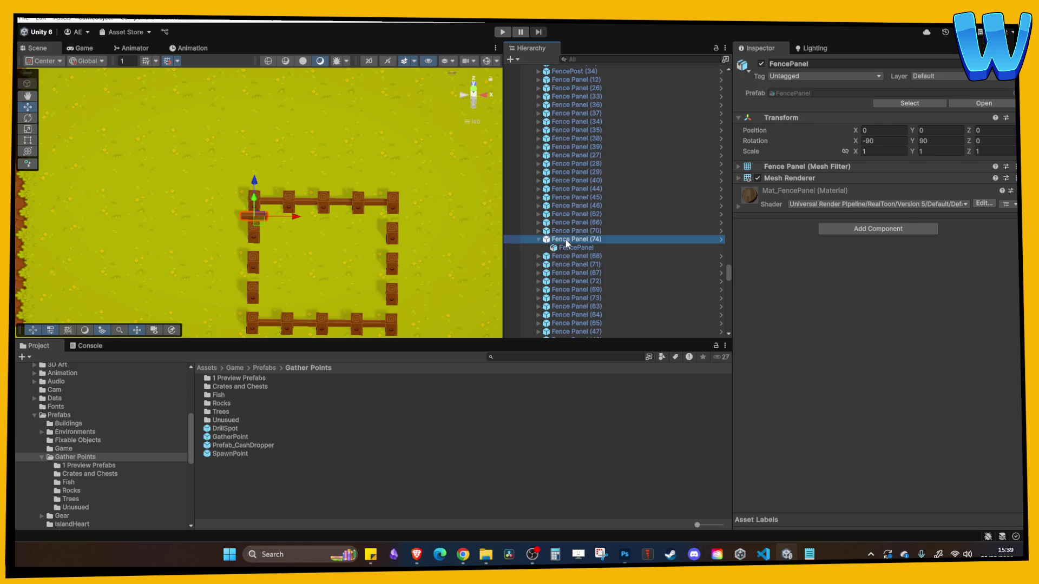
click(939, 142)
text(90)
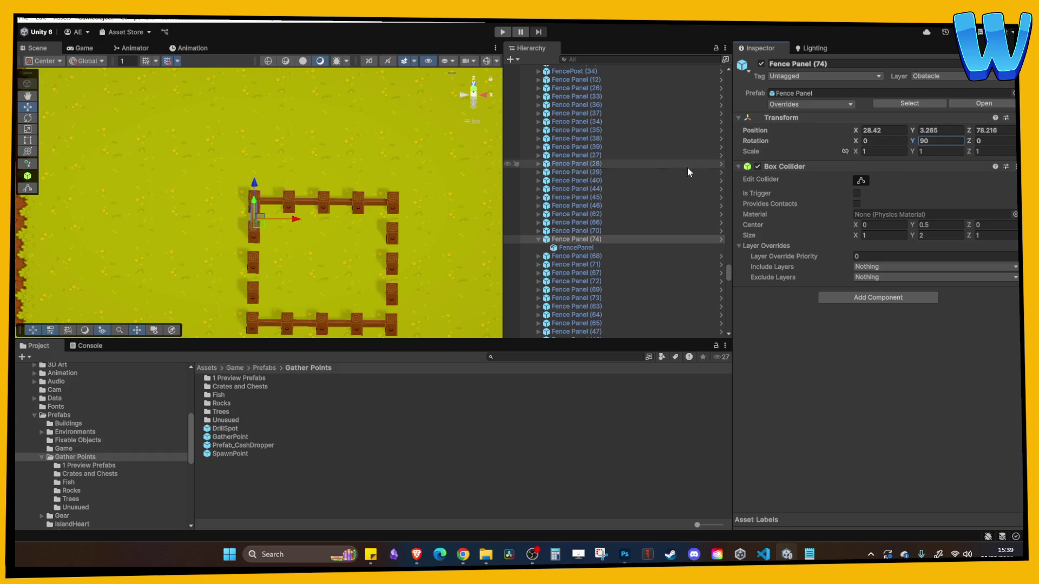
Duplicate the sideways fence panel twice down the pen's left side
drag(368, 244, 397, 248)
scroll(350, 251, down, 2)
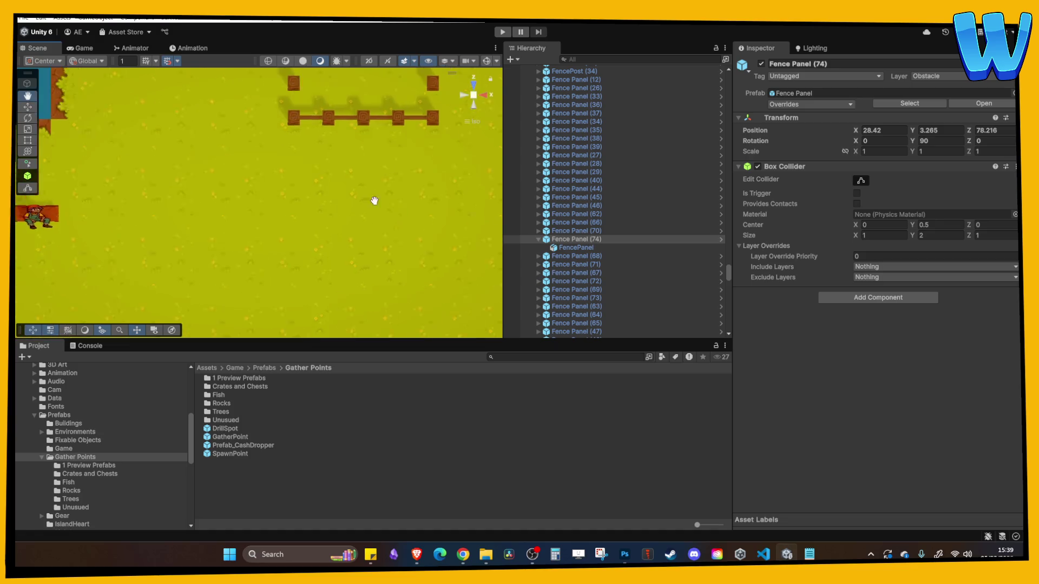
key(ctrl+d)
drag(274, 116, 274, 205)
key(ctrl+d)
key(ctrl+d)
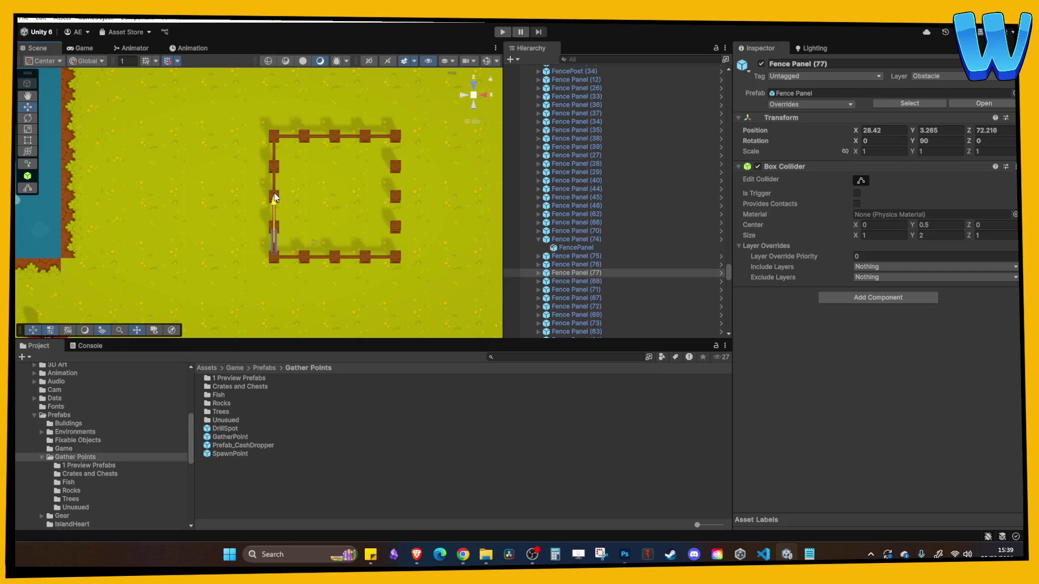
Copy the four left-side panels across to close the pen's right side at X 35.42
click(593, 279)
click(590, 264)
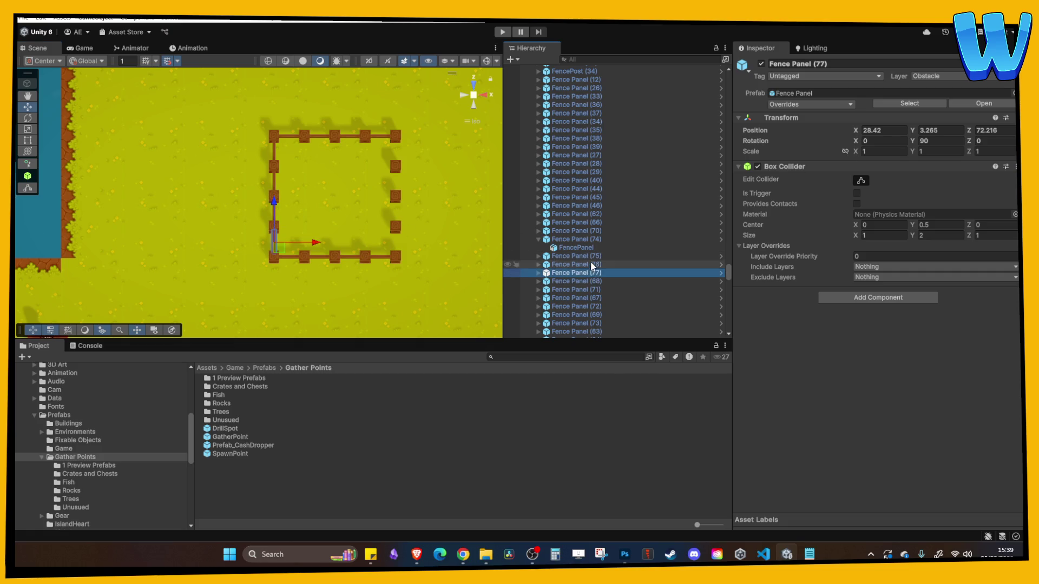
click(541, 239)
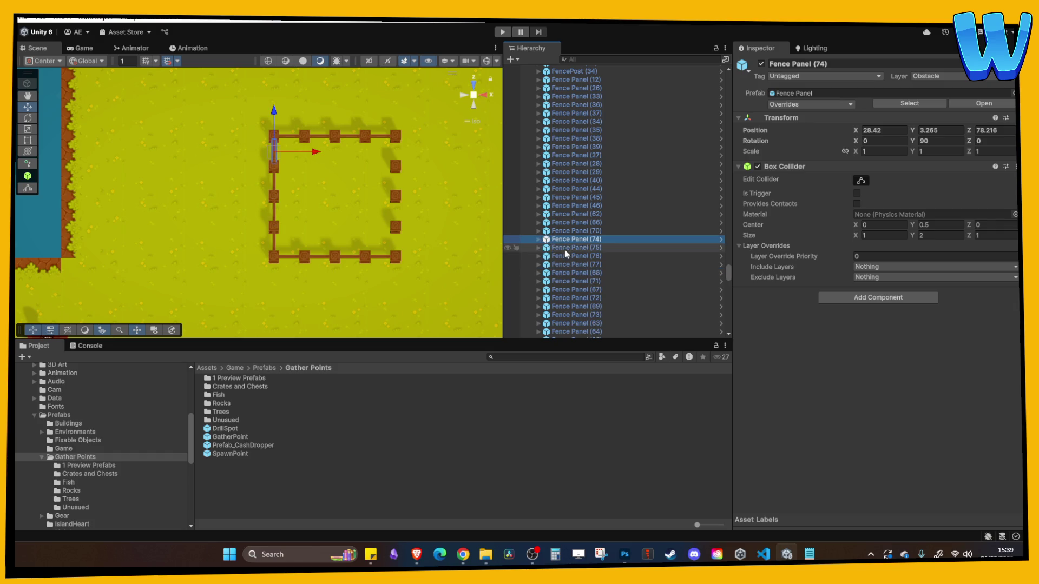
shift+click(577, 264)
key(ctrl+d)
drag(328, 199, 428, 209)
Select two corner fence posts and move them up the island to Z 90.216
click(431, 252)
click(368, 249)
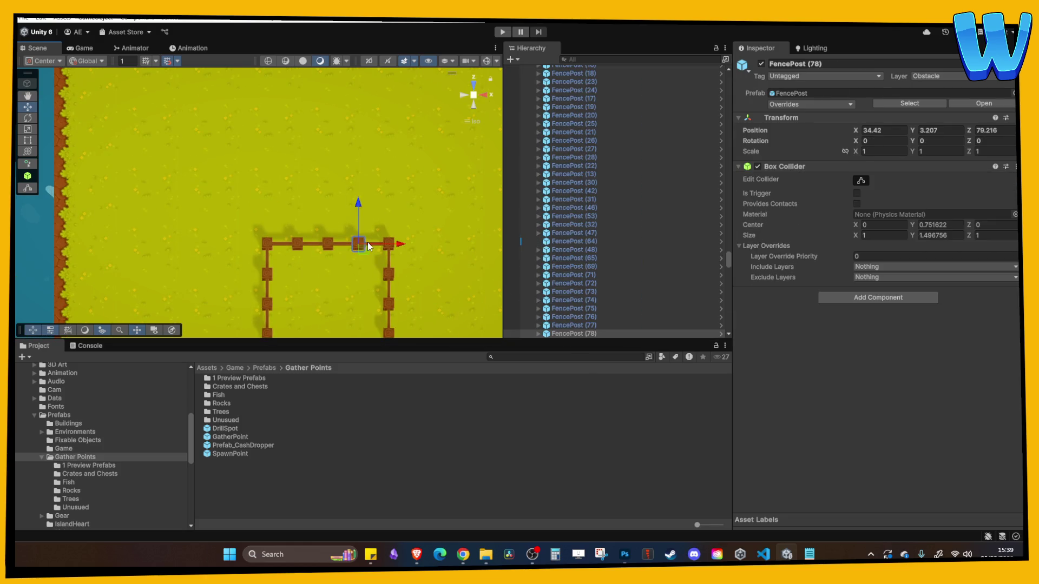
click(389, 247)
drag(390, 249, 361, 168)
click(361, 167)
click(241, 268)
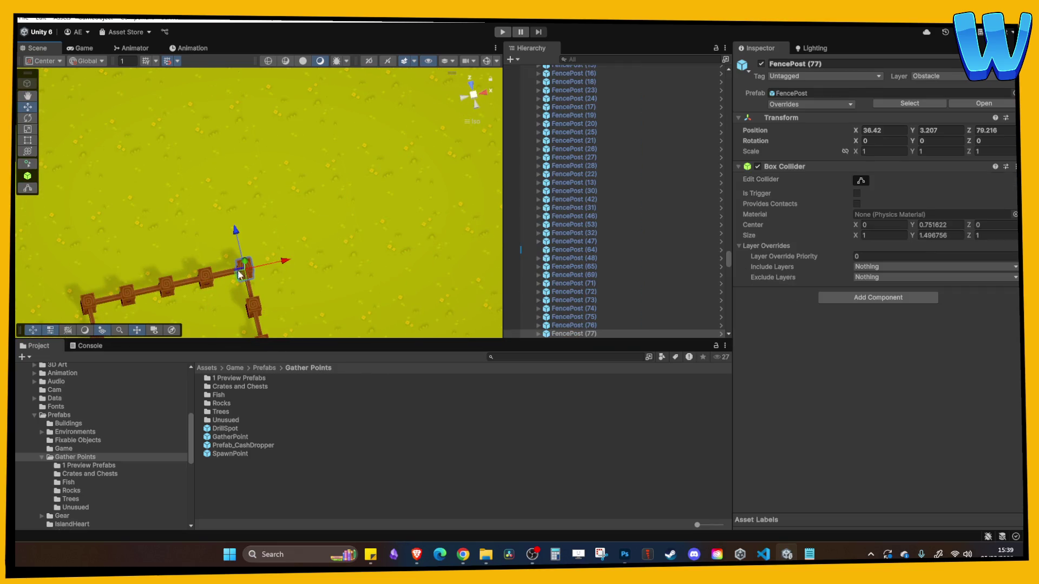
shift+click(208, 276)
scroll(260, 213, down, 10)
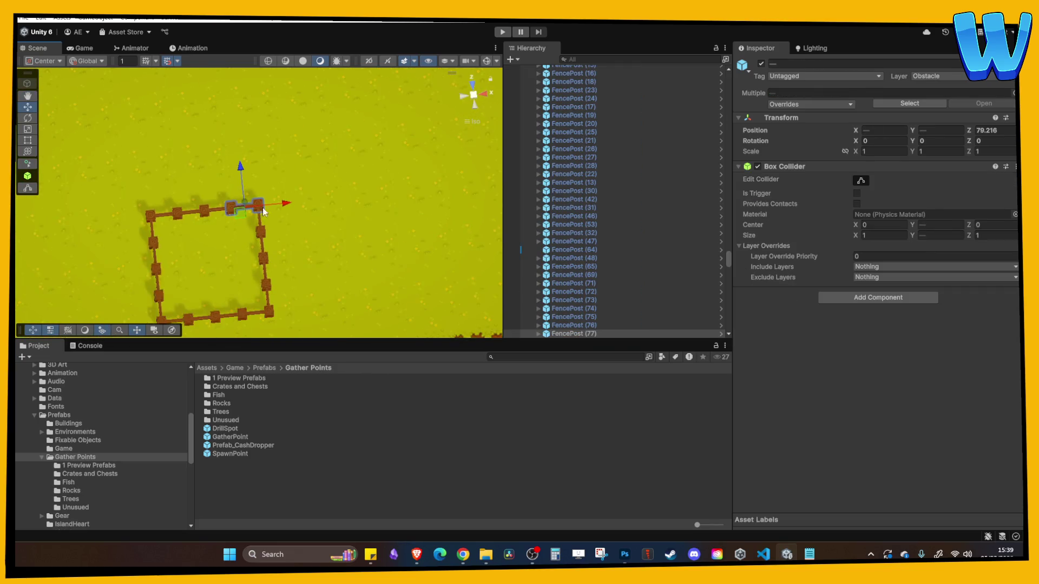
mouse_move(222, 247)
mouse_down()
mouse_move(223, 167)
mouse_move(330, 196)
mouse_move(165, 216)
mouse_up()
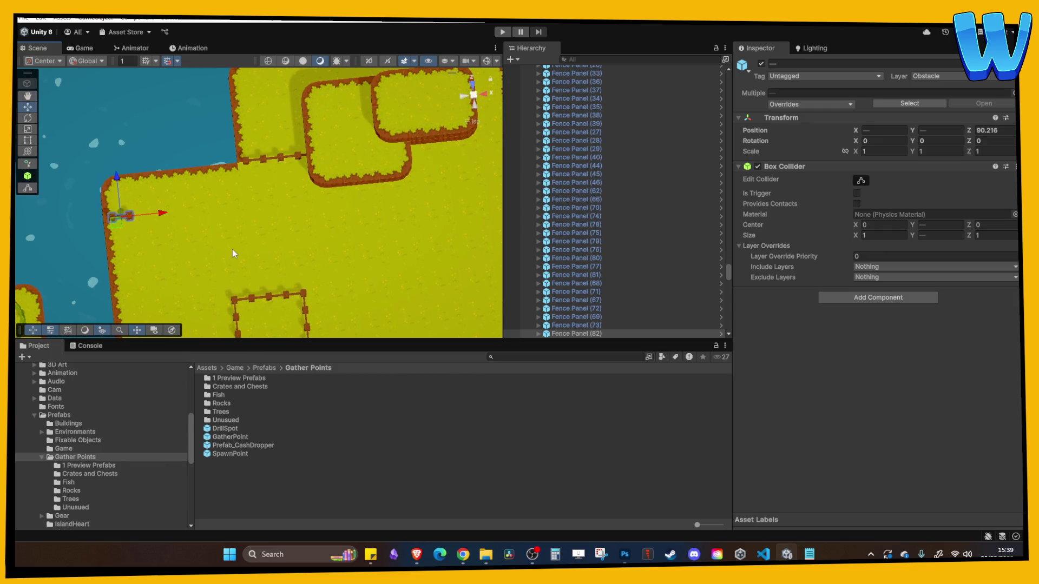
Extend the fence row right along the grass edge with duplicated posts and a panel
key(f)
scroll(281, 214, down, 4)
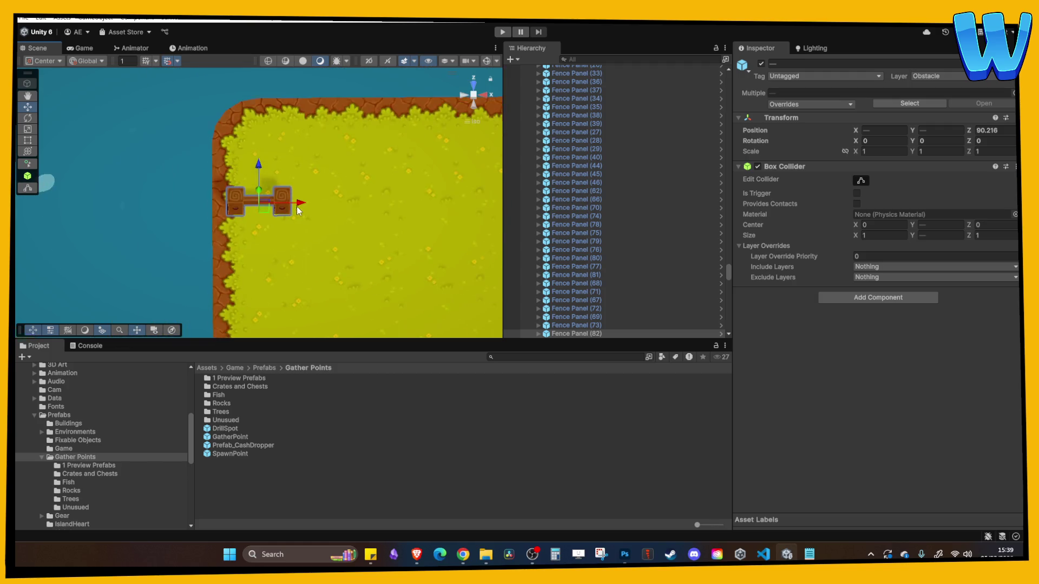
click(275, 203)
drag(316, 205, 444, 205)
key(ctrl+d)
key(ctrl+d)
click(274, 204)
key(ctrl+d)
drag(273, 205, 438, 206)
key(ctrl+d)
key(ctrl+d)
key(ctrl+d)
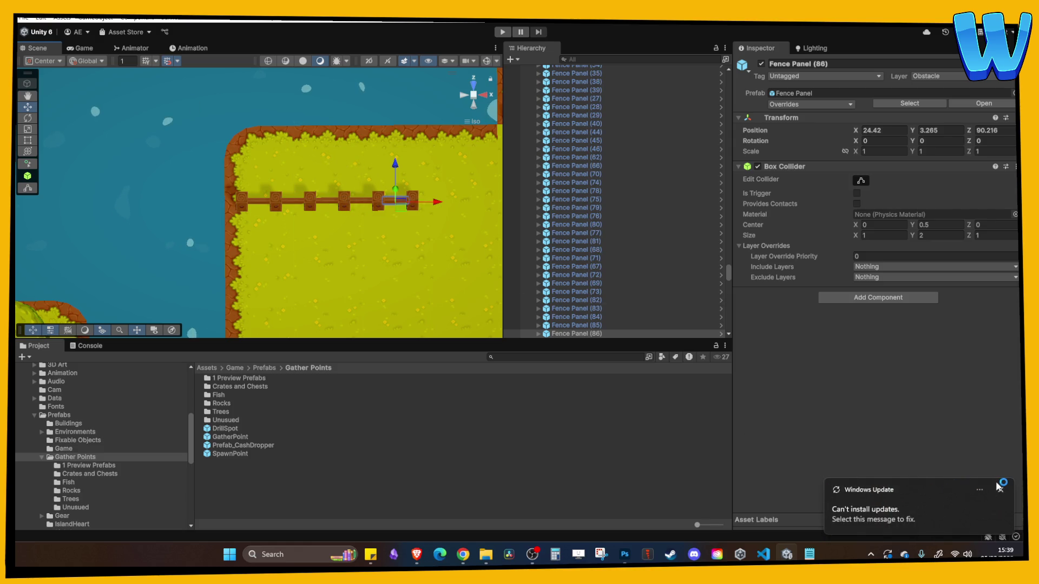
Duplicate the end fence post one unit upward to start the fence's turn
click(1001, 490)
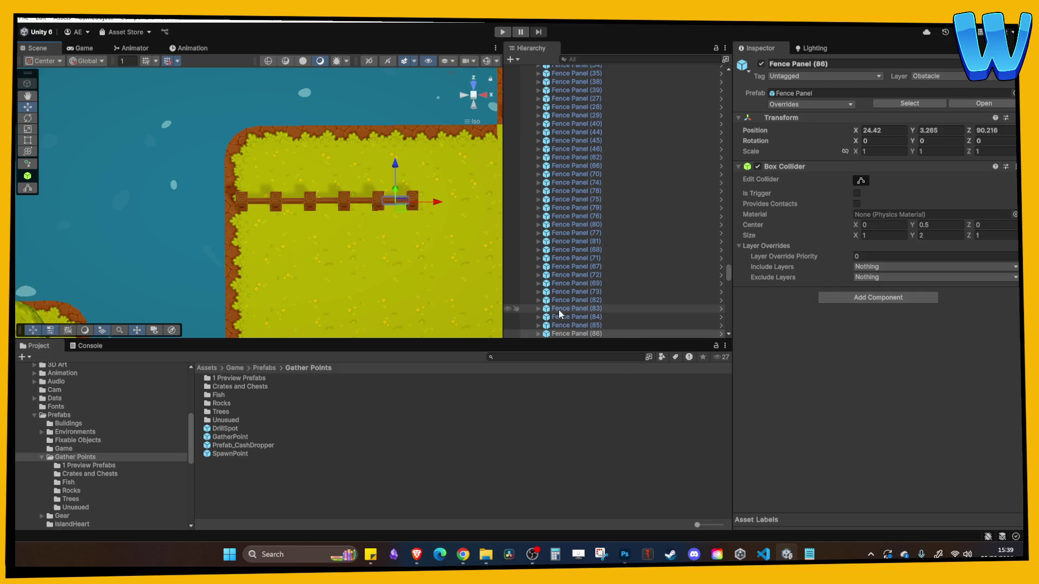
drag(457, 261, 359, 291)
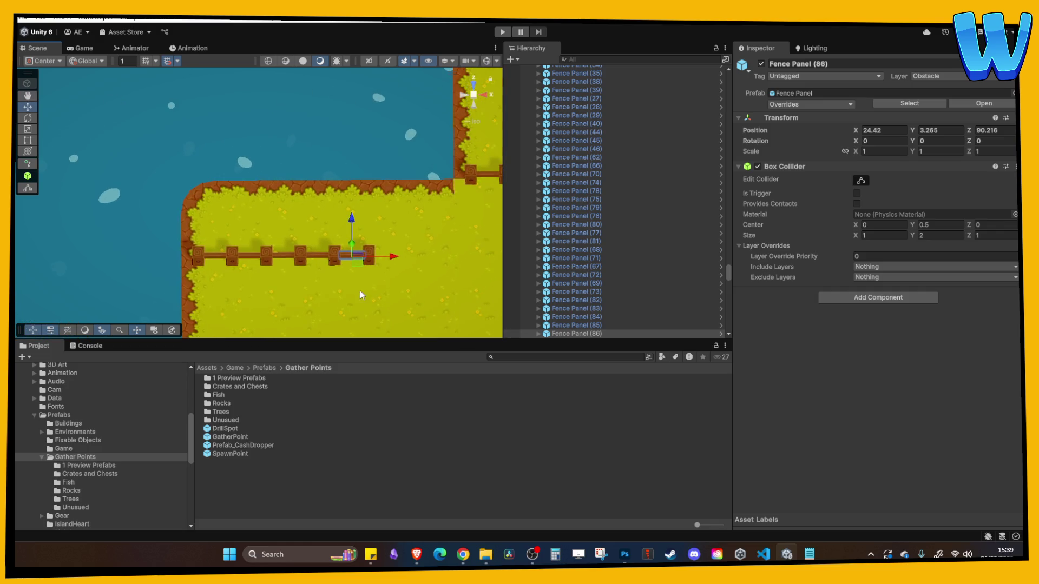
click(367, 258)
key(ctrl+d)
drag(368, 219, 369, 150)
key(ctrl+d)
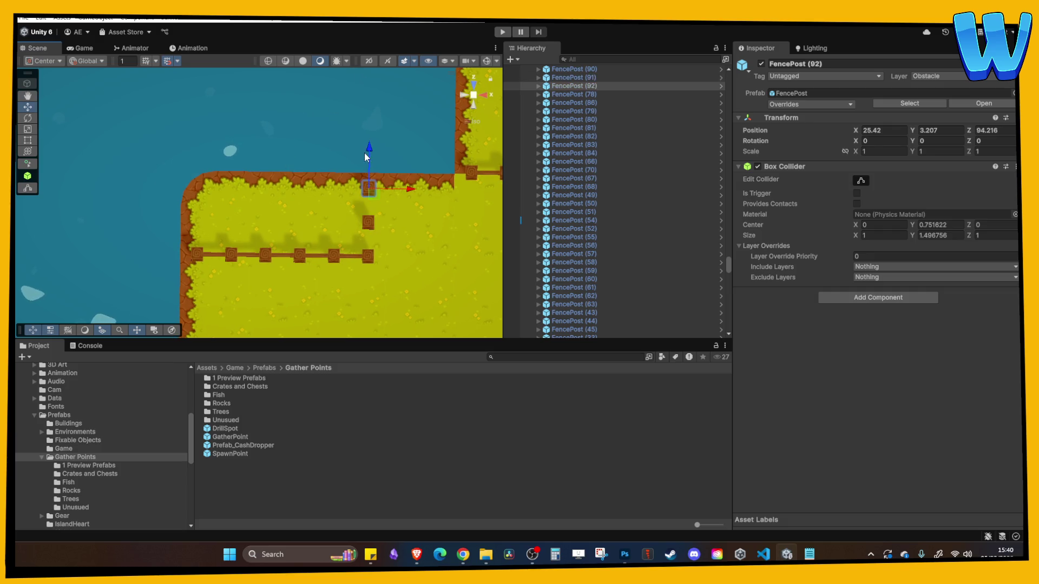
Add a panel copy between the new posts, rotated 90 degrees on Y
click(352, 254)
key(ctrl+d)
drag(348, 219, 349, 205)
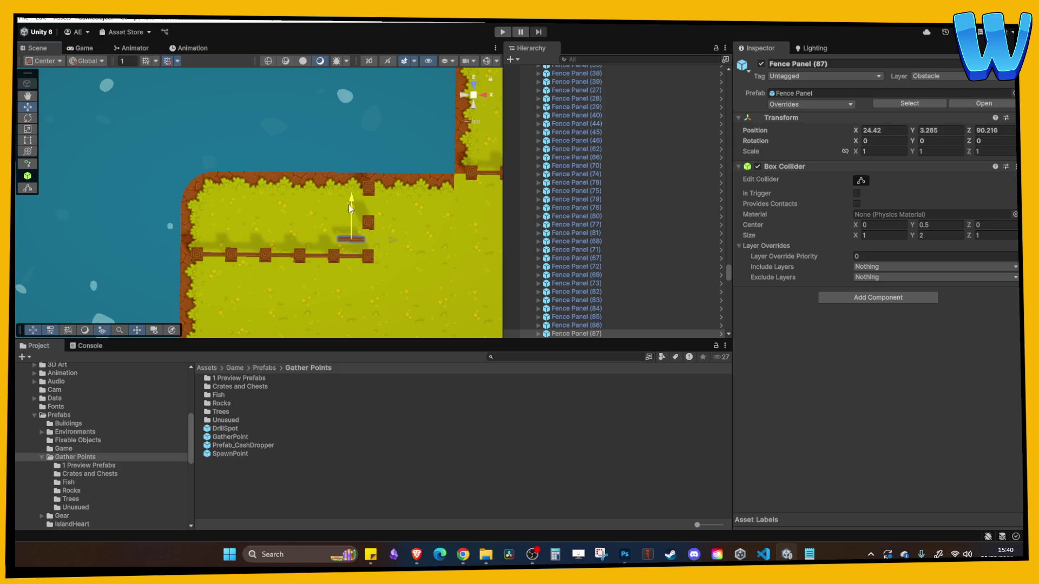
drag(392, 242, 410, 242)
click(942, 141)
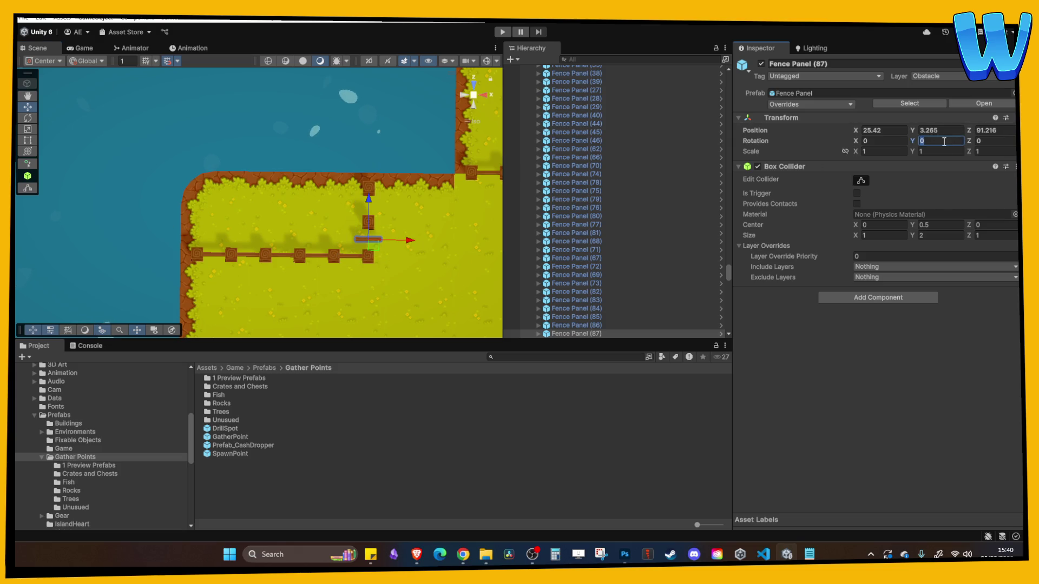
text(90)
key(Return)
click(380, 227)
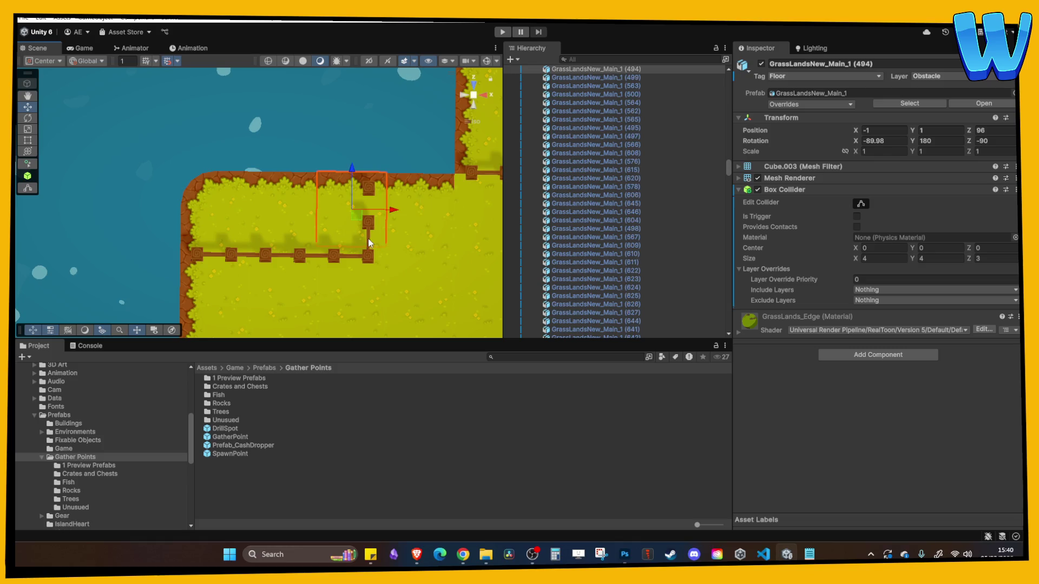
click(369, 239)
Pan out over the island and box-select the whole square fence pen
click(382, 190)
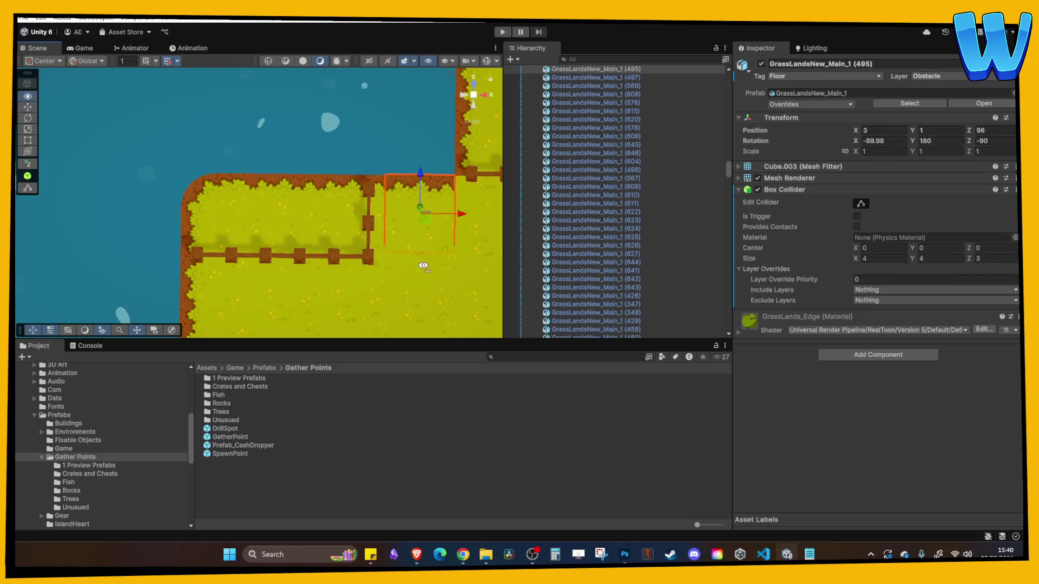
scroll(356, 182, up, 2)
scroll(356, 182, down, 3)
drag(379, 290, 316, 141)
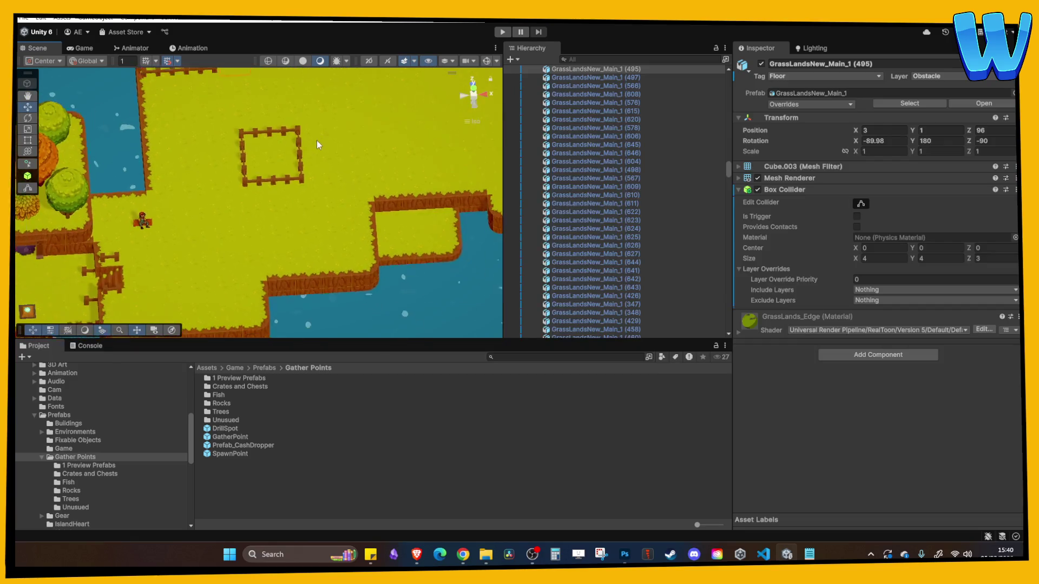
mouse_move(355, 236)
mouse_down()
mouse_move(328, 187)
mouse_move(314, 241)
mouse_up()
scroll(304, 234, up, 3)
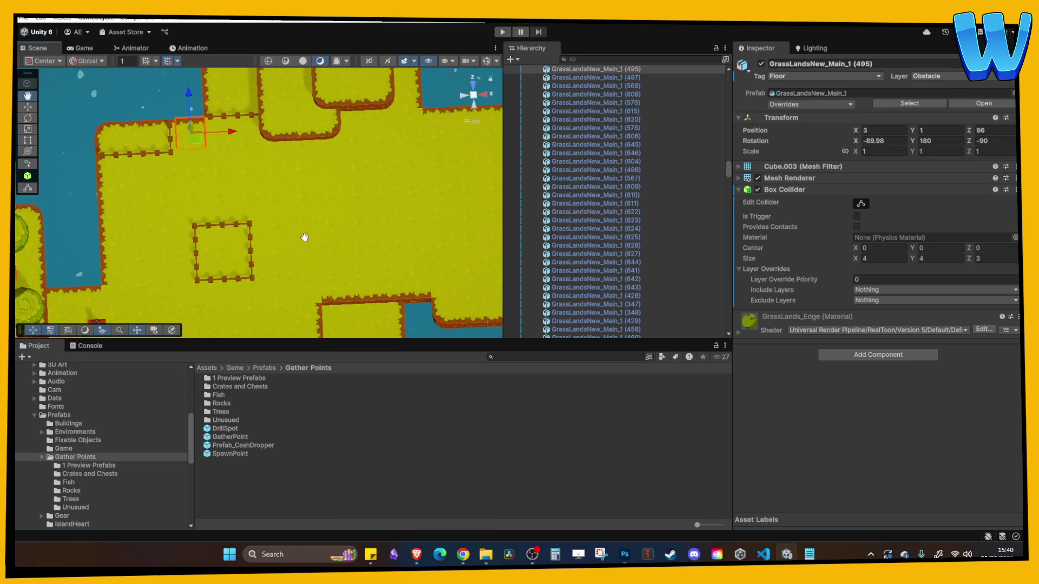
scroll(275, 248, up, 2)
drag(225, 188, 404, 345)
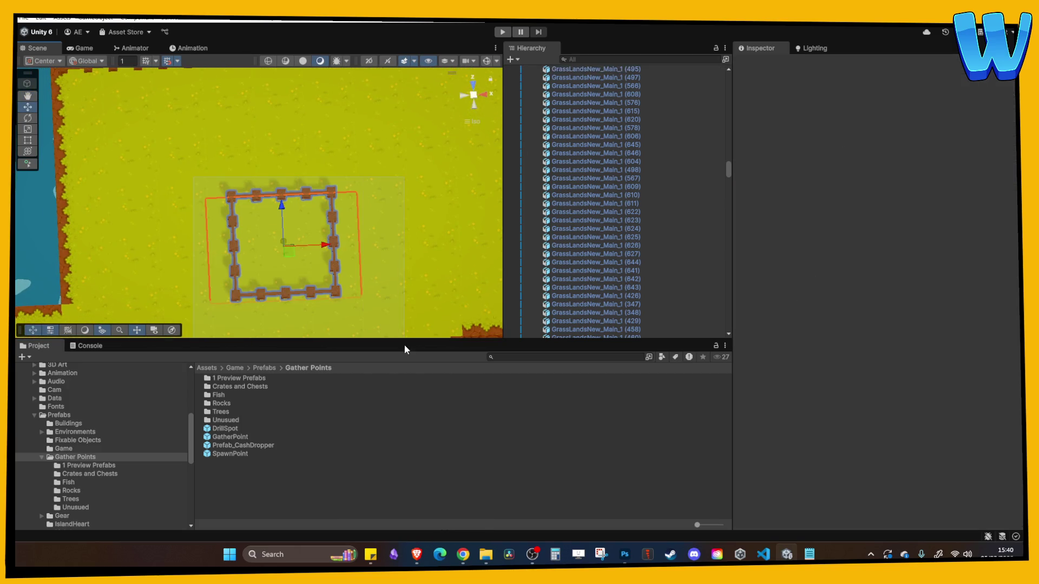
Duplicate the square fence pen twice, placing one copy to the right and one below
drag(352, 209, 358, 259)
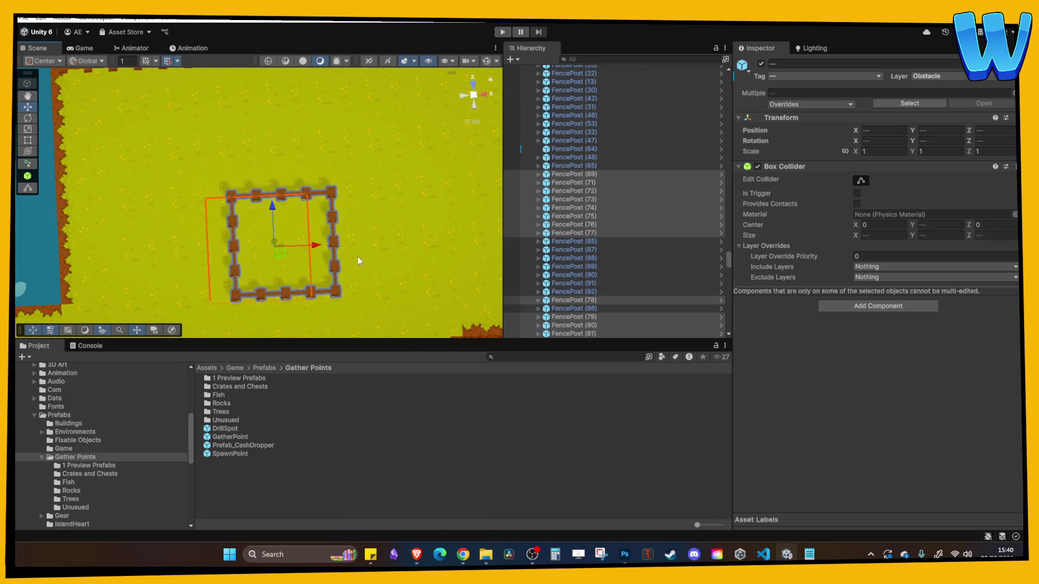
ctrl+click(213, 222)
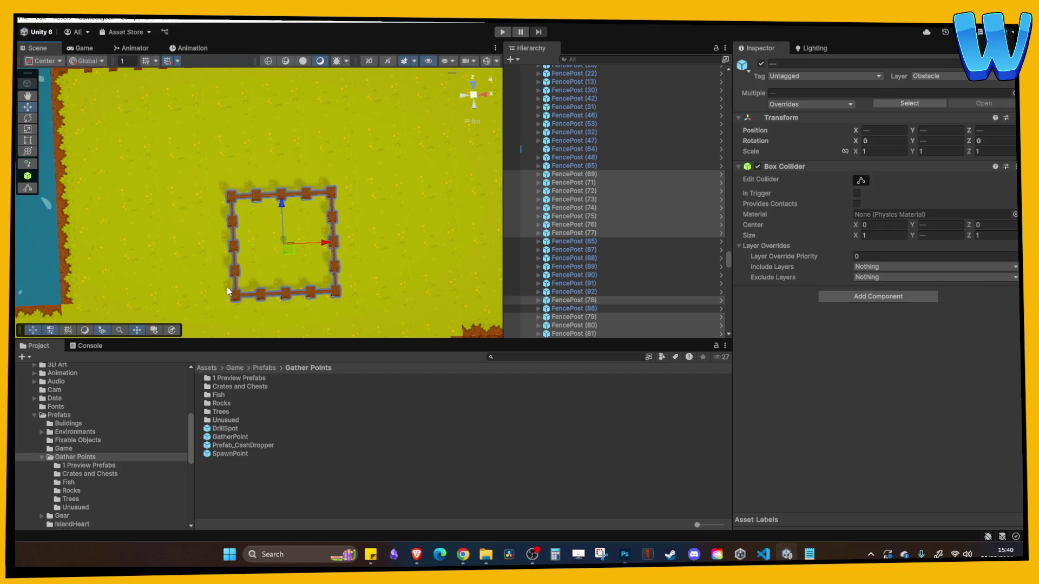
scroll(326, 239, down, 5)
key(ctrl+d)
mouse_move(309, 227)
mouse_down()
mouse_move(487, 227)
mouse_move(460, 218)
mouse_move(420, 146)
mouse_move(254, 194)
mouse_move(346, 204)
mouse_up()
key(ctrl+d)
drag(300, 151, 306, 184)
Select the left fence pen and nudge it slightly to the left
click(330, 155)
scroll(330, 155, down, 3)
mouse_move(378, 134)
mouse_down()
mouse_move(368, 193)
mouse_move(344, 138)
mouse_move(304, 179)
mouse_up()
scroll(301, 183, up, 3)
scroll(304, 179, up, 5)
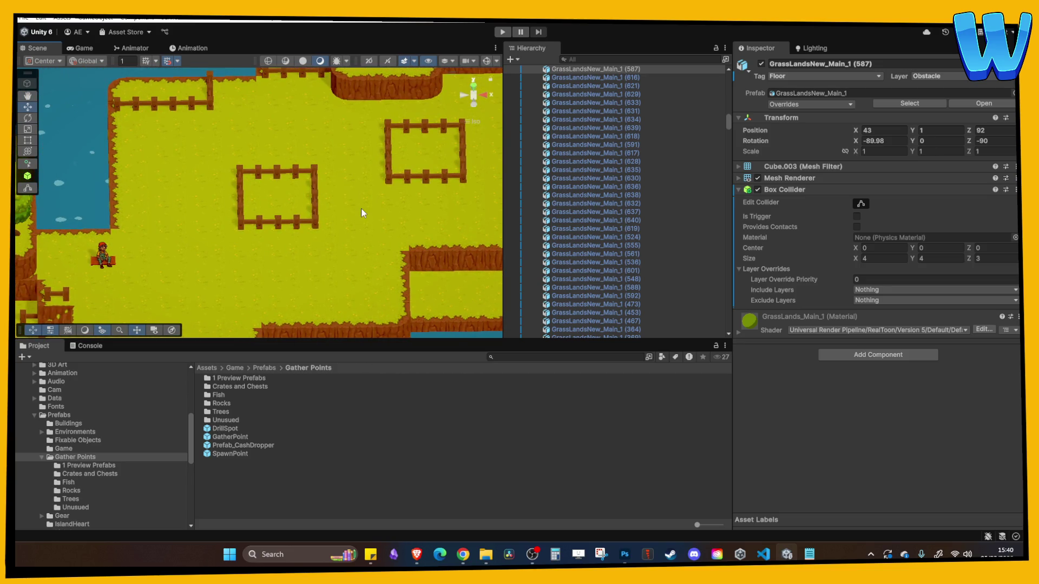
drag(353, 186, 351, 173)
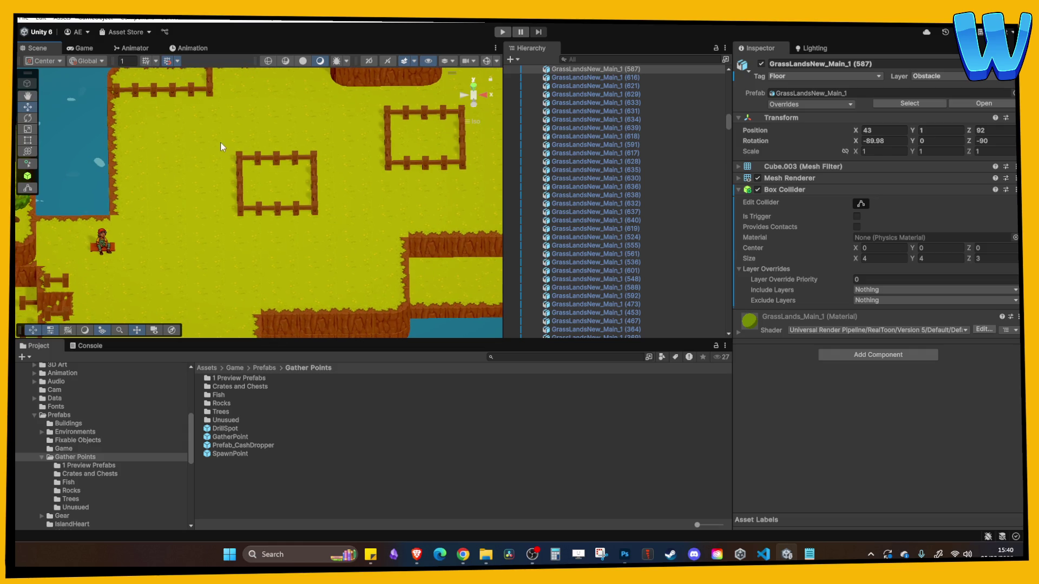
drag(223, 144, 323, 229)
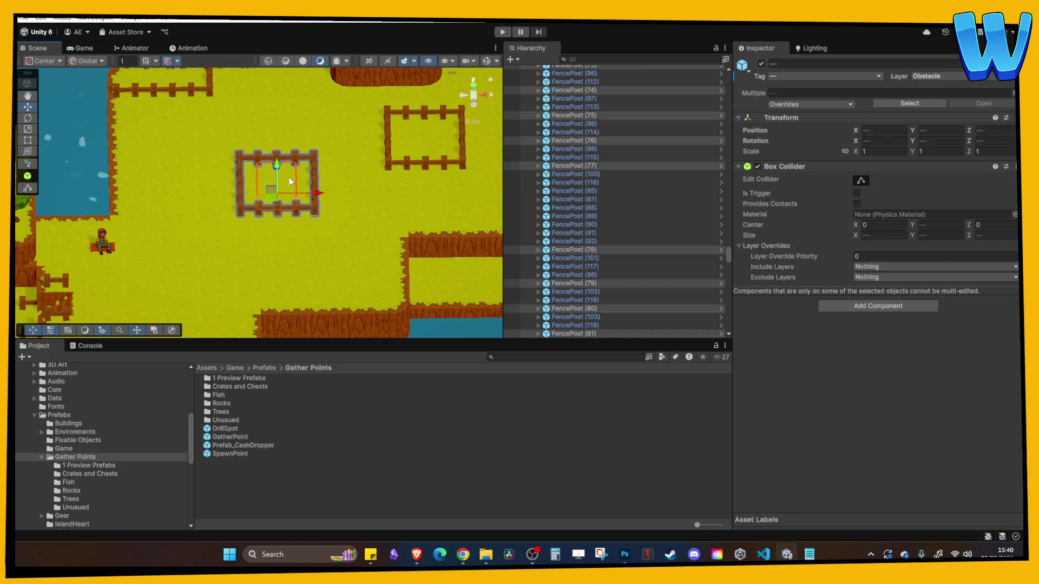
mouse_move(316, 193)
mouse_down()
mouse_move(301, 185)
mouse_move(345, 213)
mouse_move(357, 97)
mouse_up()
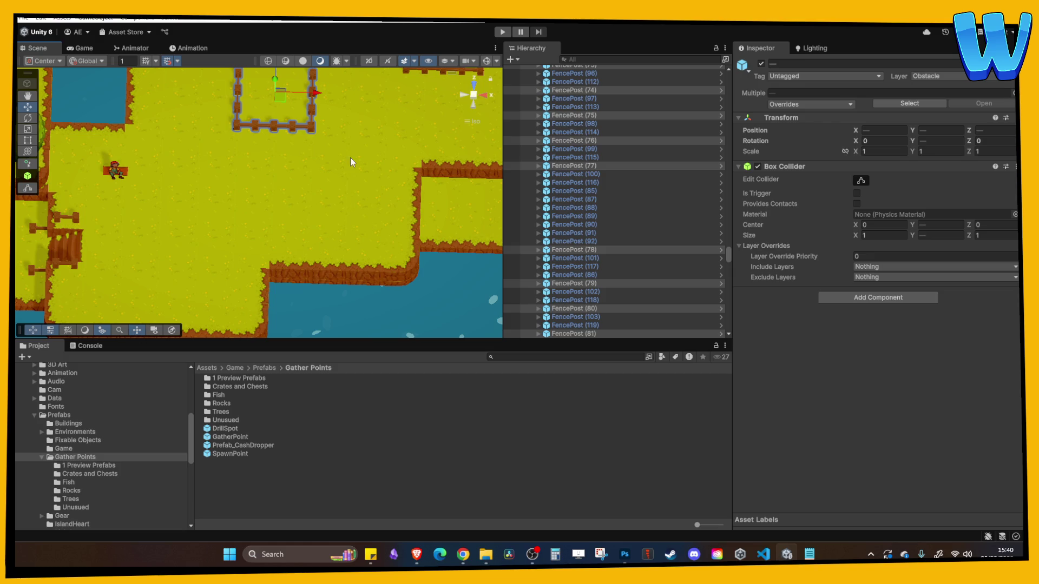
Move a section of two posts and a panel down to the grass edge at Z 60.216
drag(298, 171, 301, 239)
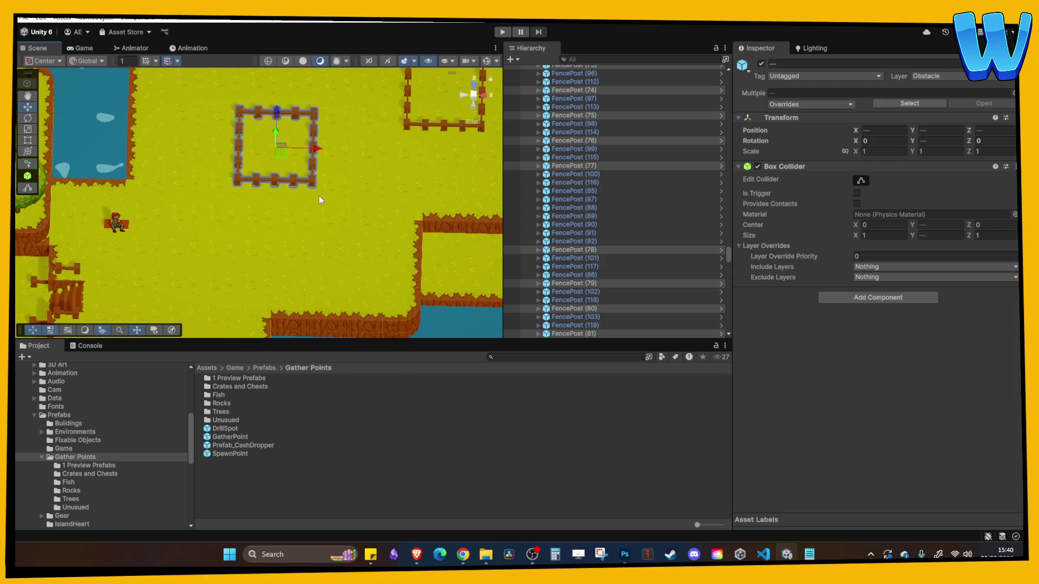
click(313, 185)
click(301, 182)
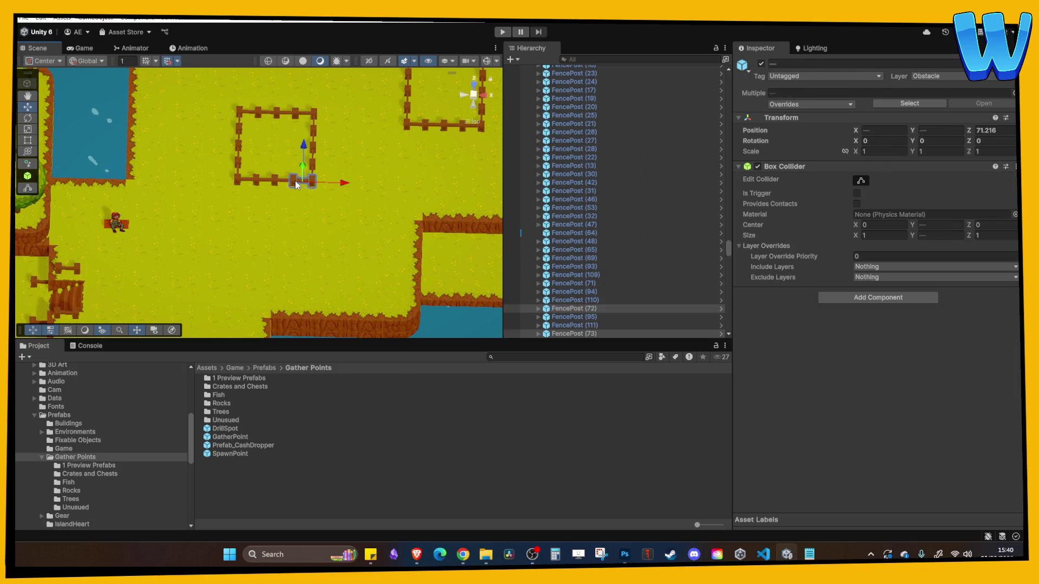
drag(301, 182, 316, 231)
drag(342, 267, 444, 269)
key(f)
mouse_move(427, 319)
mouse_down()
mouse_move(258, 186)
mouse_move(275, 203)
mouse_move(248, 209)
mouse_move(270, 222)
mouse_up()
scroll(284, 236, down, 2)
click(275, 230)
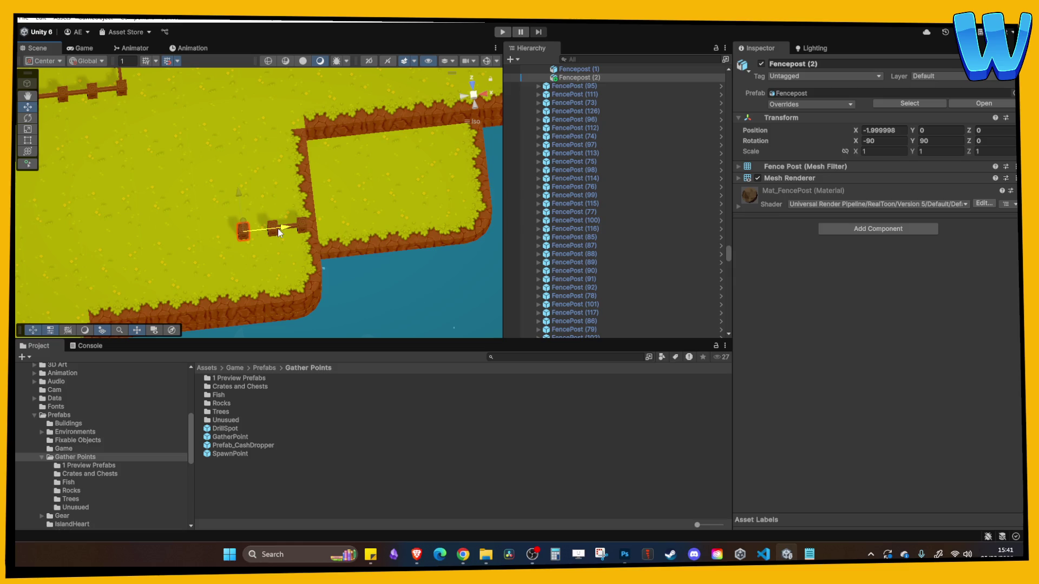
Place two more fence posts along the grass edge beside the water
click(275, 228)
click(235, 235)
click(310, 237)
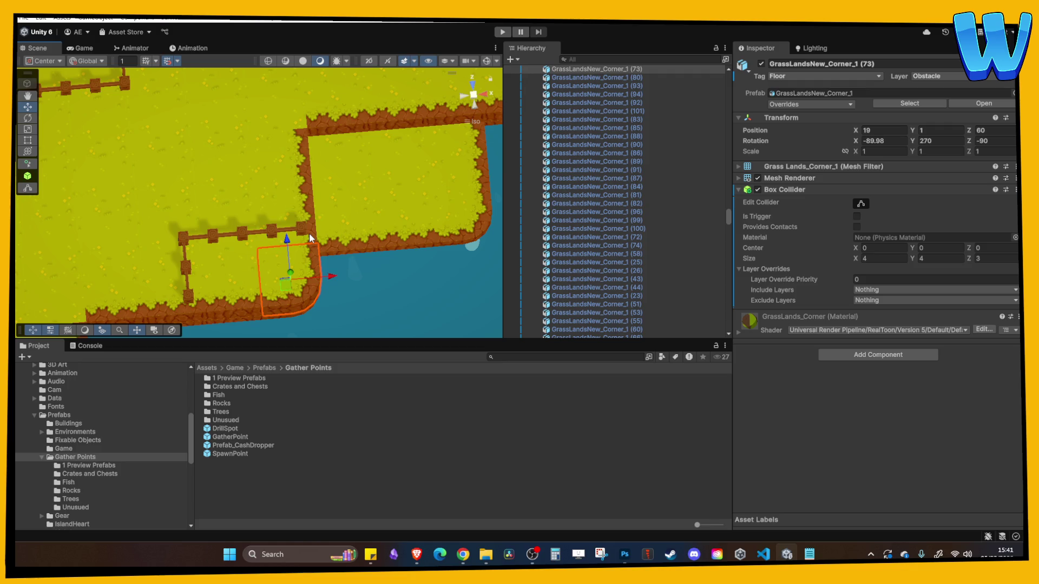
mouse_move(310, 238)
mouse_down()
mouse_move(318, 221)
mouse_move(298, 136)
mouse_move(257, 231)
mouse_move(295, 219)
mouse_move(206, 214)
mouse_move(254, 280)
mouse_move(258, 242)
mouse_move(261, 294)
mouse_move(301, 234)
mouse_move(362, 213)
mouse_up()
scroll(296, 216, up, 2)
click(207, 222)
key(f)
scroll(304, 233, down, 3)
scroll(326, 262, up, 1)
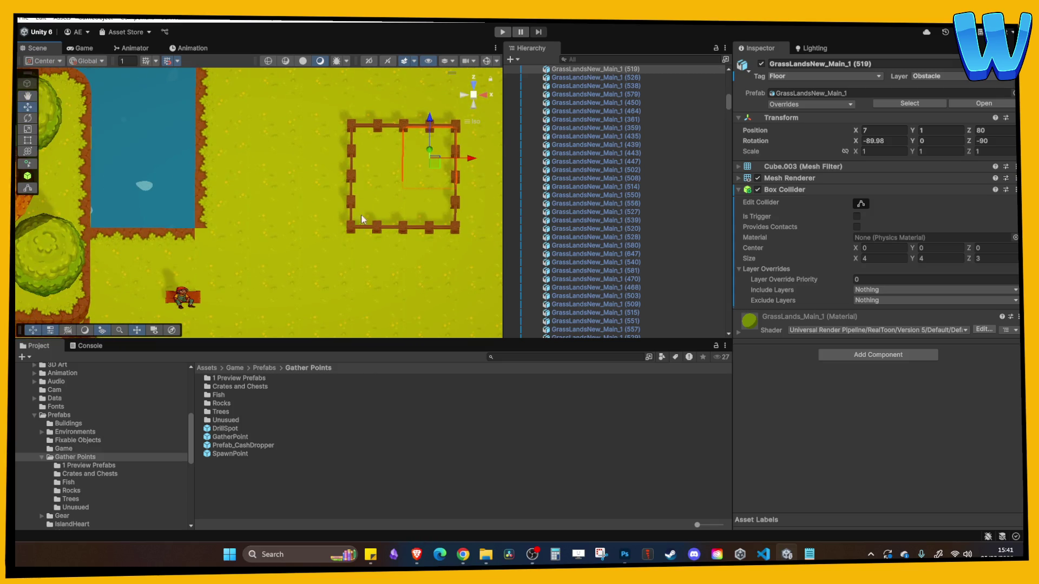
Inspect the enclosure by selecting its fence pieces and posts with the Move tool
key(w)
click(350, 203)
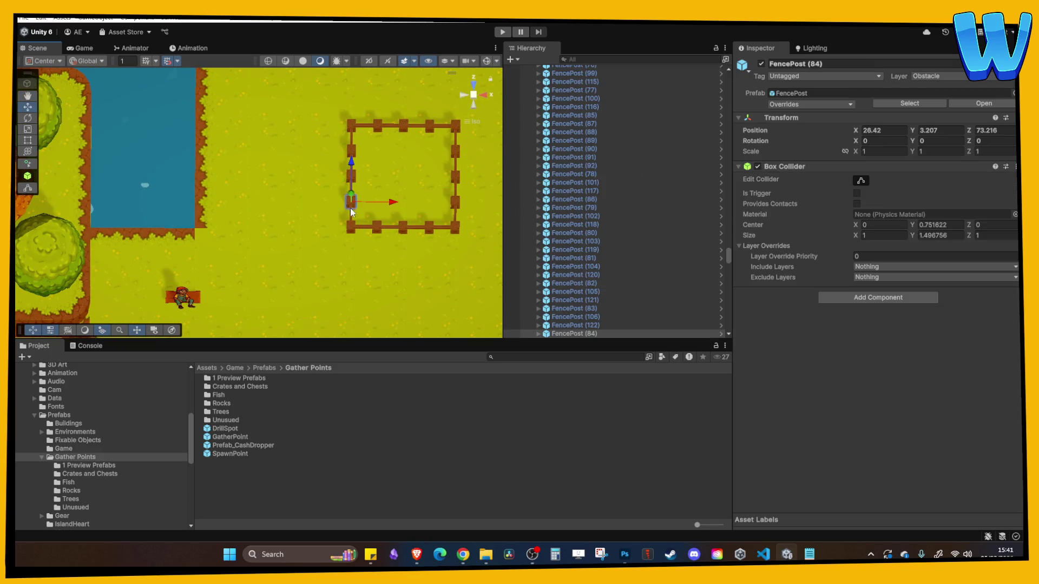
shift+click(382, 181)
click(382, 181)
click(349, 124)
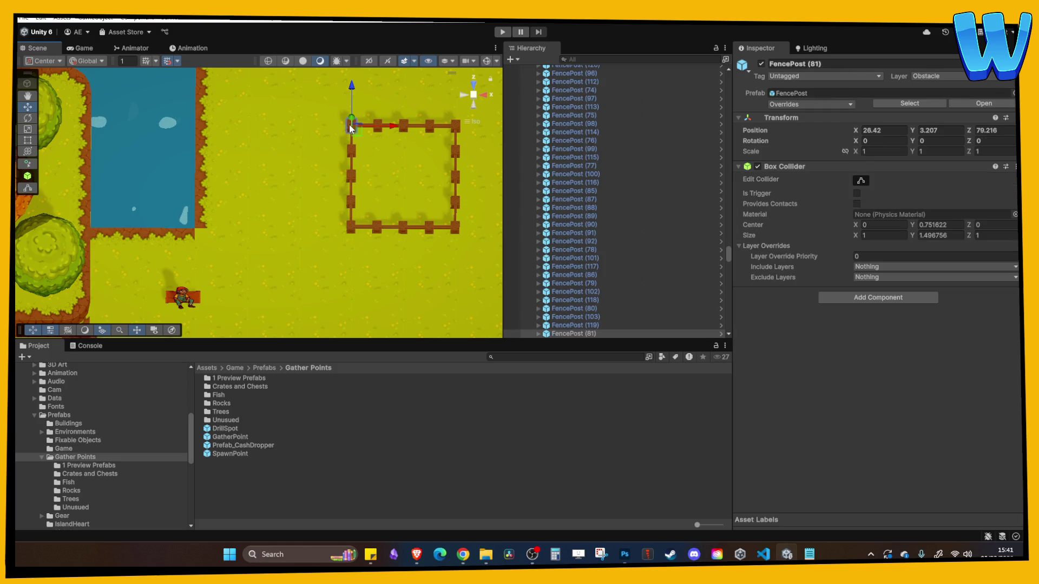
click(351, 143)
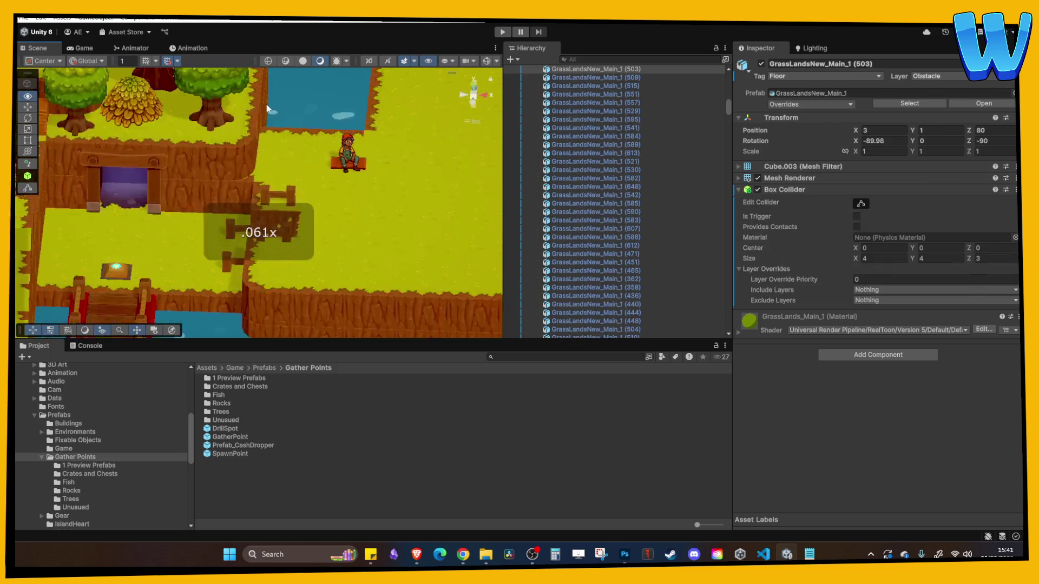
Check the autumn oak trees, then return to the fenced plot's corner post by the water
click(288, 235)
click(202, 170)
mouse_move(202, 151)
mouse_down()
mouse_move(150, 175)
mouse_move(236, 209)
mouse_move(339, 219)
mouse_move(239, 235)
mouse_move(362, 220)
mouse_move(298, 236)
mouse_up()
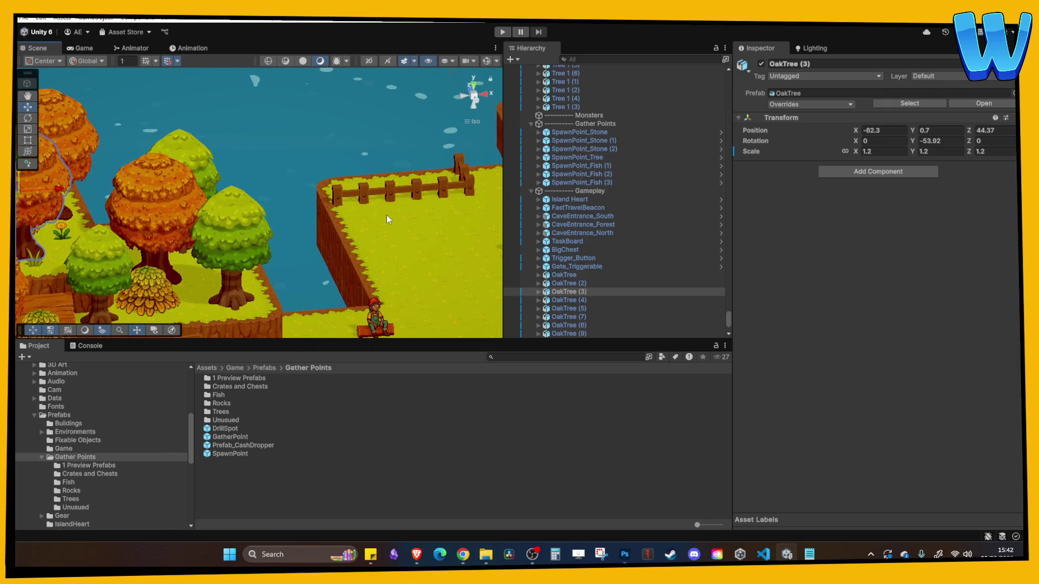
mouse_move(392, 220)
mouse_down()
mouse_move(346, 249)
mouse_move(209, 151)
mouse_move(367, 219)
mouse_move(271, 262)
mouse_move(236, 249)
mouse_move(295, 284)
mouse_up()
scroll(272, 262, up, 3)
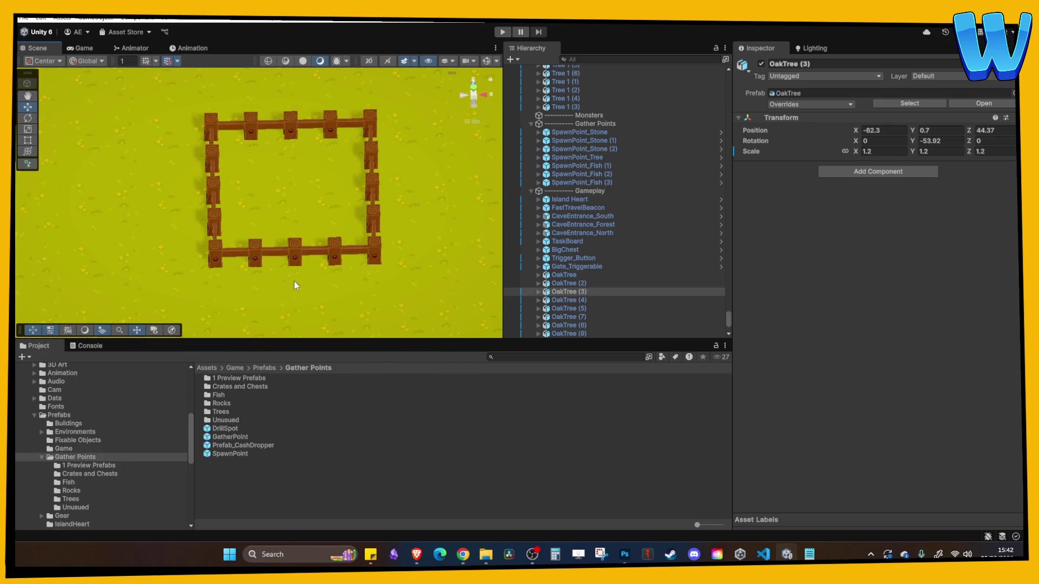
drag(209, 242, 347, 249)
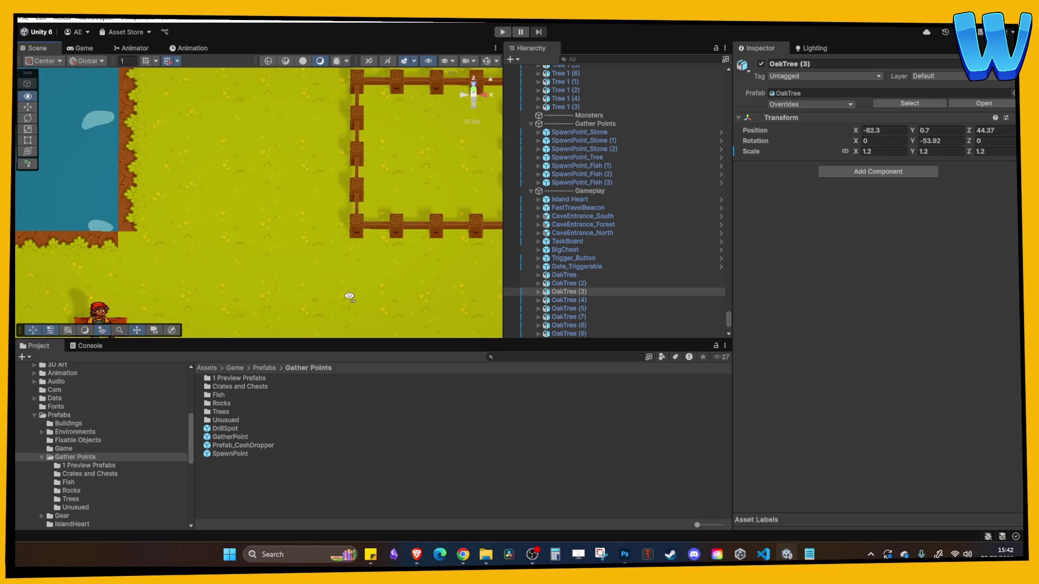
key(w)
click(355, 239)
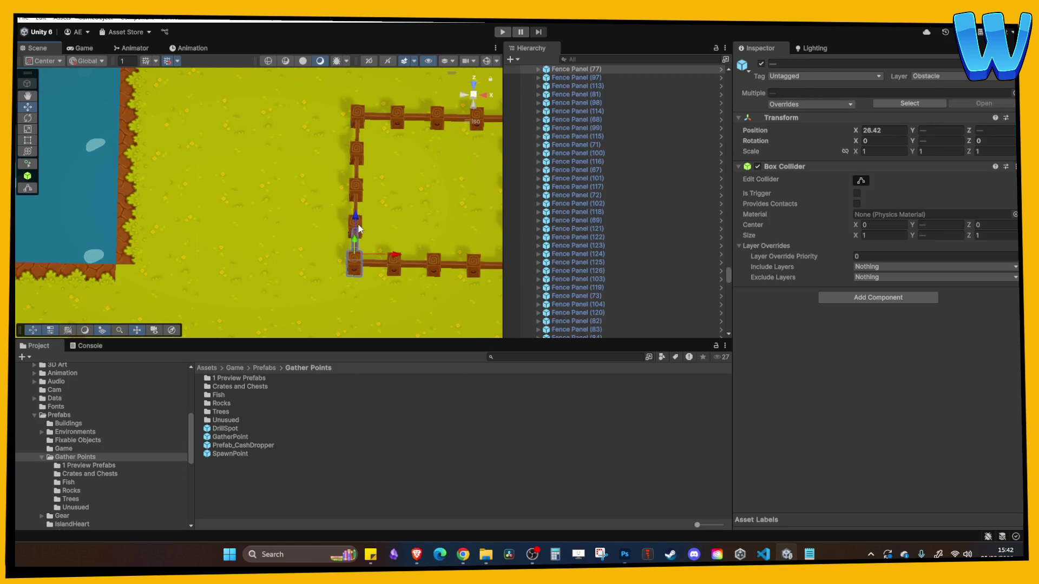
Move the green tree, orange oak and leaf pile together onto the lower grass
scroll(377, 196, down, 3)
click(343, 231)
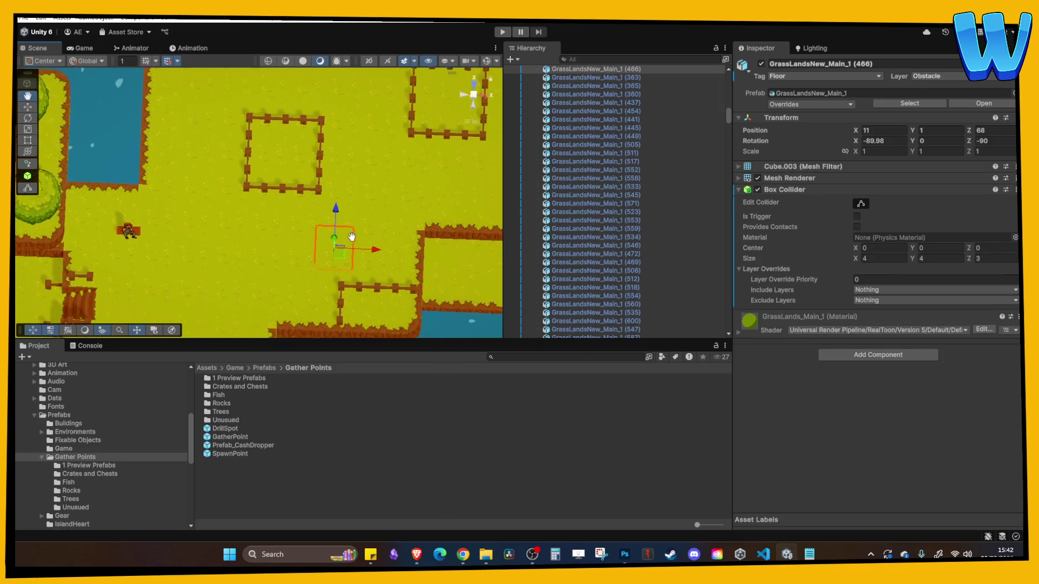
mouse_move(95, 180)
mouse_down()
mouse_move(285, 212)
mouse_move(260, 155)
mouse_move(256, 184)
mouse_up()
click(220, 226)
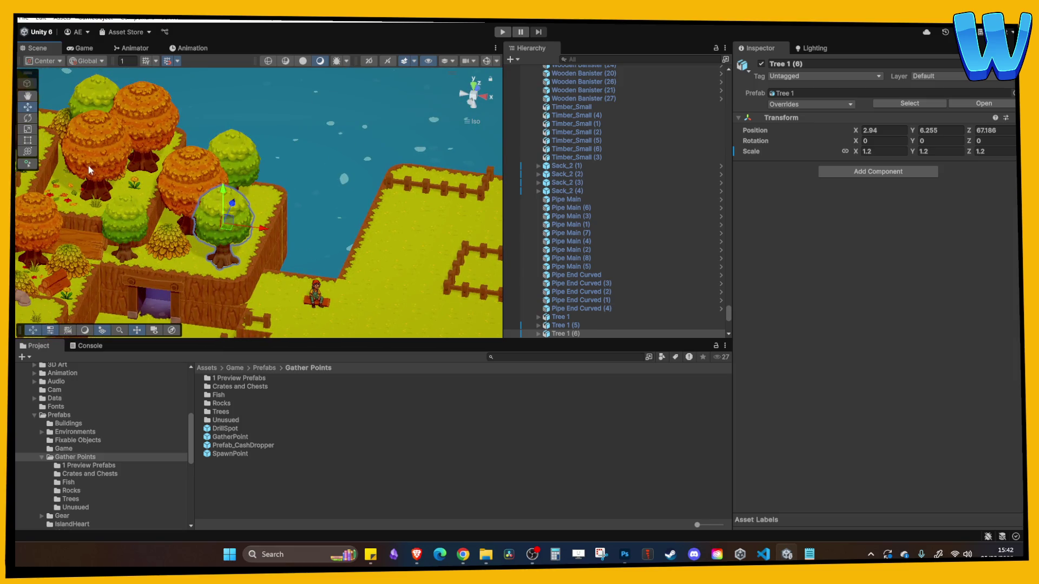
shift+click(22, 230)
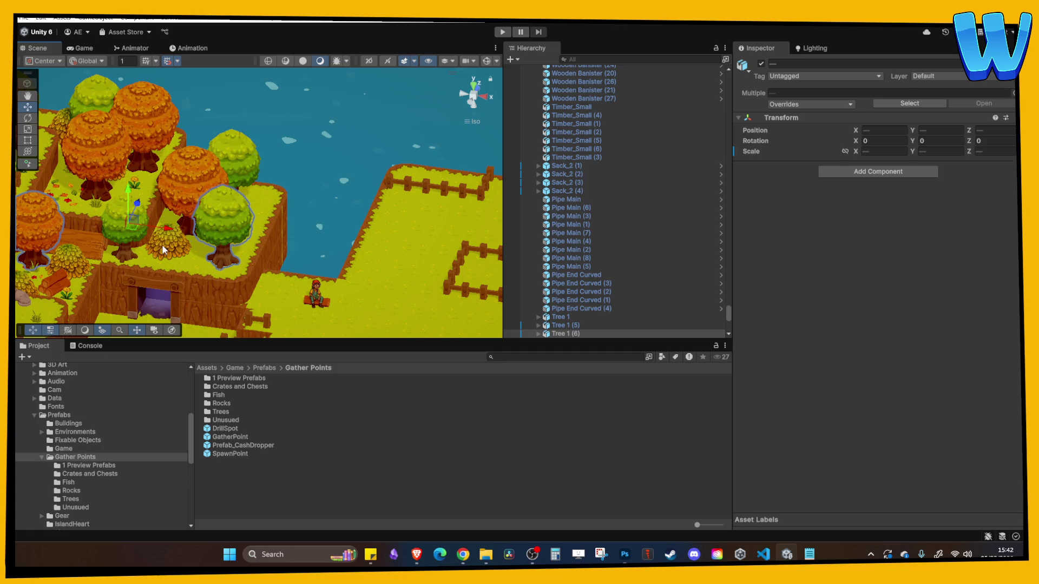
shift+click(174, 237)
mouse_move(174, 238)
mouse_down()
mouse_move(325, 238)
mouse_move(466, 259)
mouse_move(403, 228)
mouse_move(398, 238)
mouse_move(375, 198)
mouse_move(318, 157)
mouse_up()
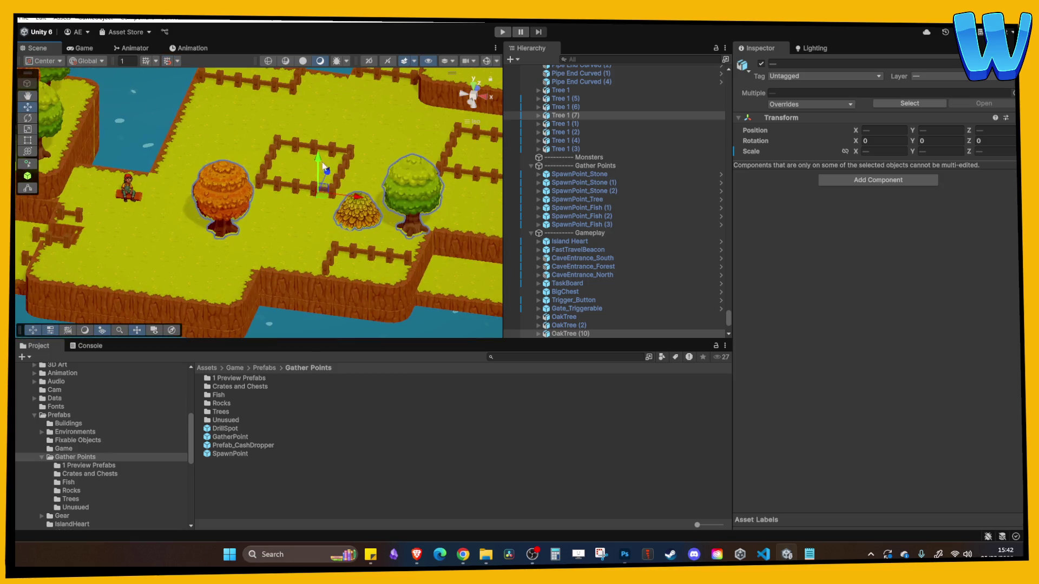
Place the green tree, Tree 1 (7), beside and back into the fence pen
scroll(414, 177, up, 2)
click(414, 177)
click(450, 178)
mouse_move(451, 178)
mouse_down()
mouse_move(338, 196)
mouse_move(332, 187)
mouse_up()
drag(325, 144, 342, 110)
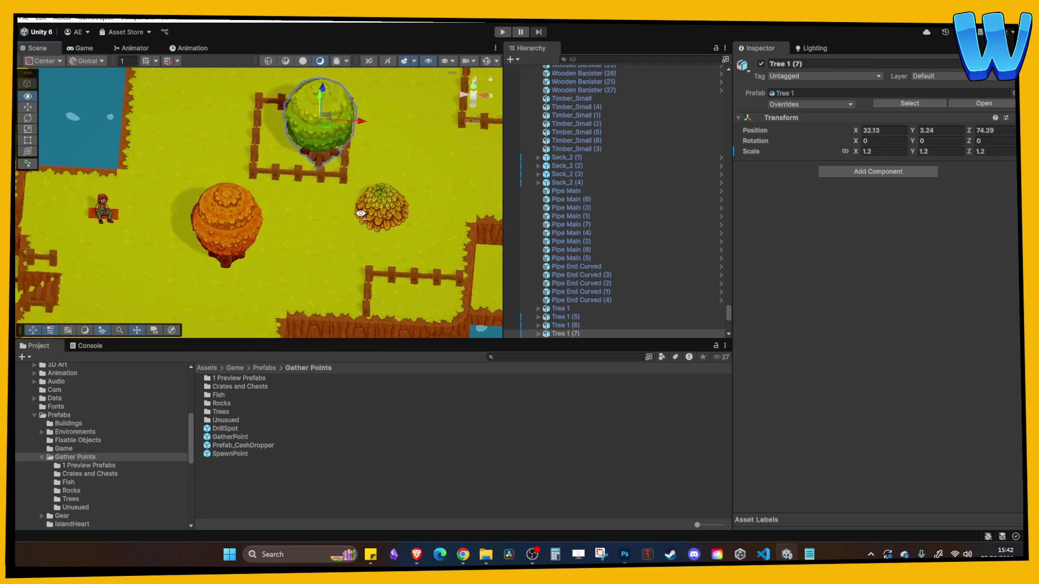
Position the orange OakTree (10) next to the green tree by the pen
click(232, 245)
drag(234, 201, 223, 73)
drag(268, 105, 311, 104)
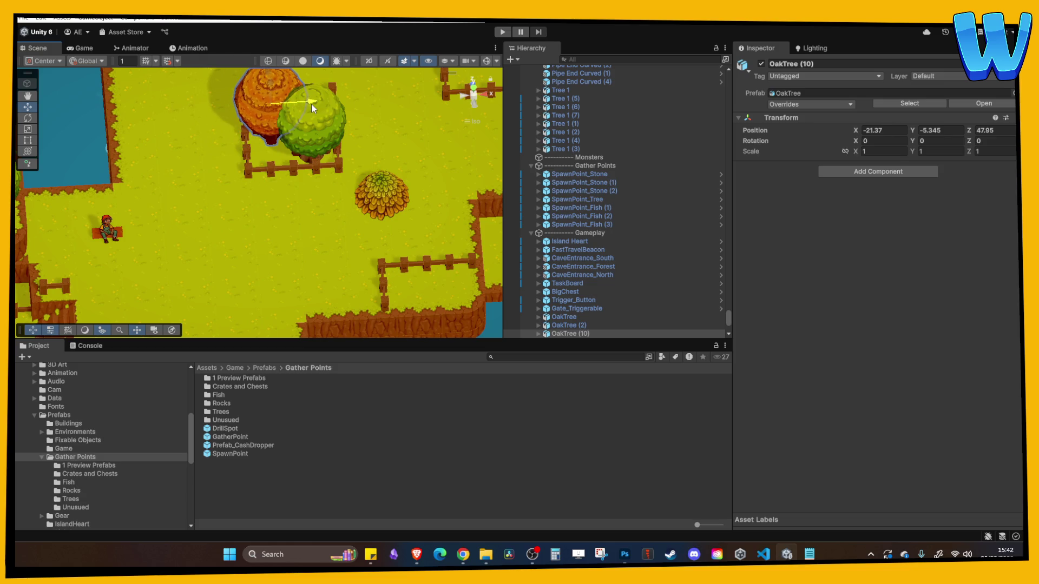
click(395, 202)
mouse_move(423, 123)
mouse_down()
mouse_move(388, 157)
mouse_move(369, 131)
mouse_move(383, 178)
mouse_move(351, 198)
mouse_move(358, 257)
mouse_move(418, 245)
mouse_move(372, 254)
mouse_move(376, 207)
mouse_up()
Set LeafPile_2 (12)'s scale to 1.5 on X, Y and Z
click(353, 267)
click(340, 279)
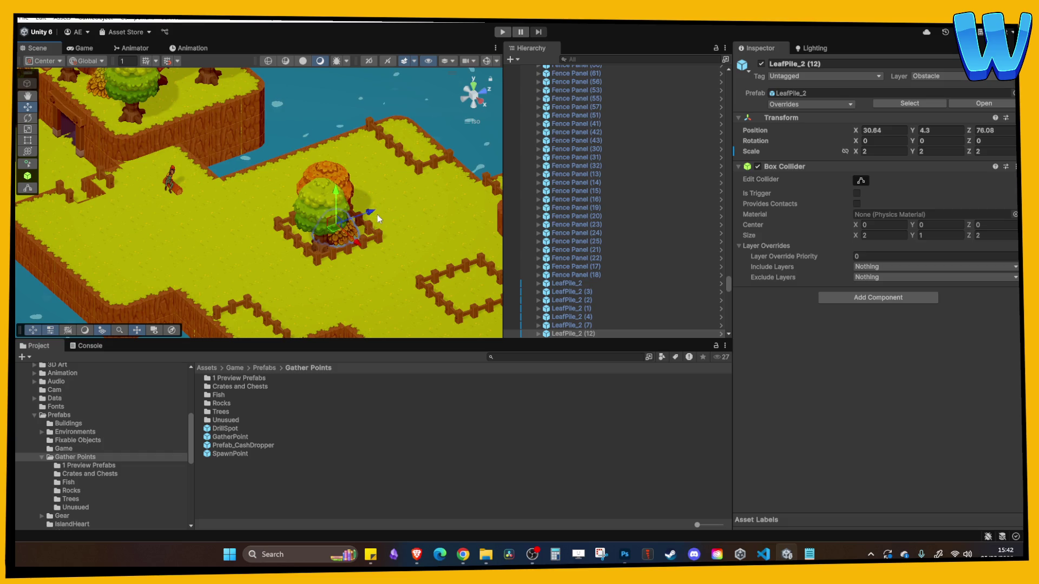
key(f)
click(878, 152)
text(1.5)
key(BackSpace)
key(BackSpace)
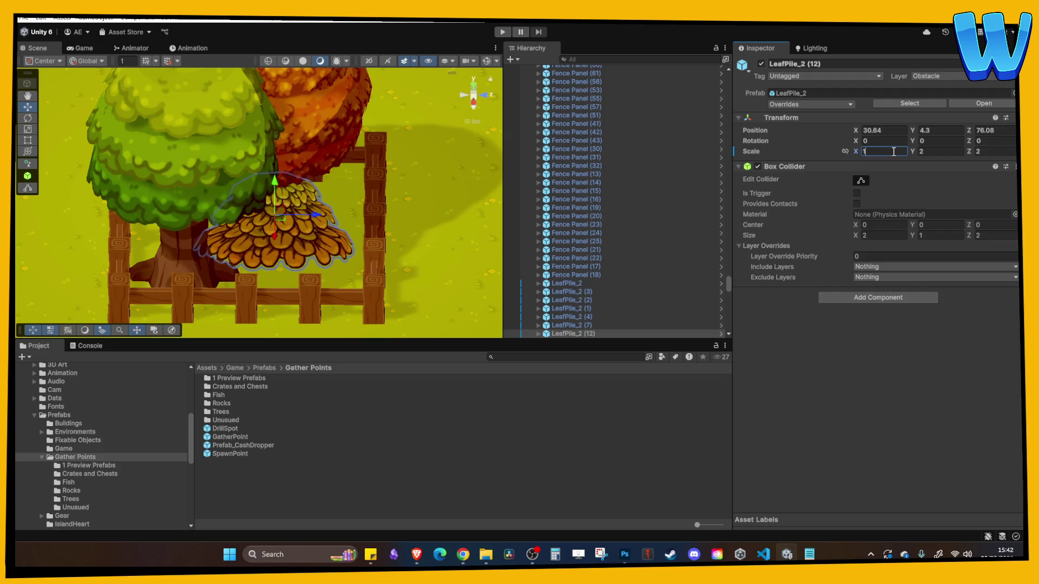
text(.5)
click(928, 153)
click(893, 156)
text(3)
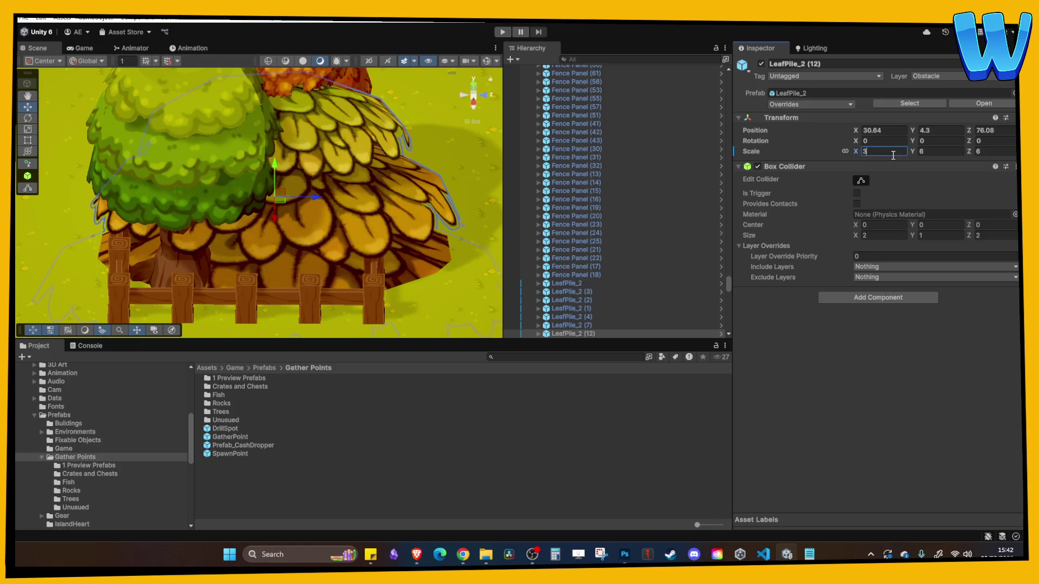
key(BackSpace)
text(1.5)
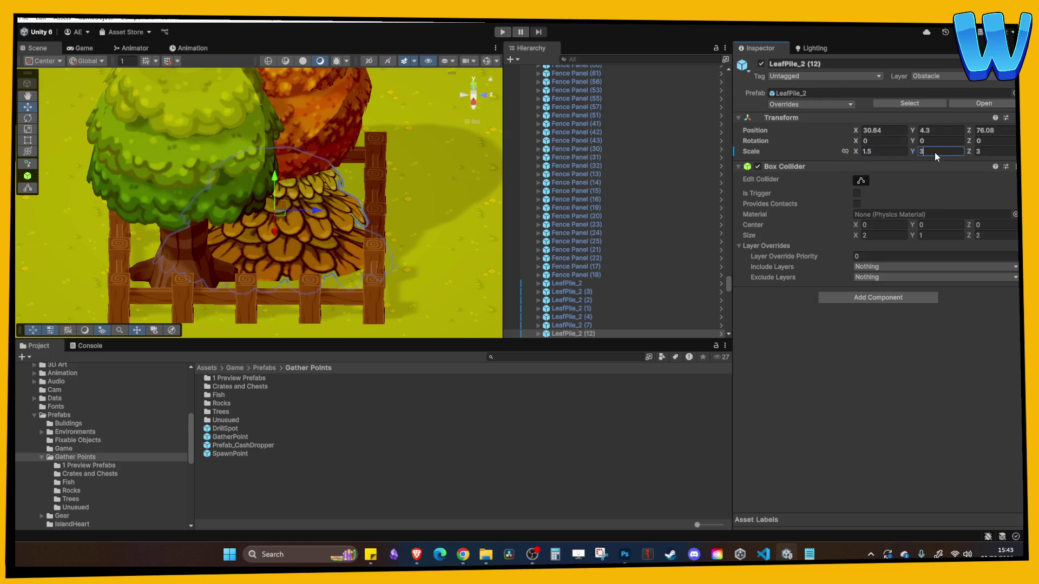
text(1.5)
key(Tab)
text(1.5)
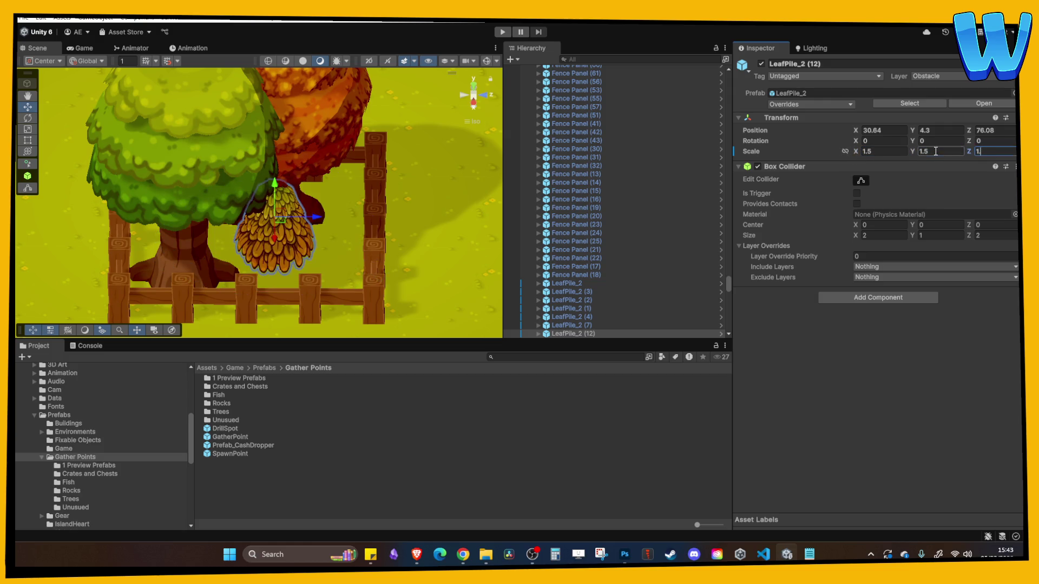
Drag the leaf pile behind the green tree to X 31.66, Y 4.12, Z 78.77
mouse_move(279, 187)
mouse_down()
mouse_move(327, 224)
mouse_move(358, 230)
mouse_up()
key(f)
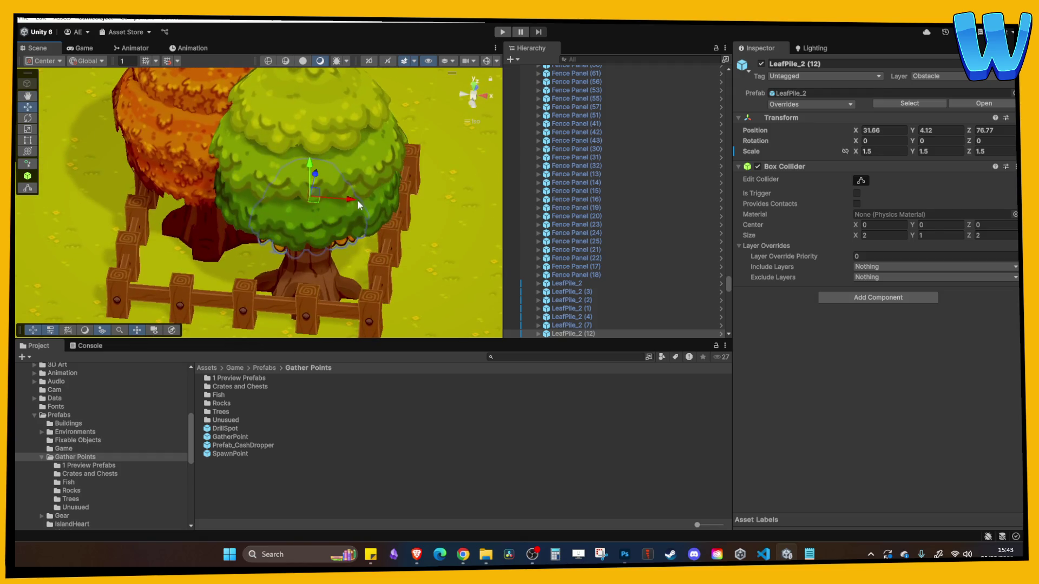
click(420, 264)
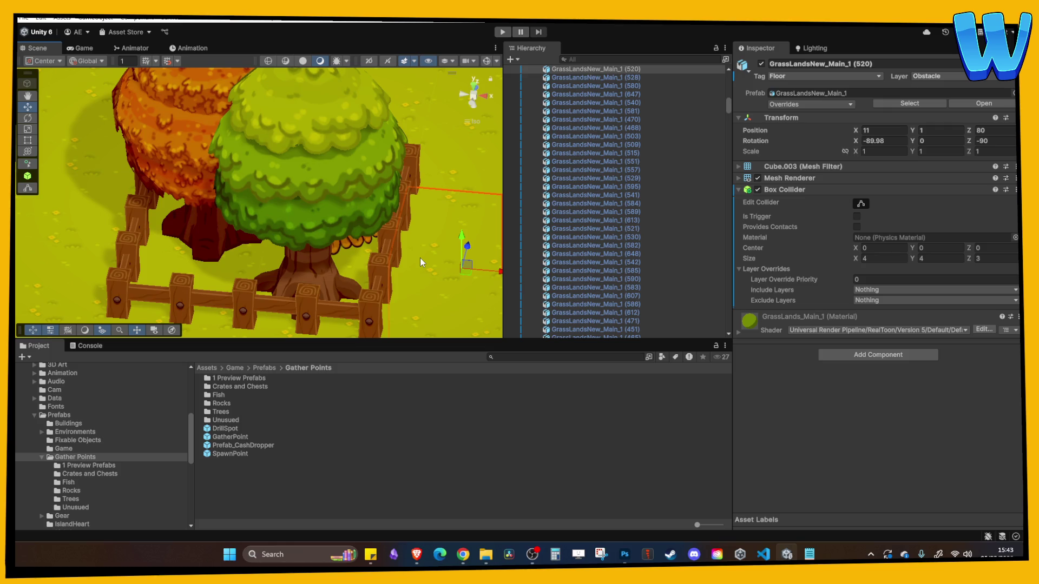
Shrink the green tree Tree 1 (7) from 1.2 to a scale of 1
click(320, 216)
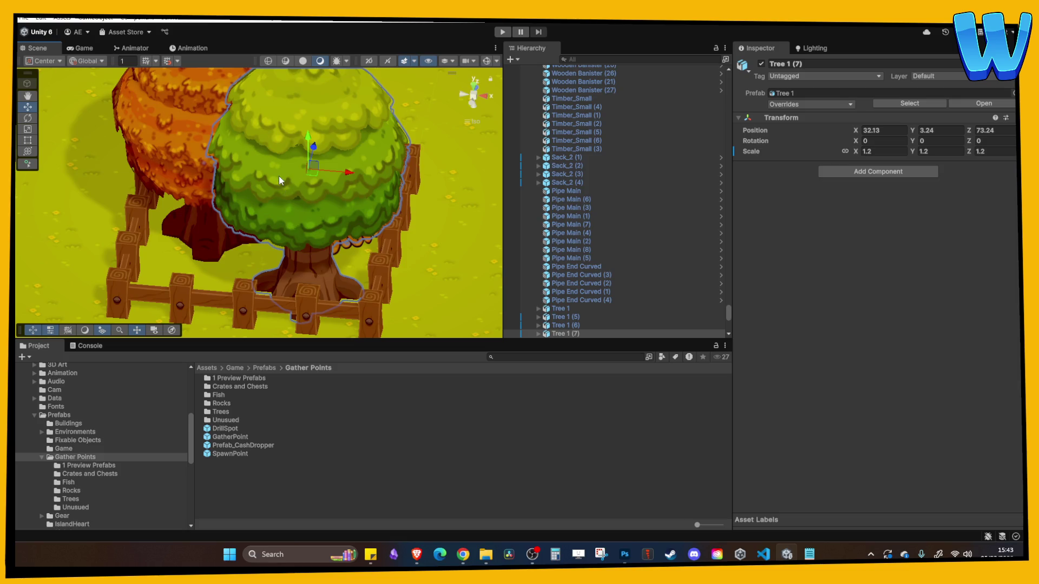
scroll(279, 177, down, 5)
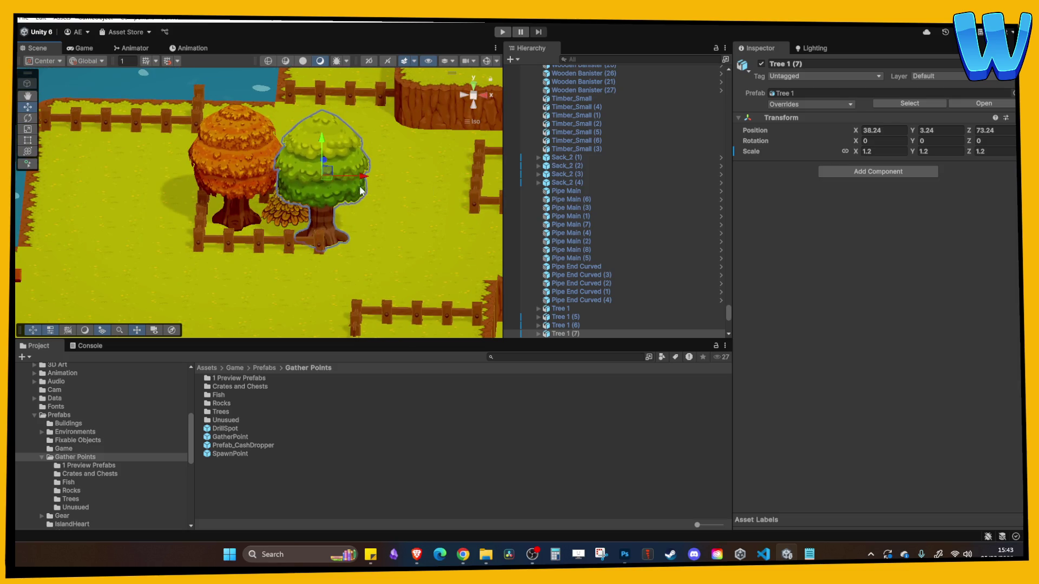
click(874, 152)
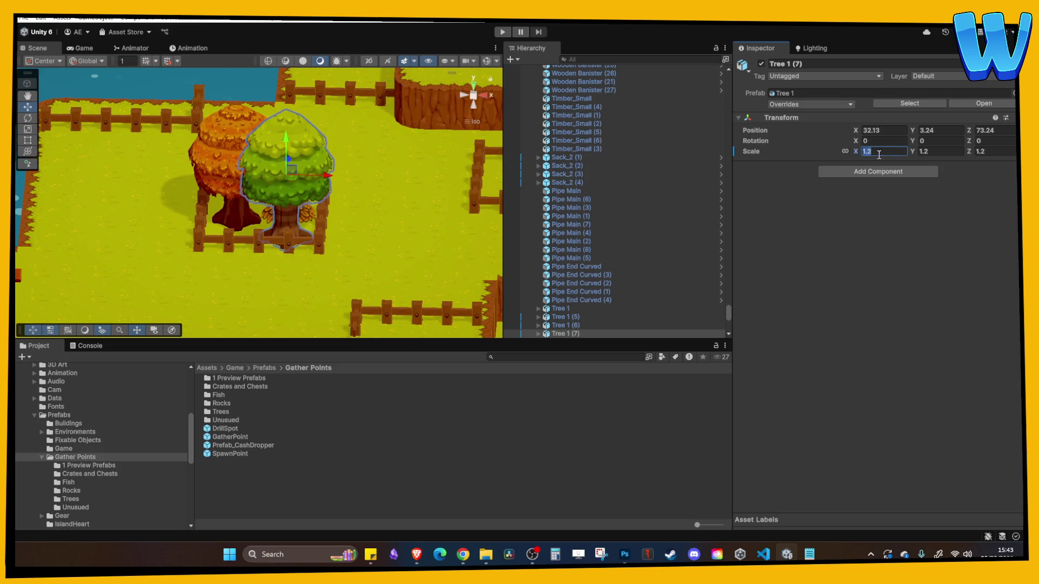
text(1)
Survey the island: the cave entrance, bridge, fenced plots and water wheels
click(235, 175)
mouse_move(382, 232)
mouse_down()
mouse_move(368, 157)
mouse_move(342, 187)
mouse_up()
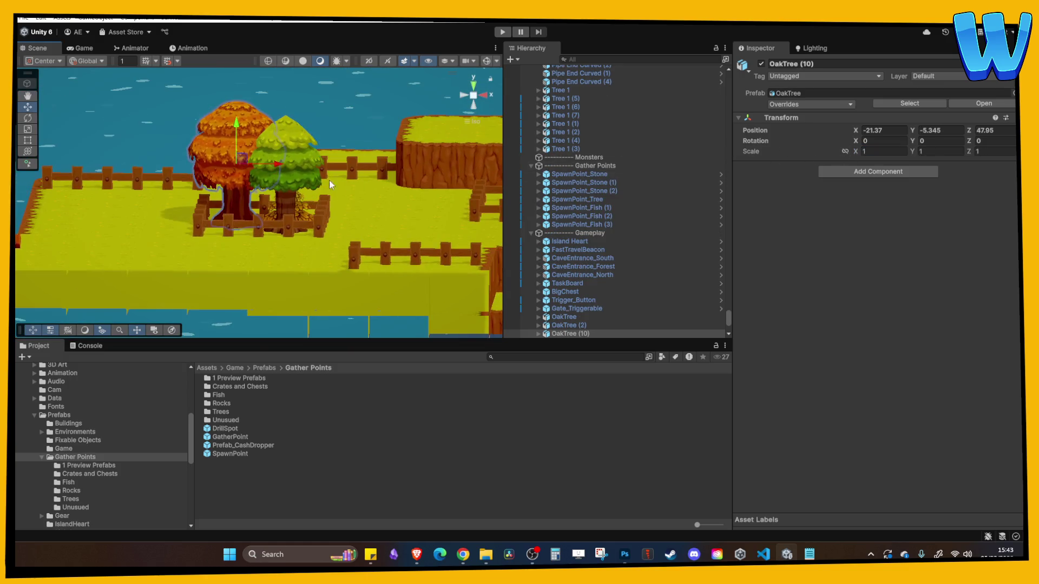
click(332, 128)
mouse_move(333, 128)
mouse_down()
mouse_move(339, 177)
mouse_move(310, 203)
mouse_up()
scroll(340, 174, down, 5)
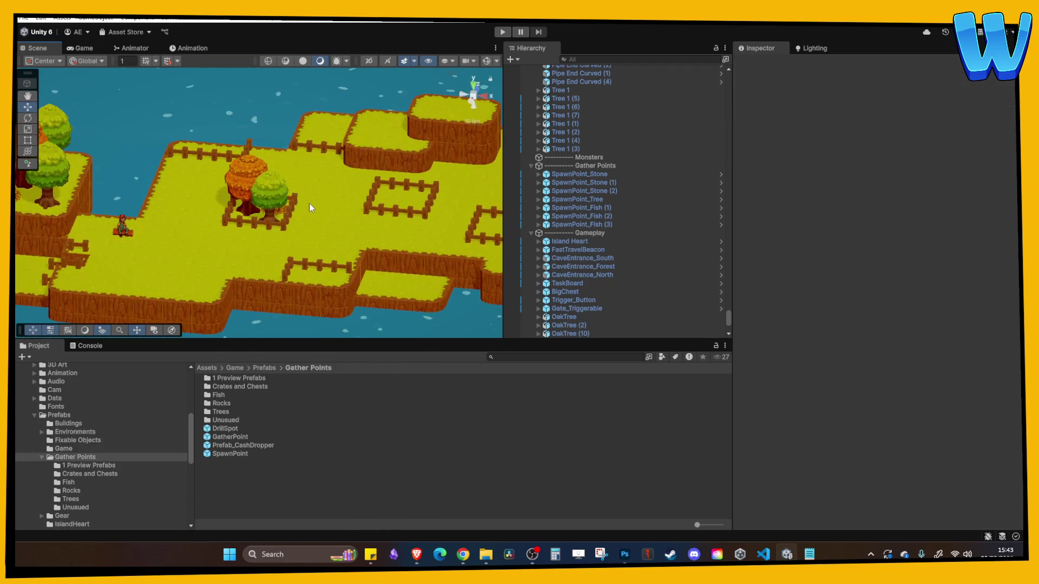
scroll(306, 209, up, 2)
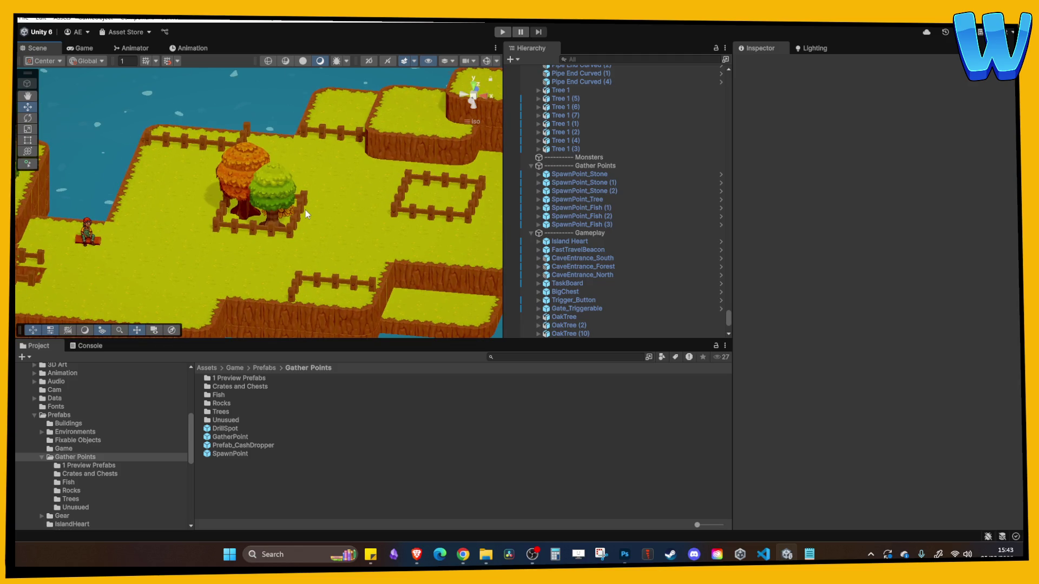
drag(305, 211, 394, 167)
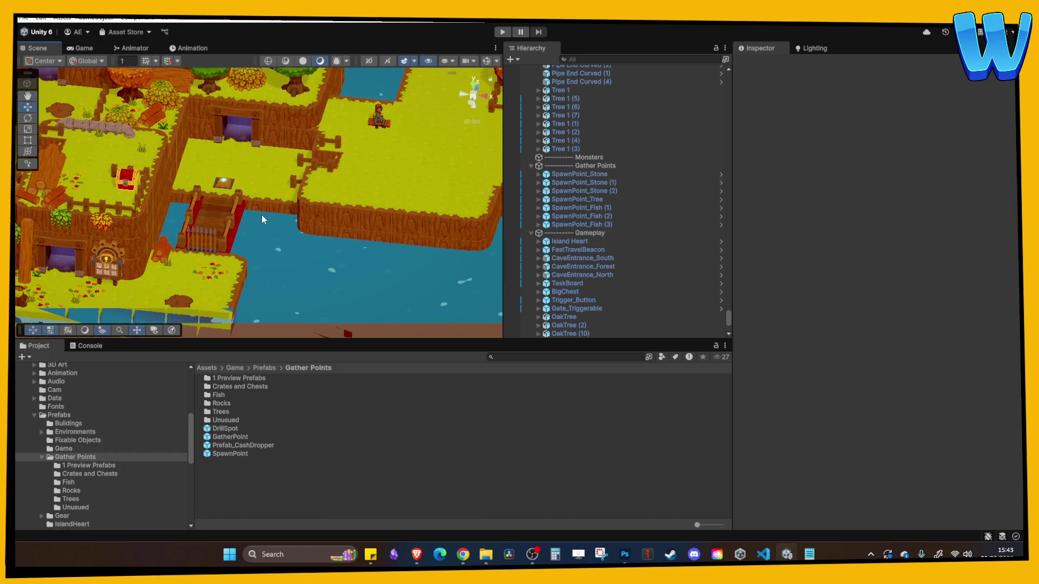
drag(261, 215, 339, 194)
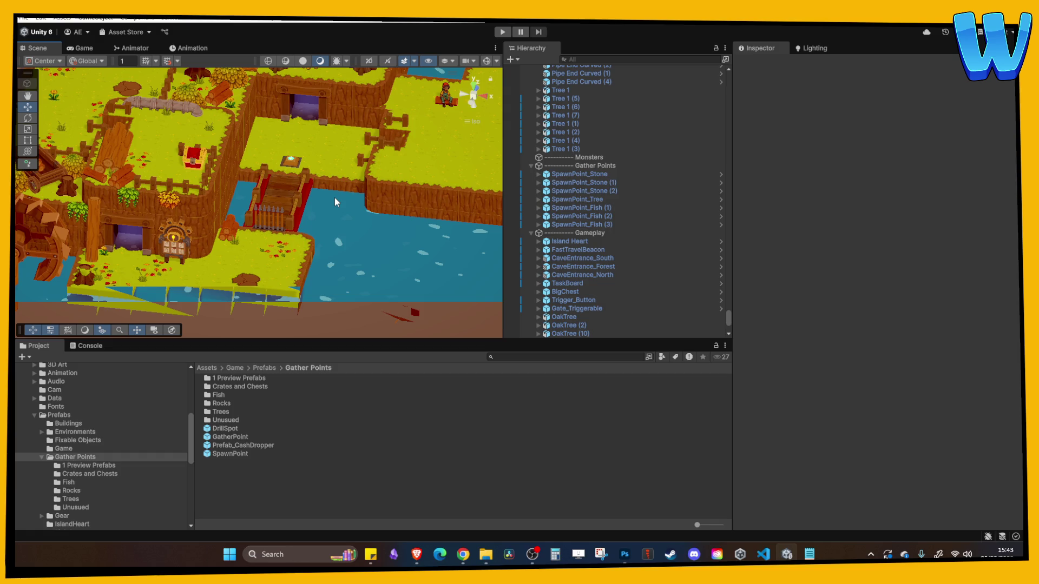
mouse_move(343, 200)
mouse_down()
mouse_move(303, 209)
mouse_move(280, 160)
mouse_move(157, 224)
mouse_up()
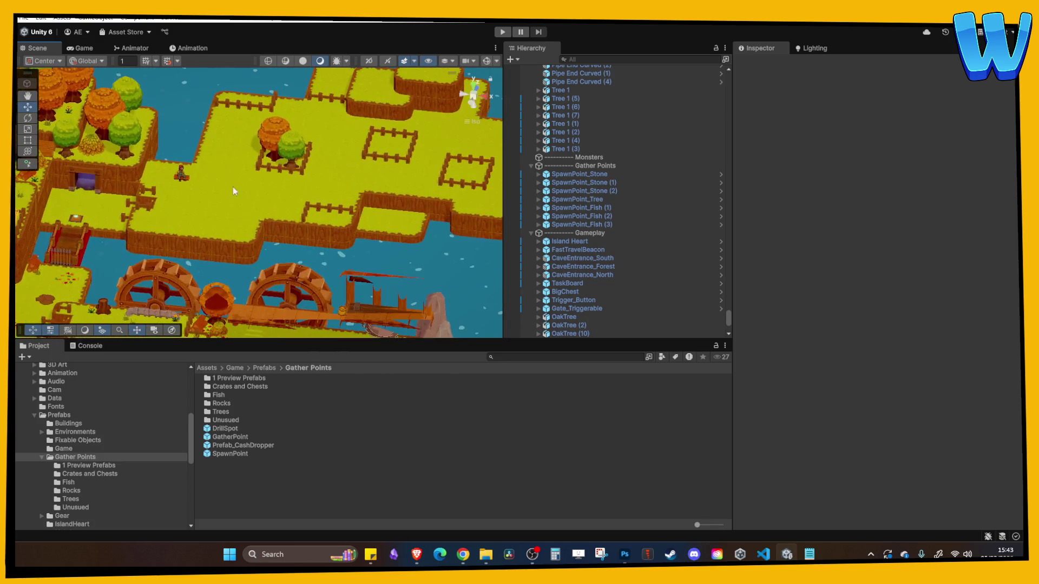
scroll(238, 196, up, 5)
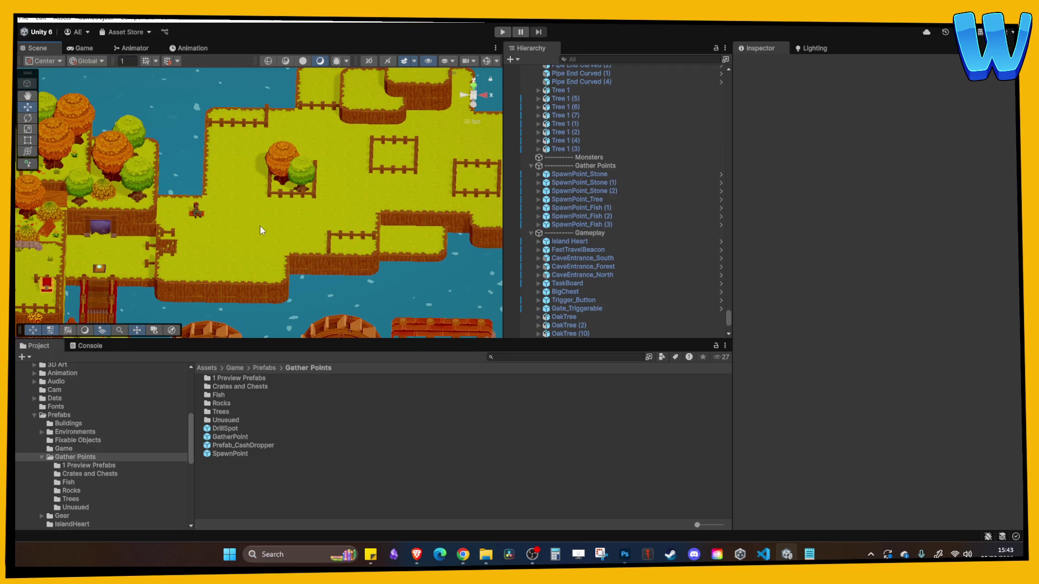
scroll(260, 225, up, 5)
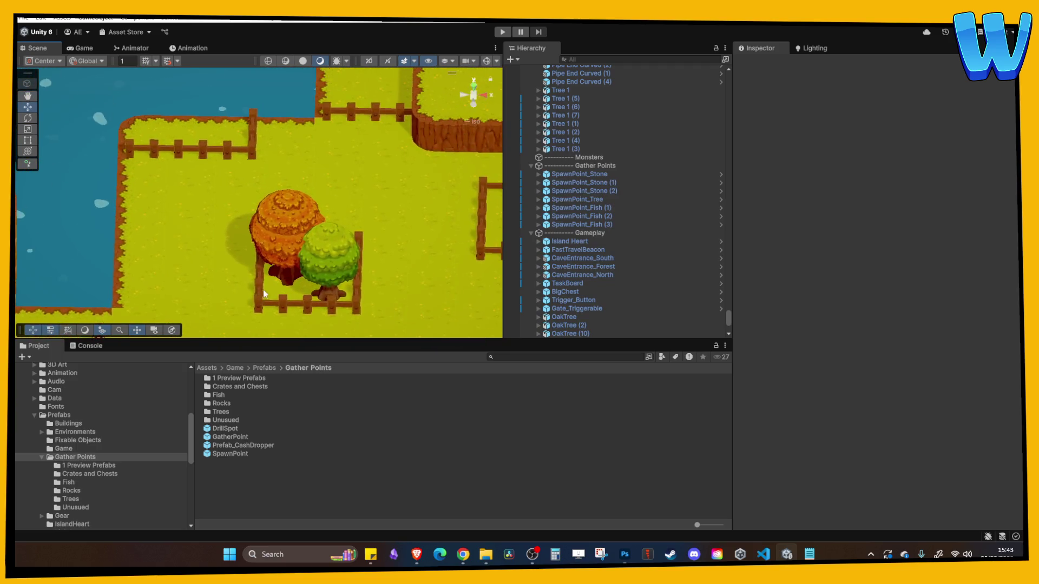
click(306, 237)
Duplicate the orange oak and move the copy up and left along the fence by the water
key(ctrl+d)
drag(304, 223, 303, 71)
mouse_move(352, 165)
mouse_down()
mouse_move(158, 174)
mouse_move(264, 169)
mouse_up()
Duplicate the moved oak and give the new copy Rotation Y -143.8 and scale 1.15
key(ctrl+d)
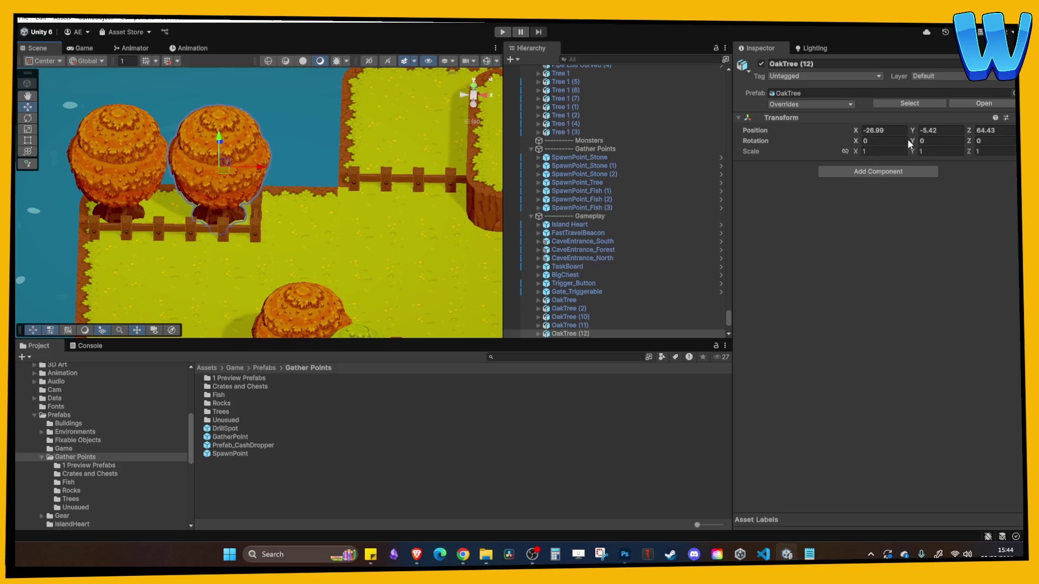
drag(911, 140, 592, 135)
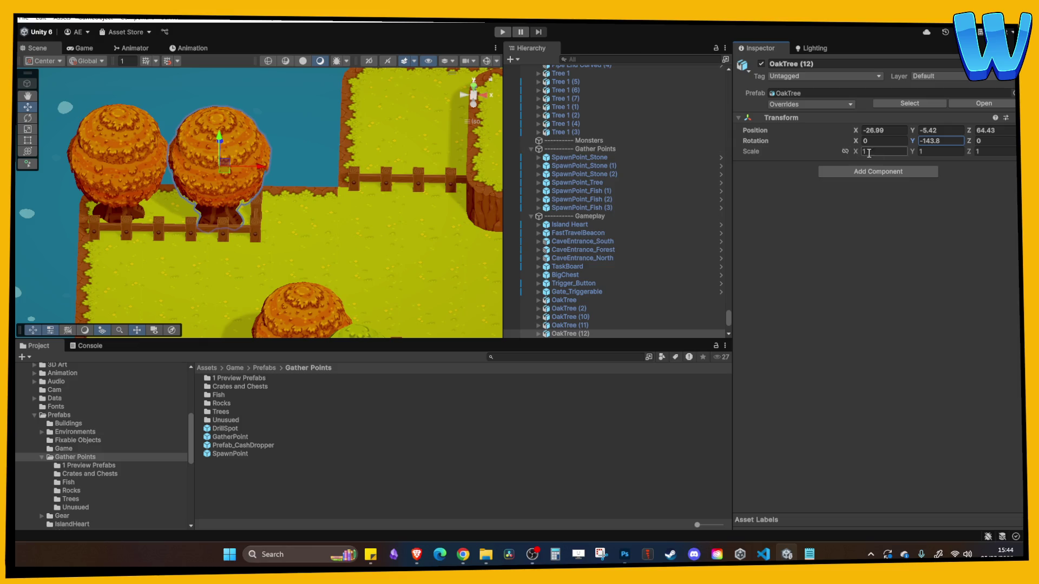
drag(856, 154, 864, 157)
Check the other oak copy, then frame a ground tile in the view
click(119, 156)
click(373, 237)
key(f)
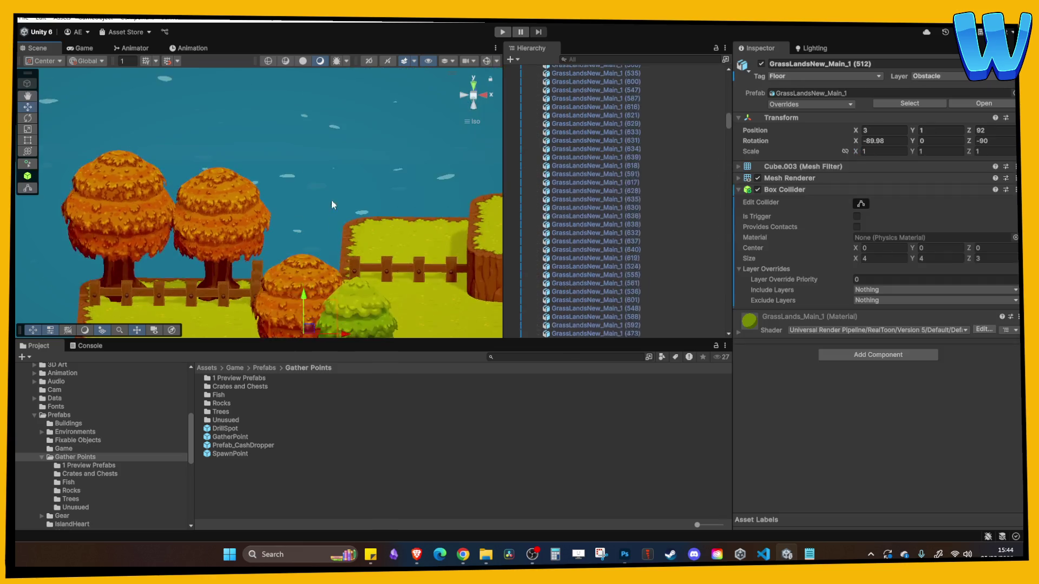
scroll(343, 297, down, 5)
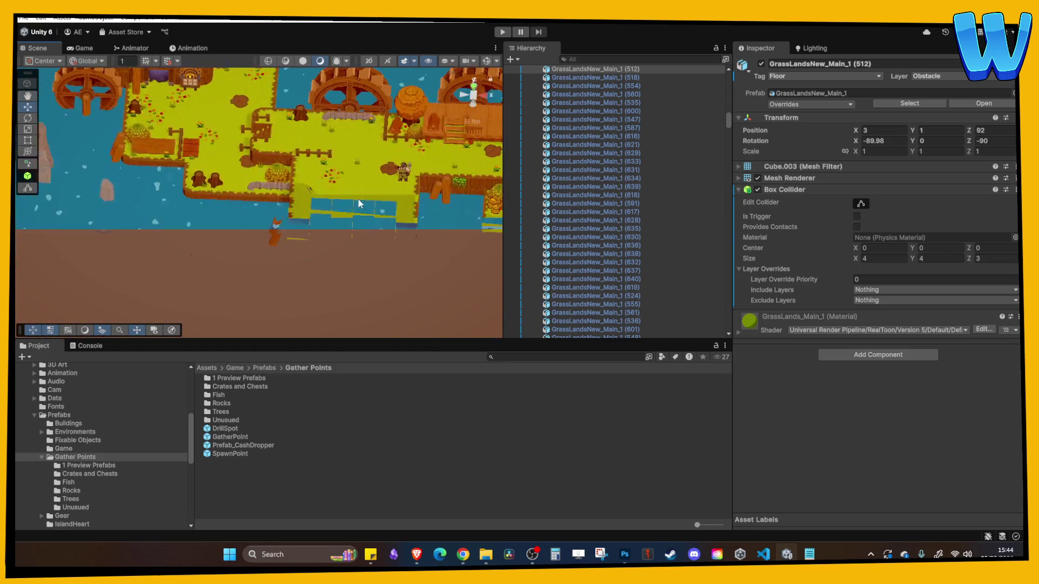
Turn on the scene grid and move the player character up the map to Z 68
click(282, 241)
key(f)
scroll(284, 236, down, 3)
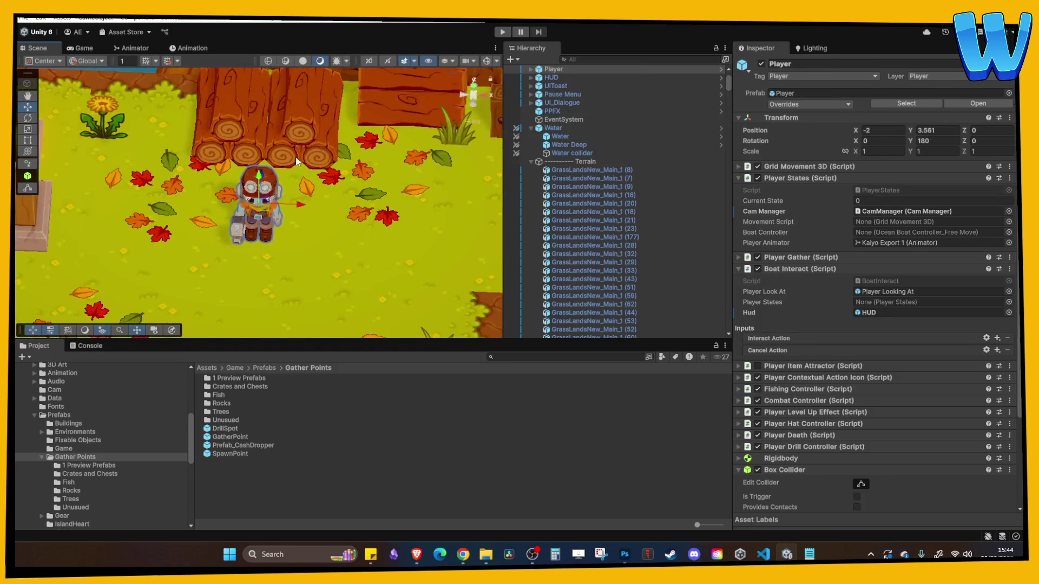
click(171, 60)
scroll(215, 202, down, 5)
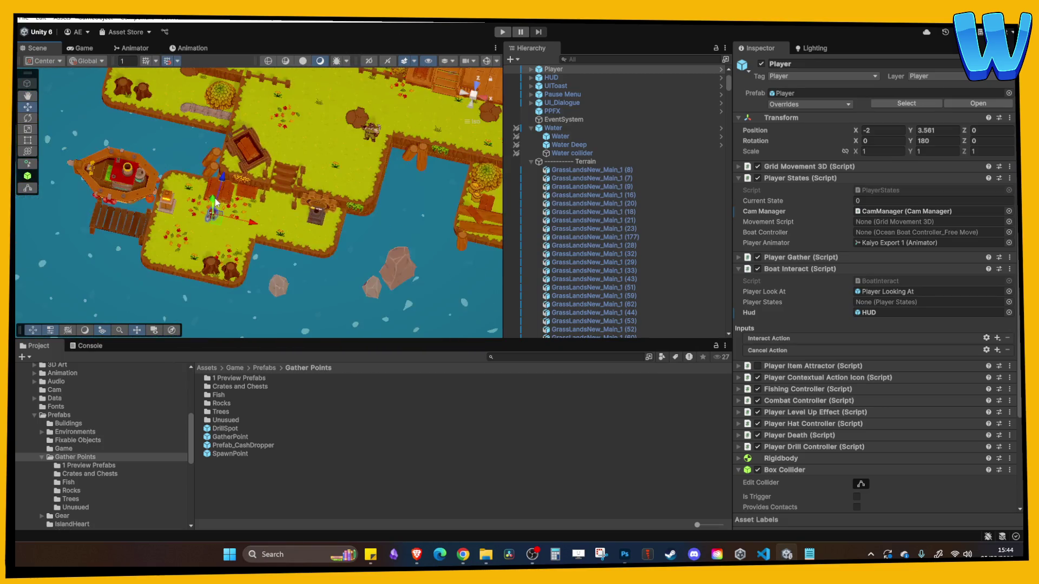
scroll(216, 202, down, 3)
drag(244, 173, 238, 146)
scroll(204, 190, up, 3)
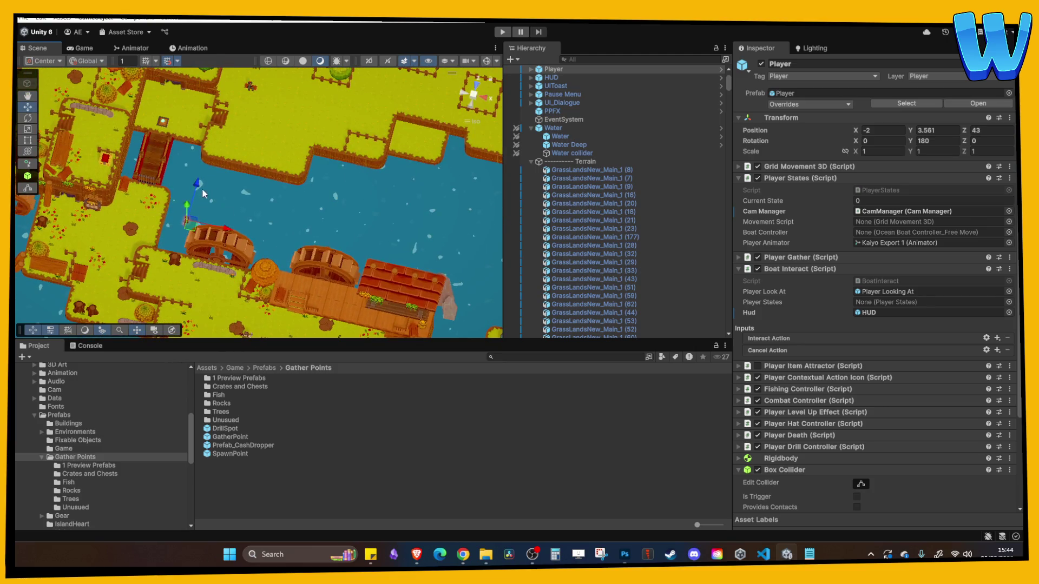
drag(253, 92, 253, 90)
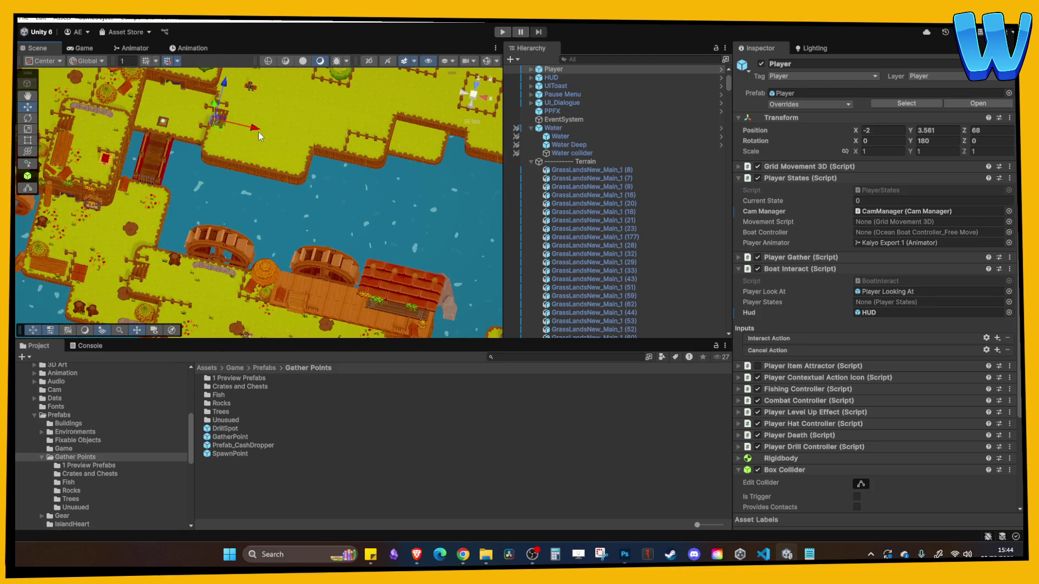
Select a grass floor tile and enter Play mode
click(272, 169)
scroll(282, 190, up, 3)
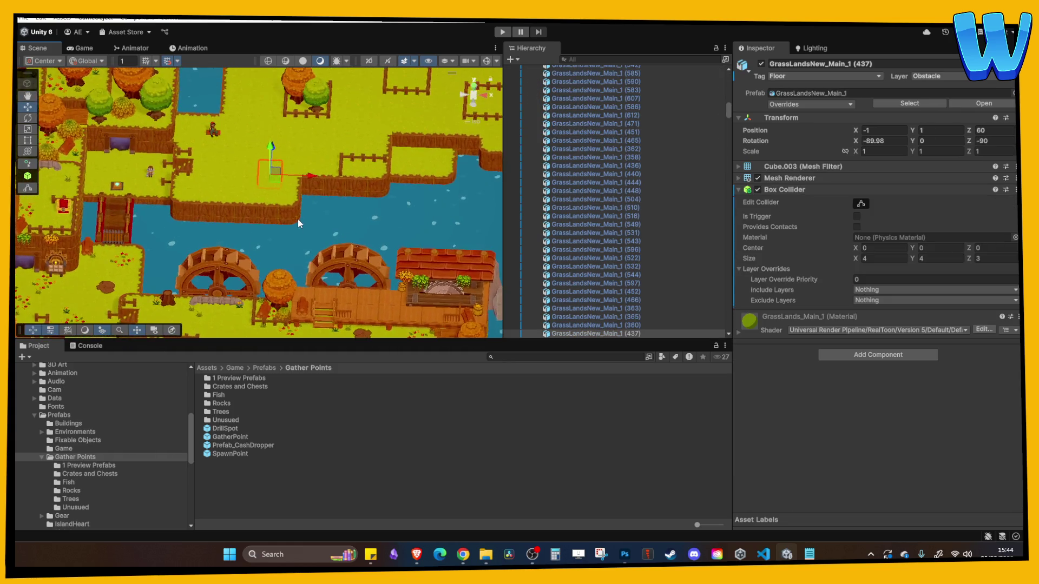
click(503, 33)
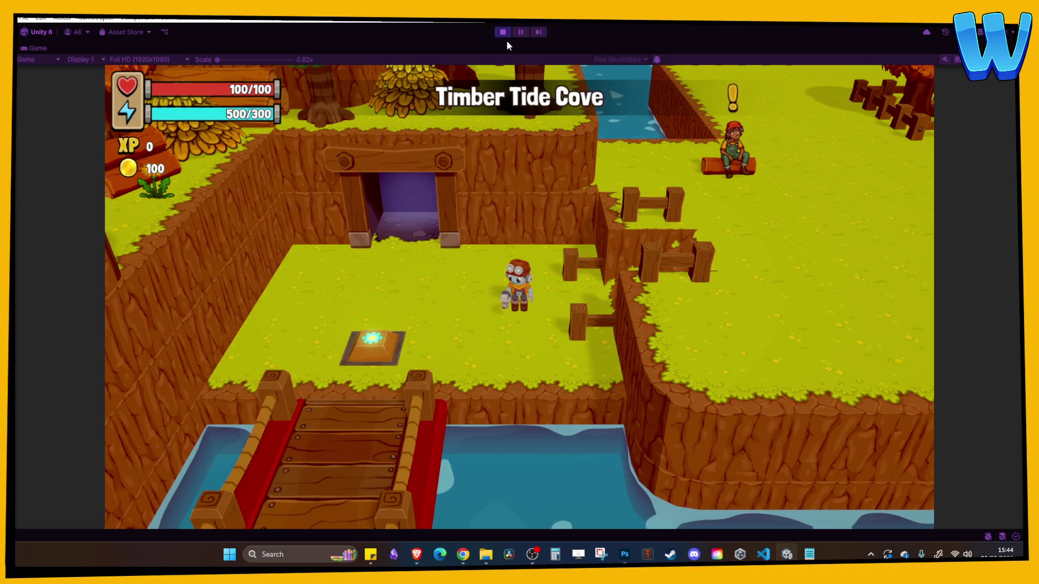
Walk the player with WASD past the tree pens, autumn trees and seated NPC, then exit Play mode
key(d)
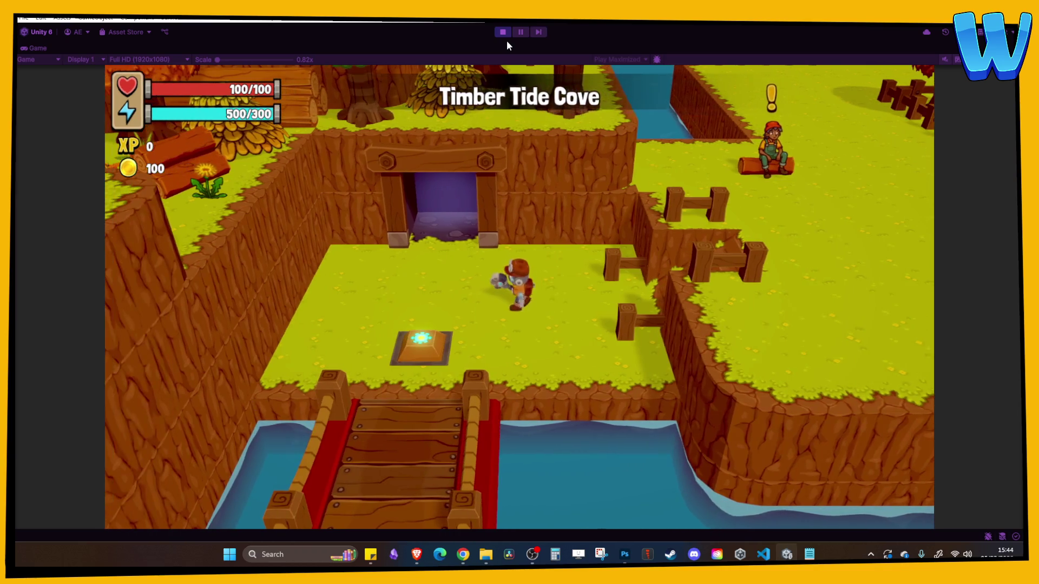
key(d)
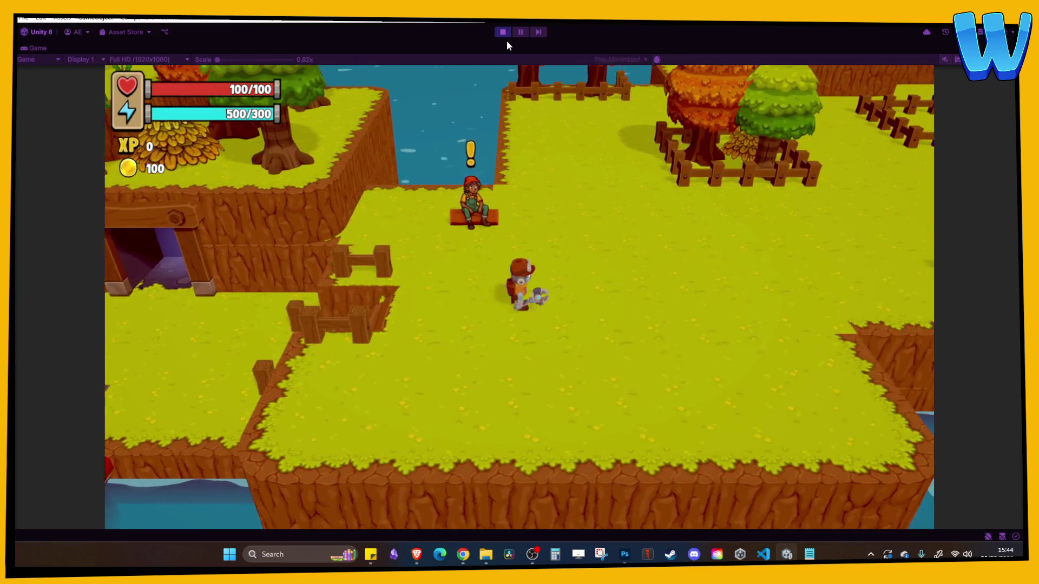
key(w)
key(w)
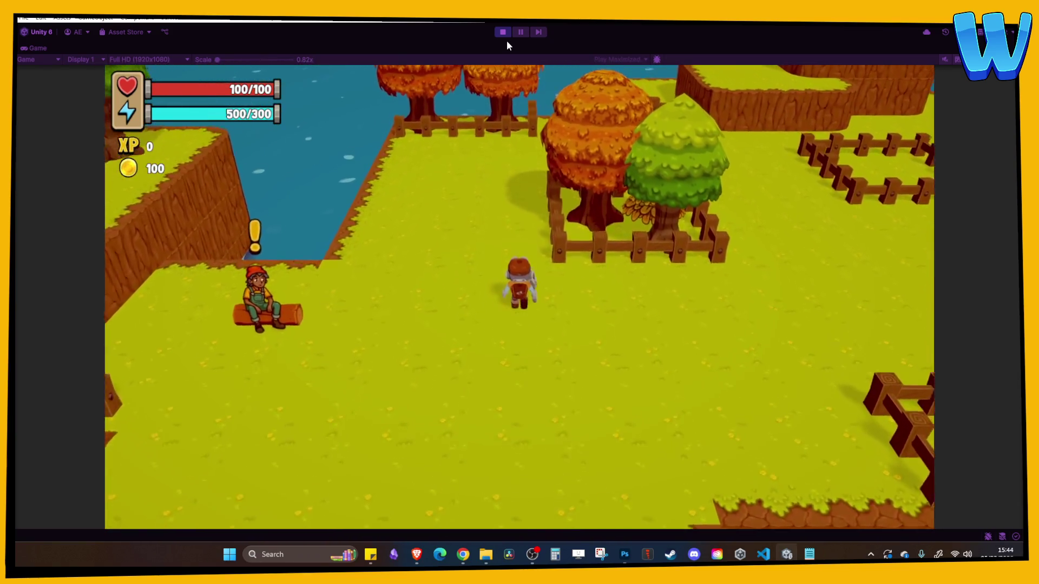
key(d)
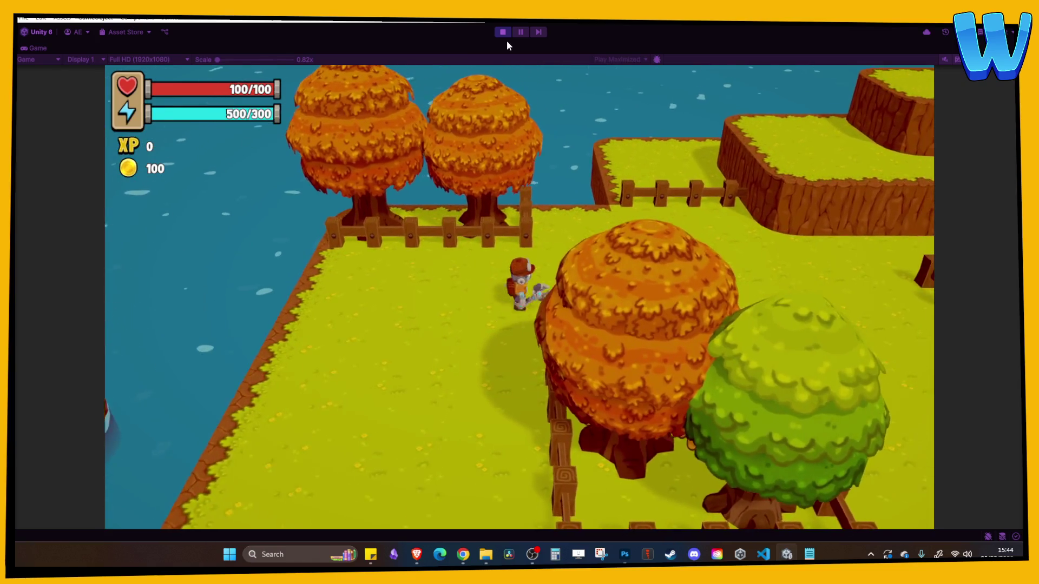
key(a)
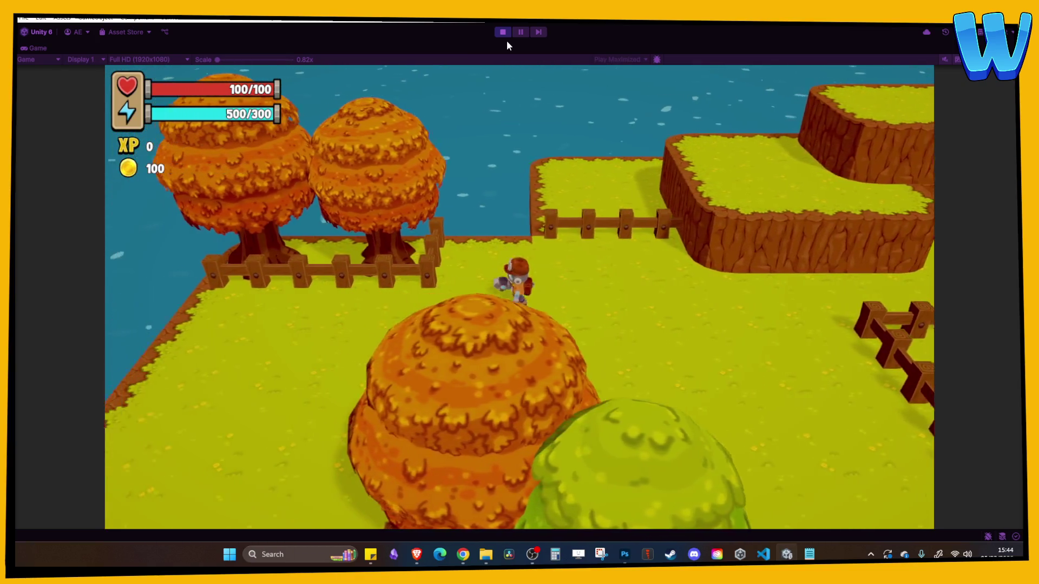
key(d)
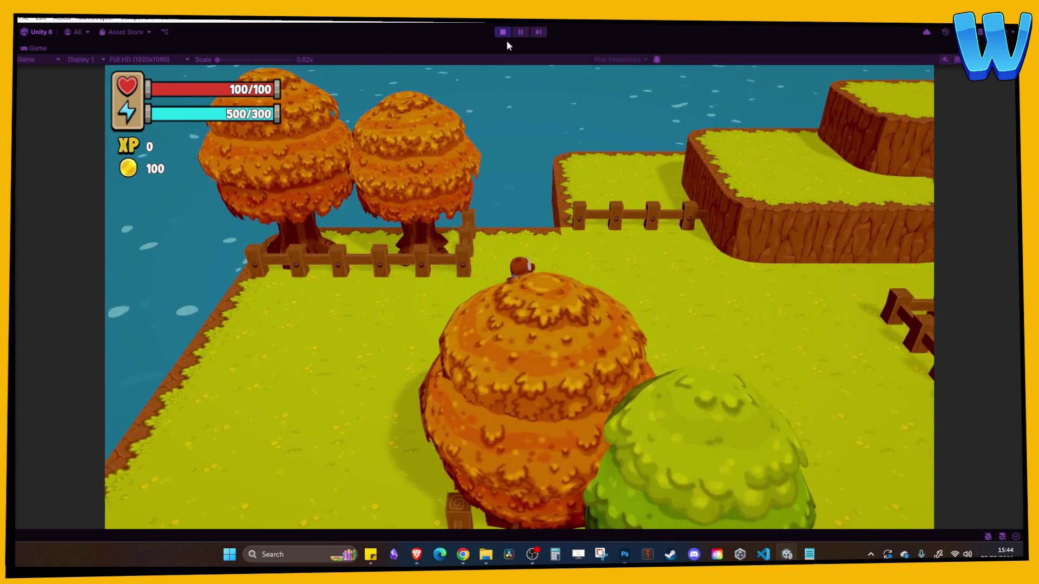
key(a)
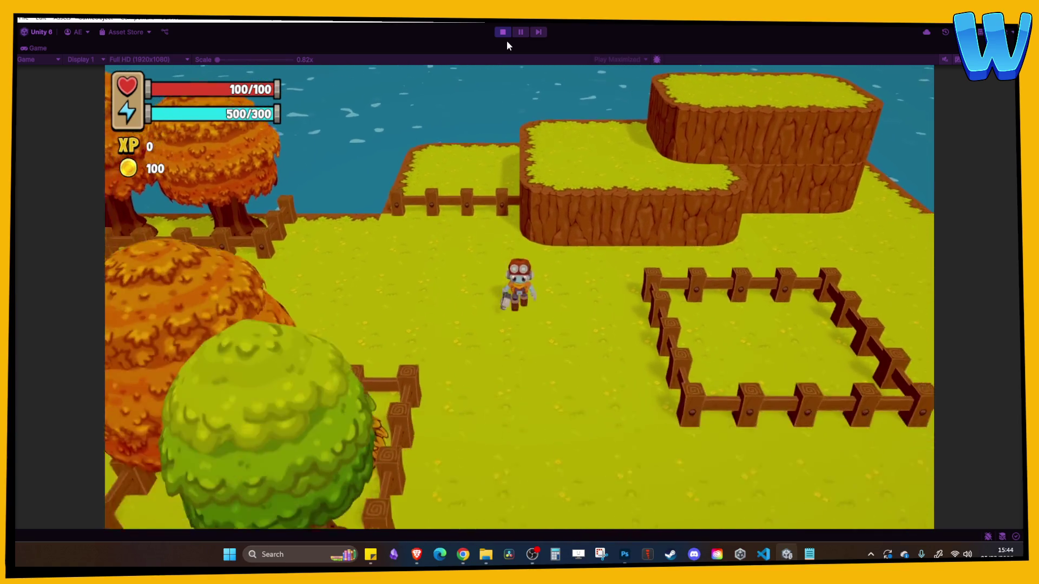
key(s)
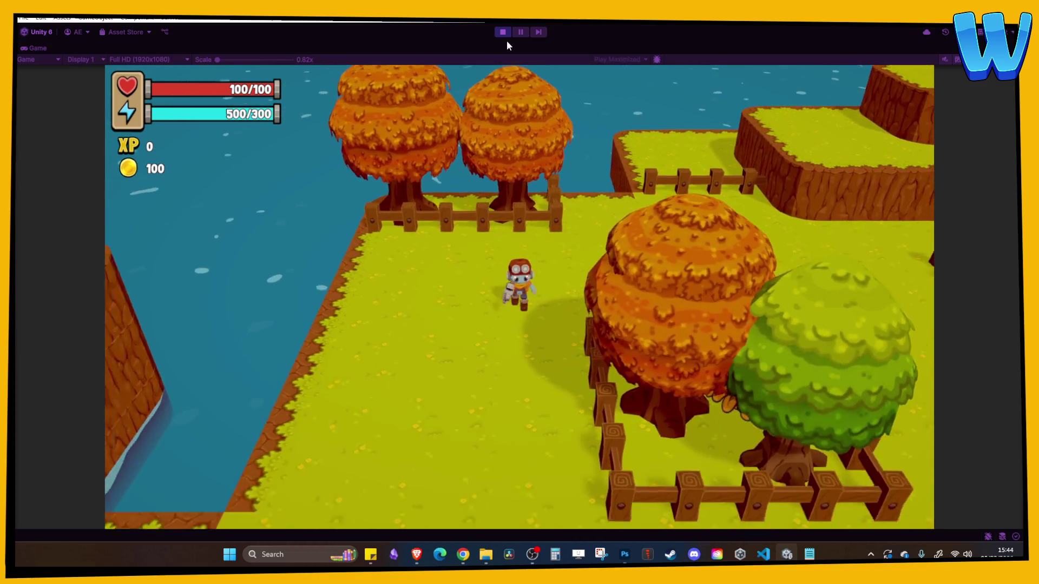
key(d)
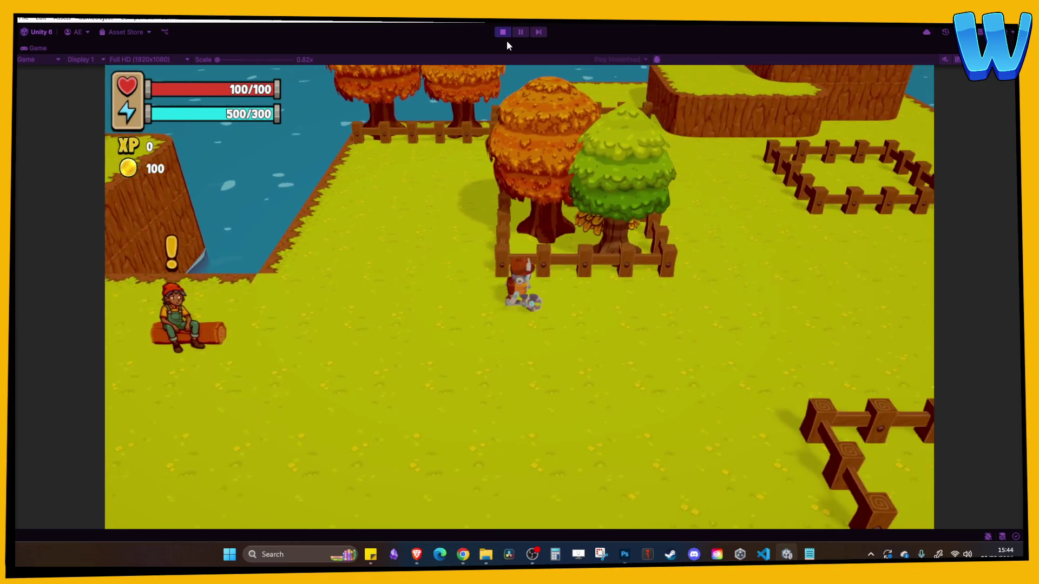
key(a)
key(s)
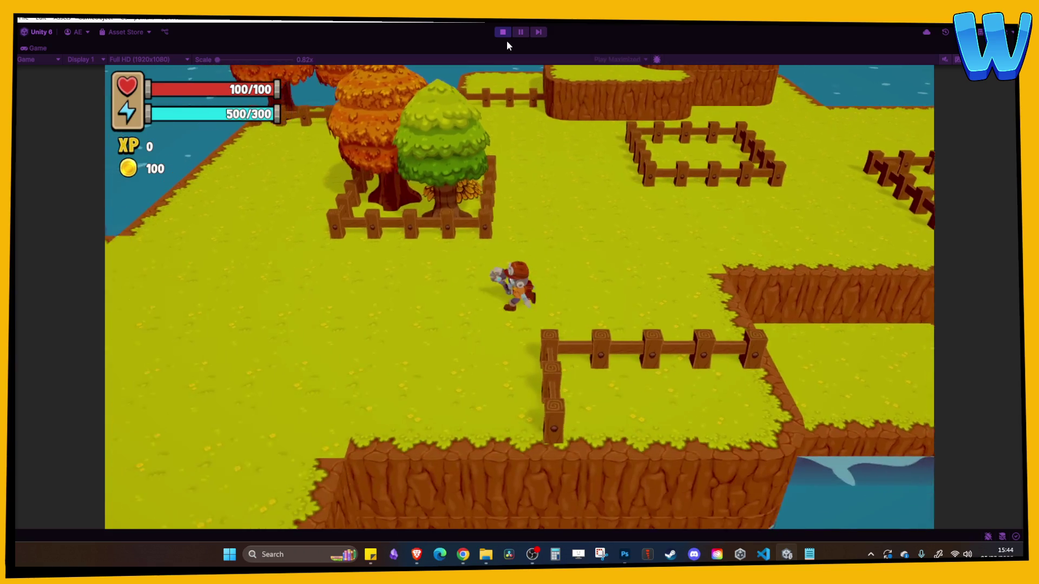
key(a)
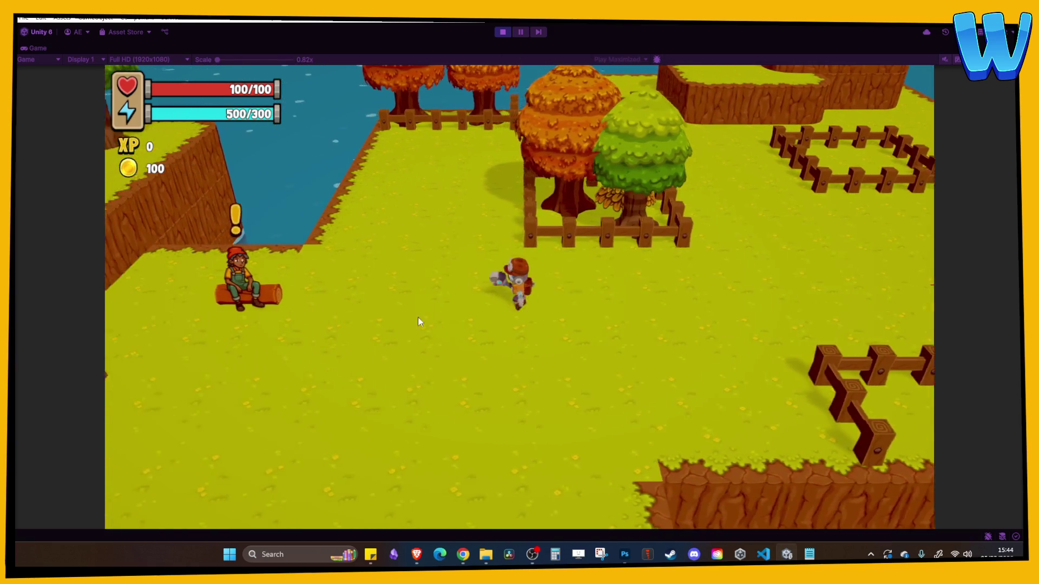
key(w)
click(503, 32)
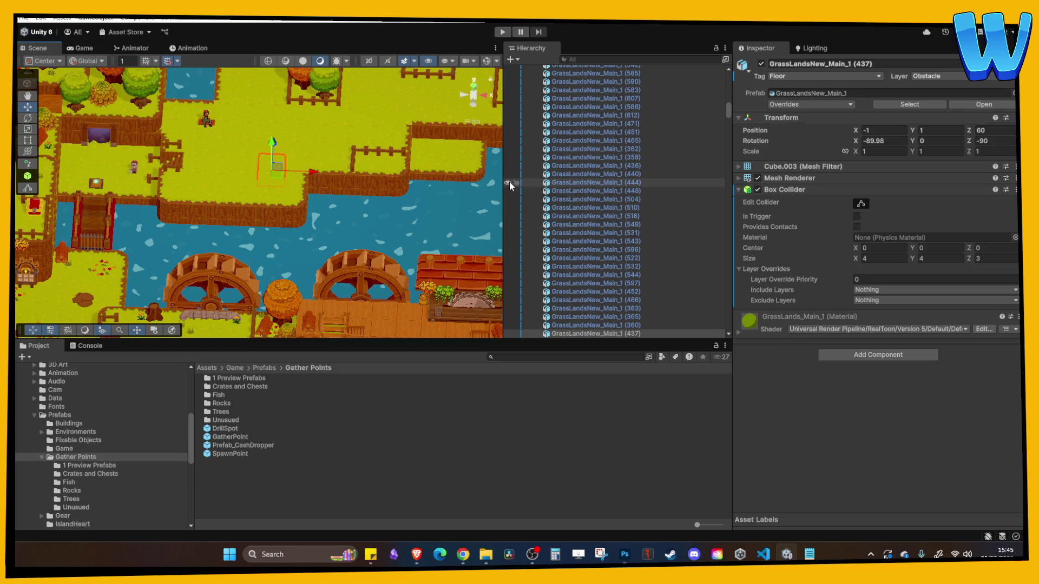
Move NPC_LumberJack_Teen and its log seat together to the right, beside the fence
scroll(213, 147, up, 2)
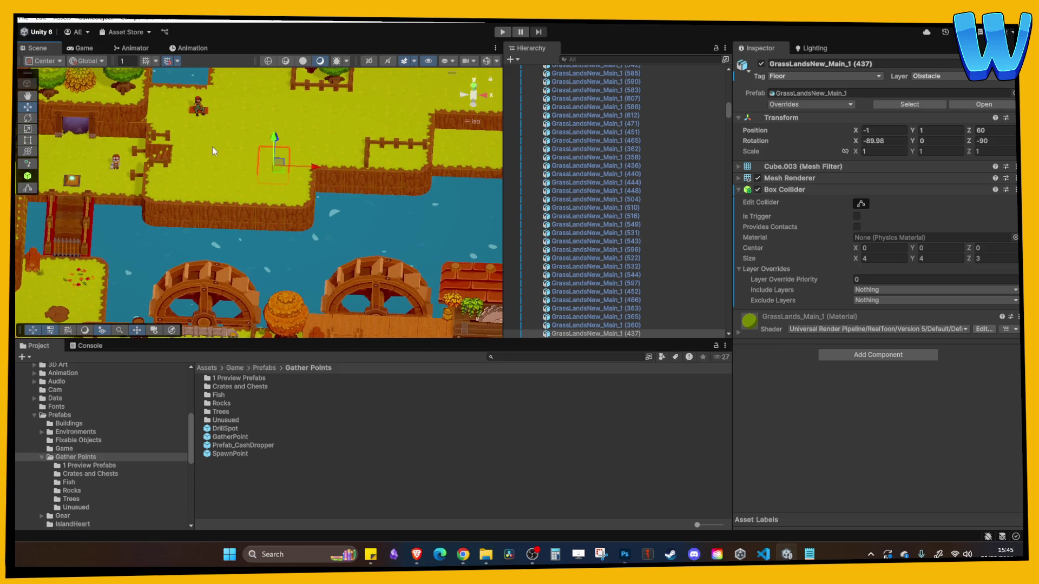
click(169, 136)
key(f)
scroll(239, 152, down, 5)
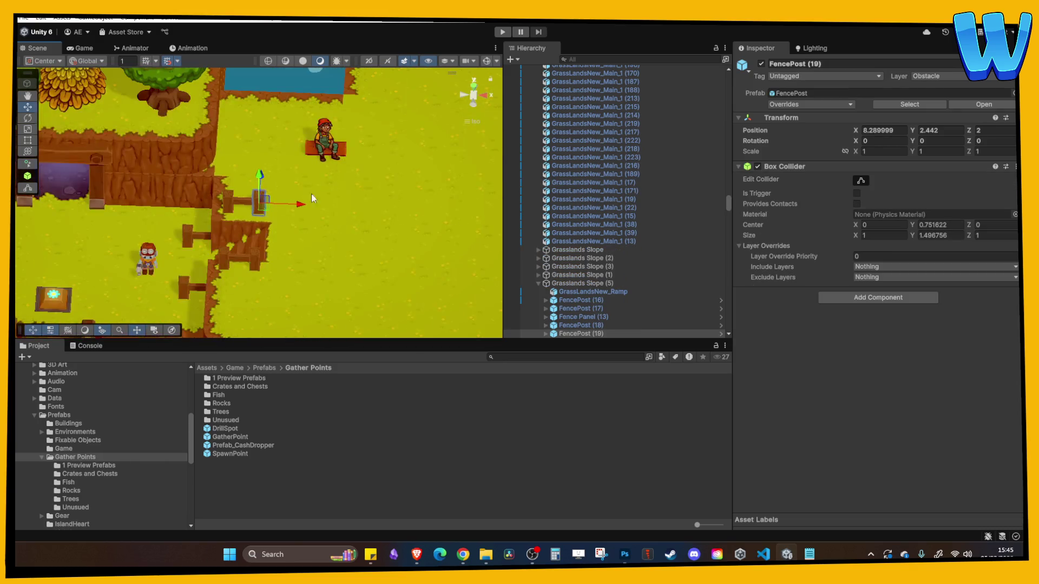
click(240, 181)
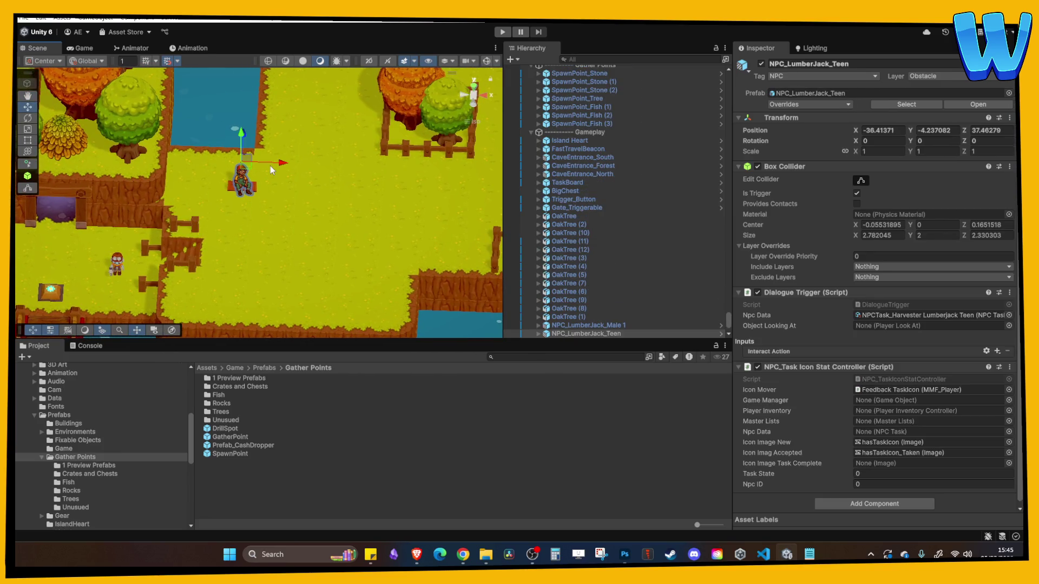
shift+click(234, 190)
mouse_move(273, 163)
mouse_down()
mouse_move(428, 177)
mouse_move(350, 111)
mouse_up()
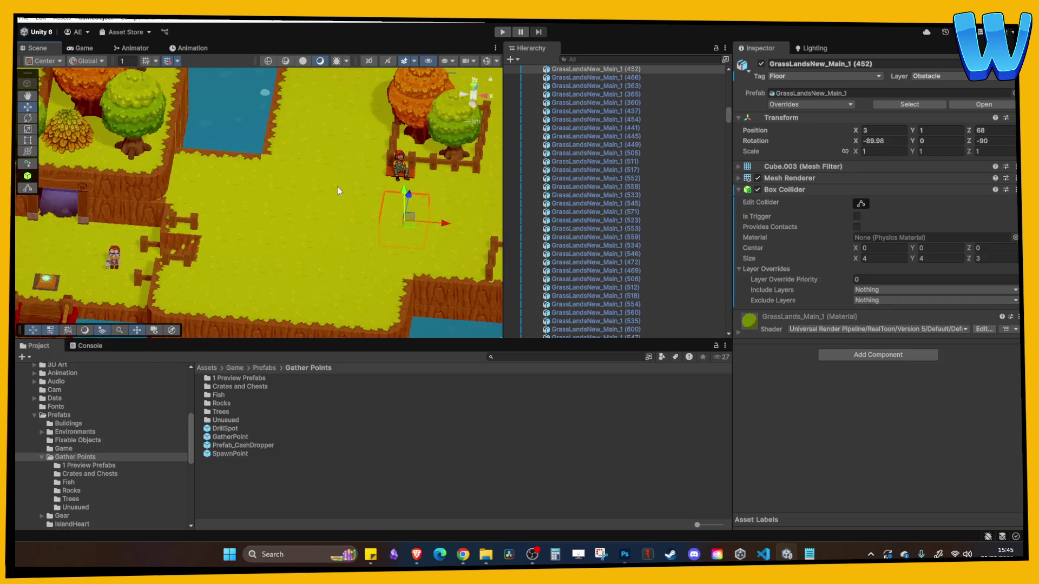
Duplicate the selected grass floor tile and bring the fence posts by the water into view
key(ctrl+d)
key(Down)
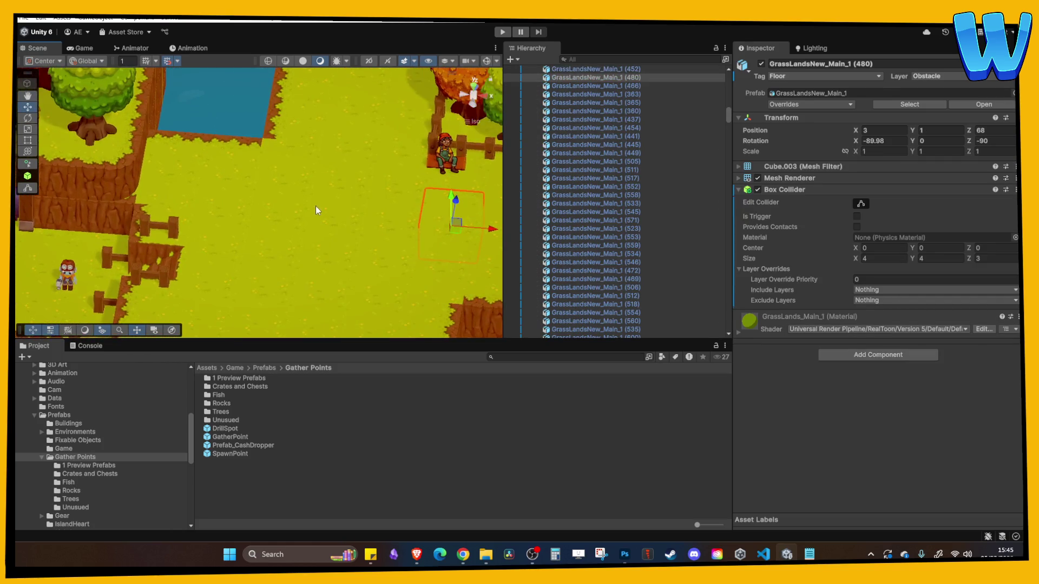
key(Right)
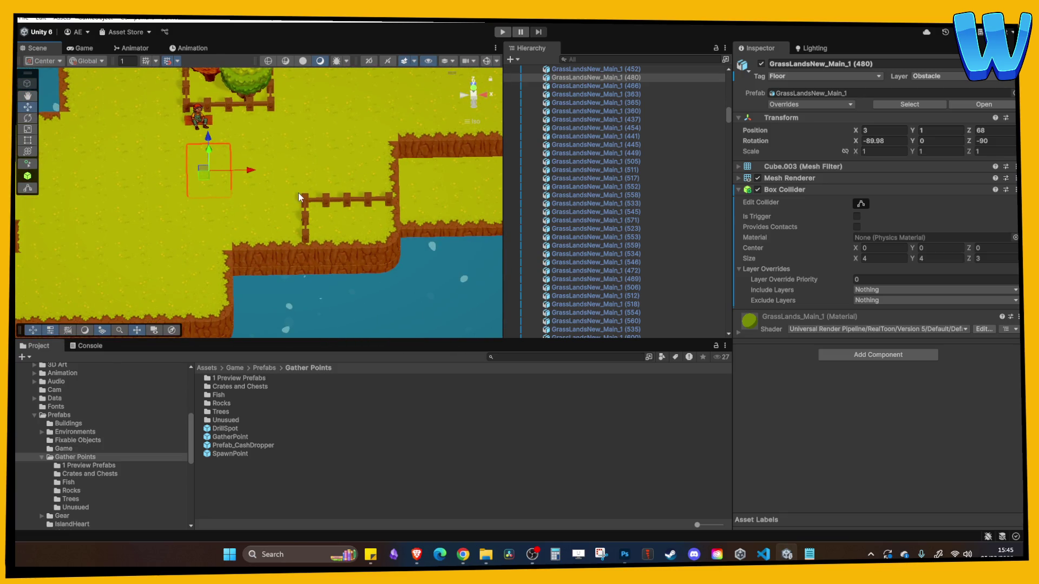
click(316, 197)
Delete the old fence posts Fencepost (2) through Fencepost (6) by the water
click(383, 198)
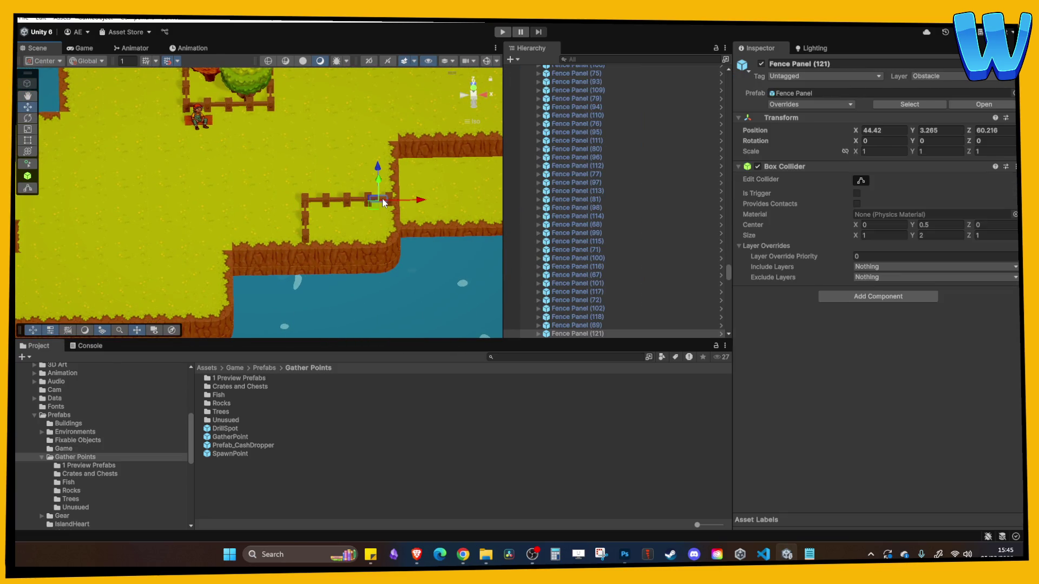
click(374, 198)
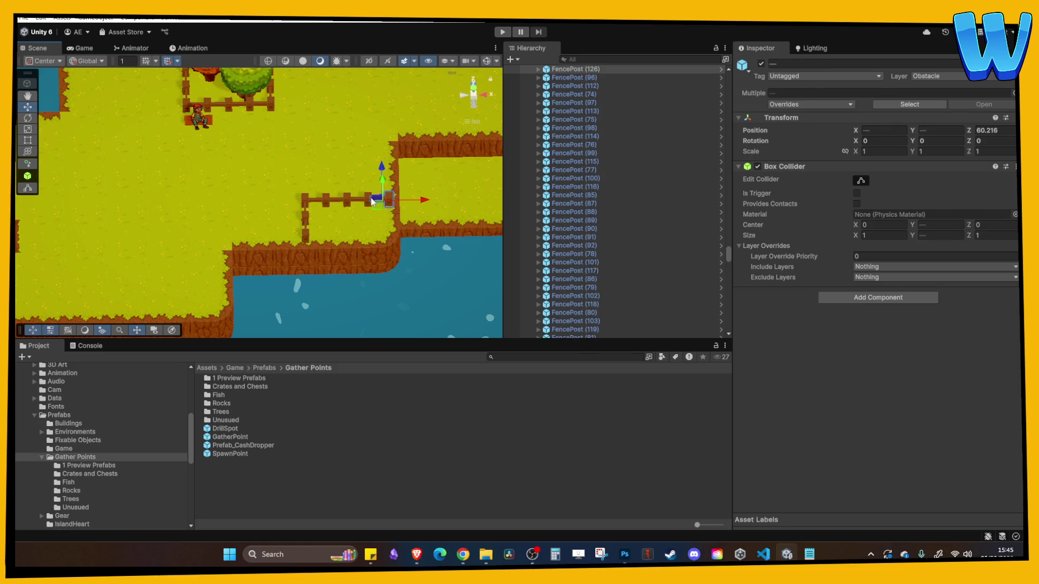
scroll(394, 216, up, 1)
scroll(379, 212, up, 1)
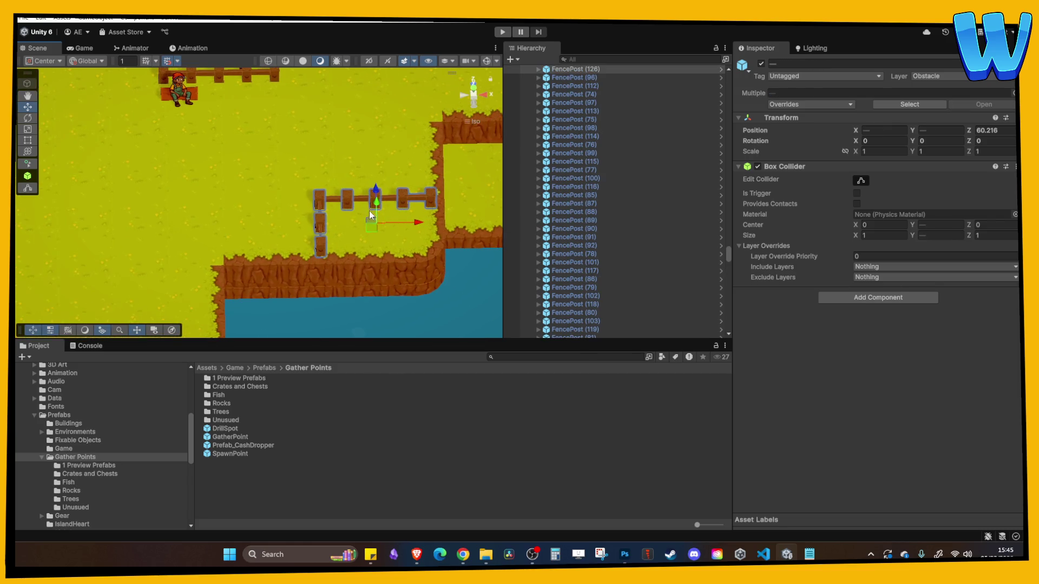
click(349, 197)
click(373, 198)
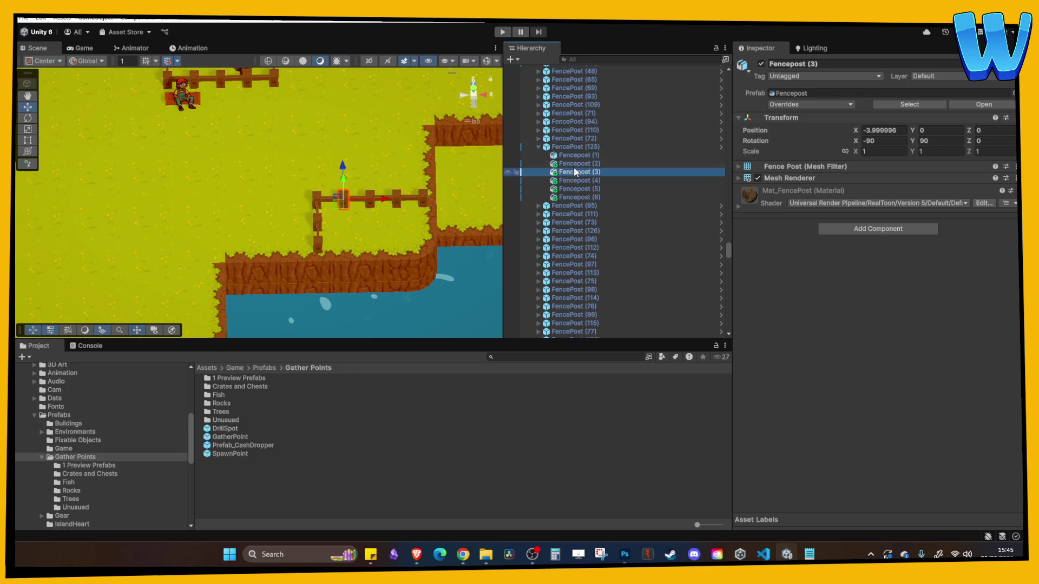
shift+click(576, 198)
key(Delete)
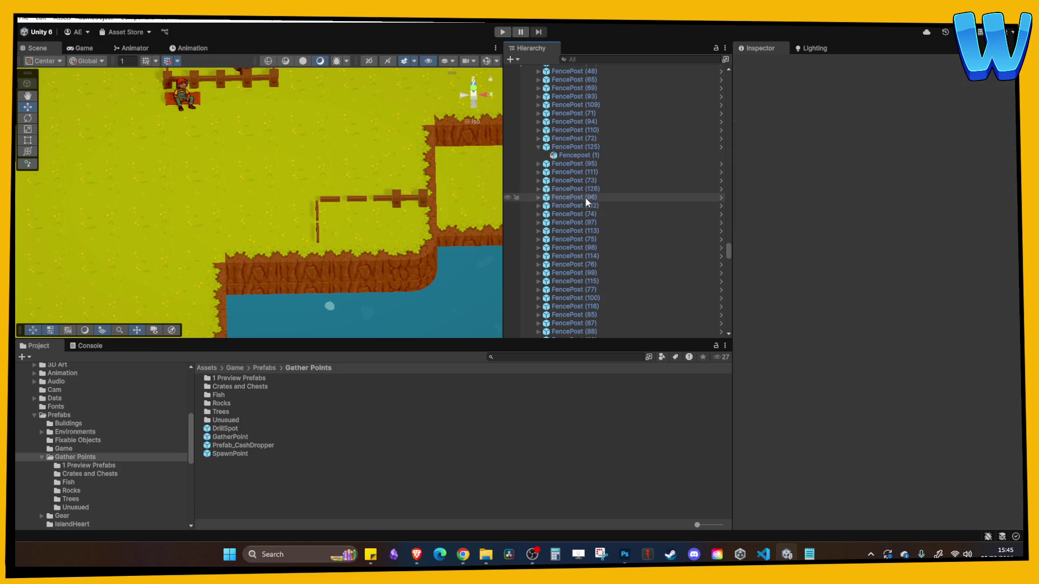
Duplicate FencePost (125) several times, sliding the copies leftward along the grass edge
click(567, 149)
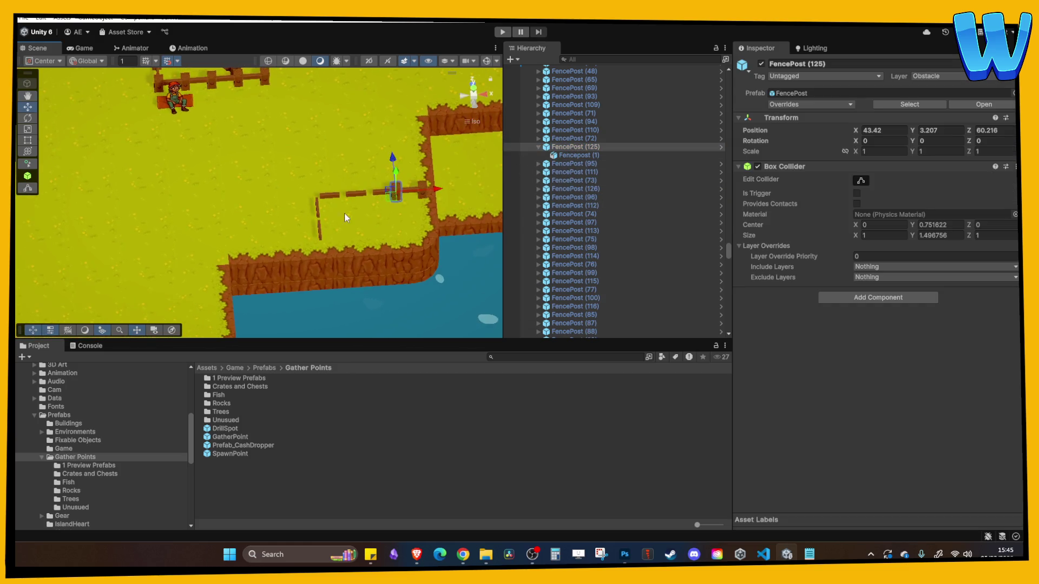
key(ctrl+d)
mouse_move(379, 202)
mouse_down()
mouse_move(308, 207)
mouse_move(264, 191)
mouse_move(266, 219)
mouse_up()
key(ctrl+d)
key(ctrl+d)
key(ctrl+d)
key(ctrl+d)
click(296, 226)
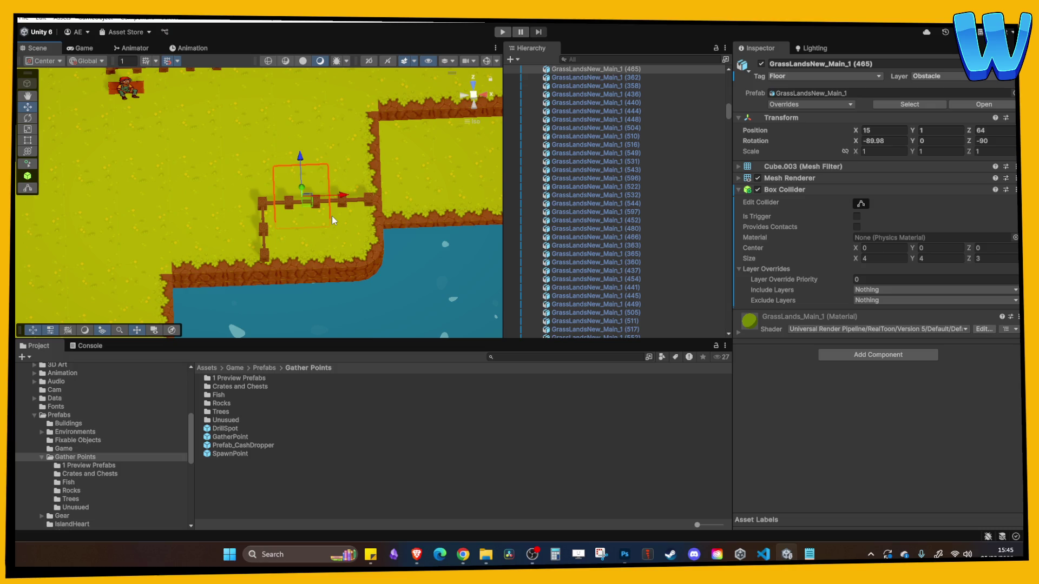
mouse_move(281, 193)
mouse_down()
mouse_move(382, 219)
mouse_move(372, 226)
mouse_up()
click(434, 224)
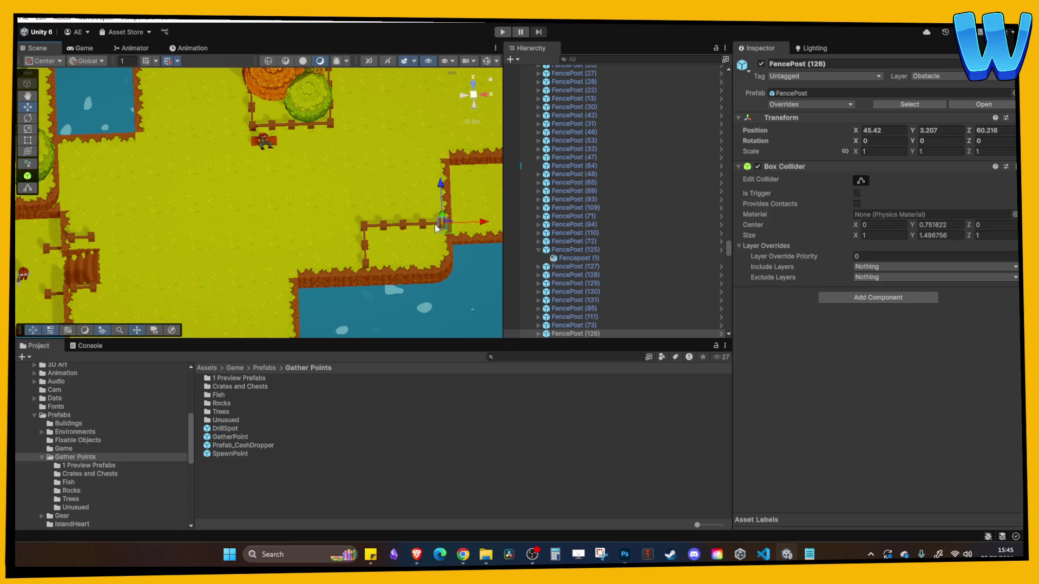
Duplicate the end fence post and move the copy far to the left
key(ctrl+d)
mouse_move(424, 224)
mouse_down()
mouse_move(126, 225)
mouse_move(139, 202)
mouse_up()
scroll(126, 227, up, 2)
scroll(178, 246, up, 4)
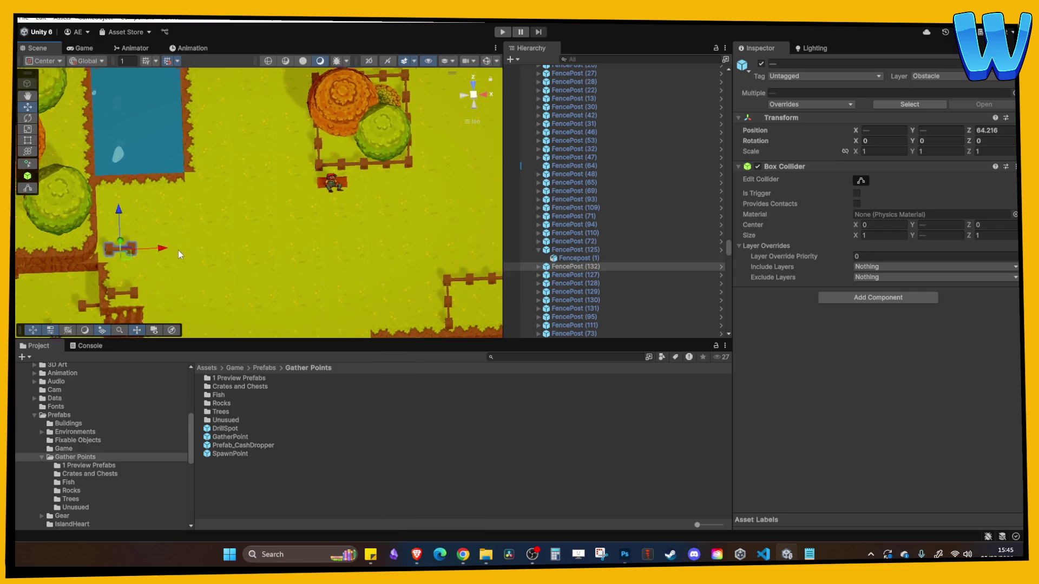
Add fence posts at the row's right end turning upward, removing two extra posts
click(340, 232)
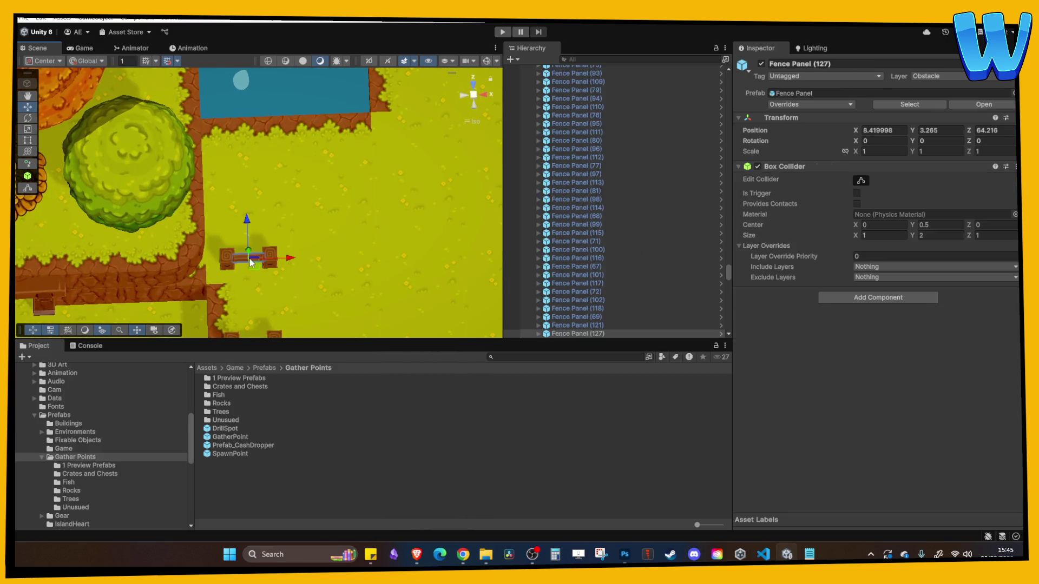
click(279, 260)
key(ctrl+d)
drag(320, 256, 441, 261)
key(ctrl+d)
key(ctrl+d)
key(ctrl+d)
drag(397, 222, 397, 179)
shift+click(398, 252)
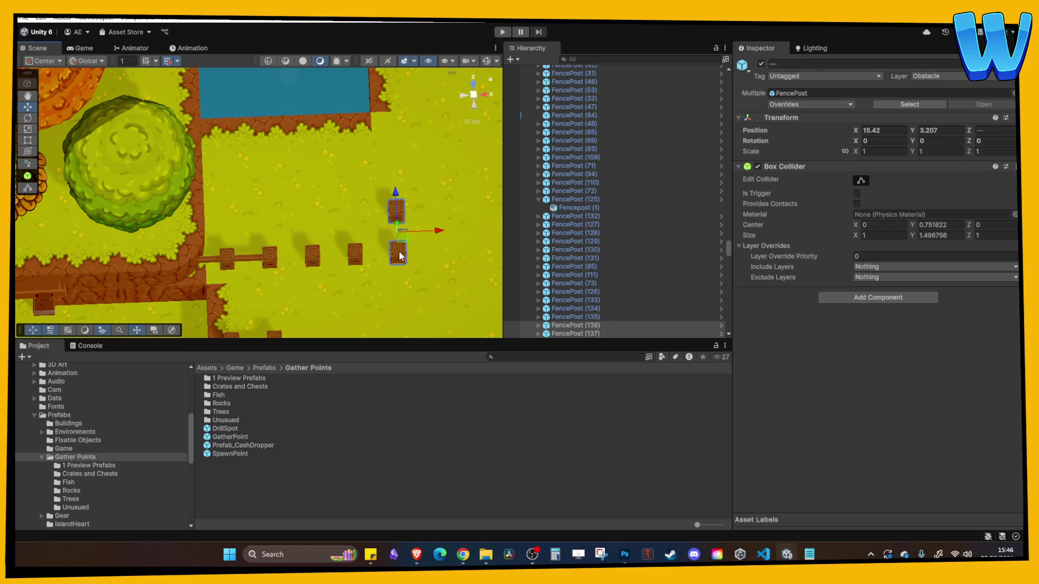
key(Delete)
Duplicate the row-end post and raise the copies upward along the new fence side
click(355, 251)
key(ctrl+d)
drag(355, 223, 349, 99)
key(ctrl+d)
Copy a fence panel onto the corner post and set its Rotation Y to 90
key(ctrl+d)
click(242, 256)
key(ctrl+d)
drag(319, 260, 357, 263)
key(ctrl+d)
drag(332, 224, 333, 203)
drag(383, 236, 405, 236)
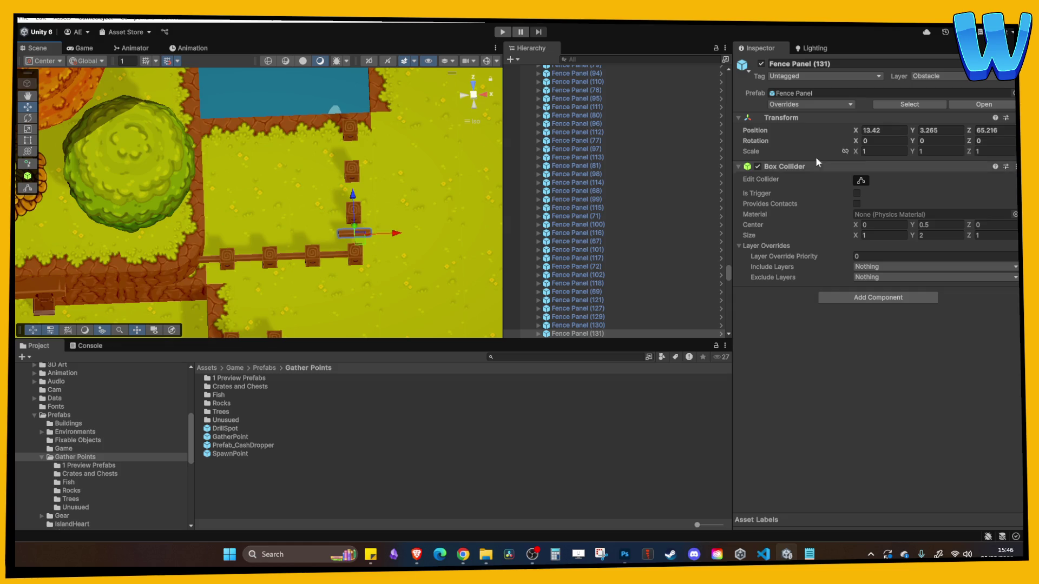
click(936, 142)
text(90)
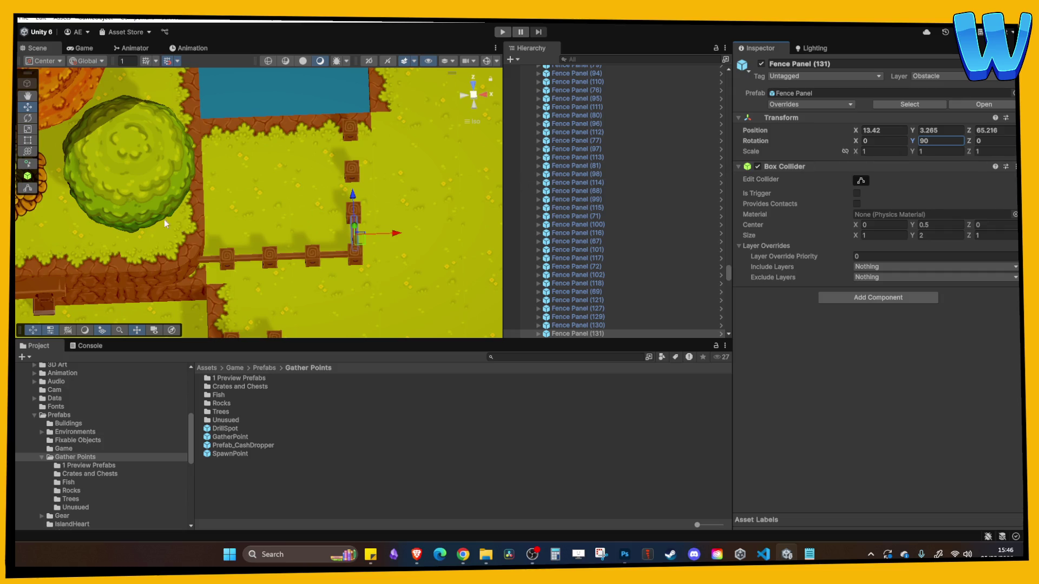
Fill the gaps up the corner with further rotated fence panel copies
alt+drag(352, 222, 367, 236)
click(367, 236)
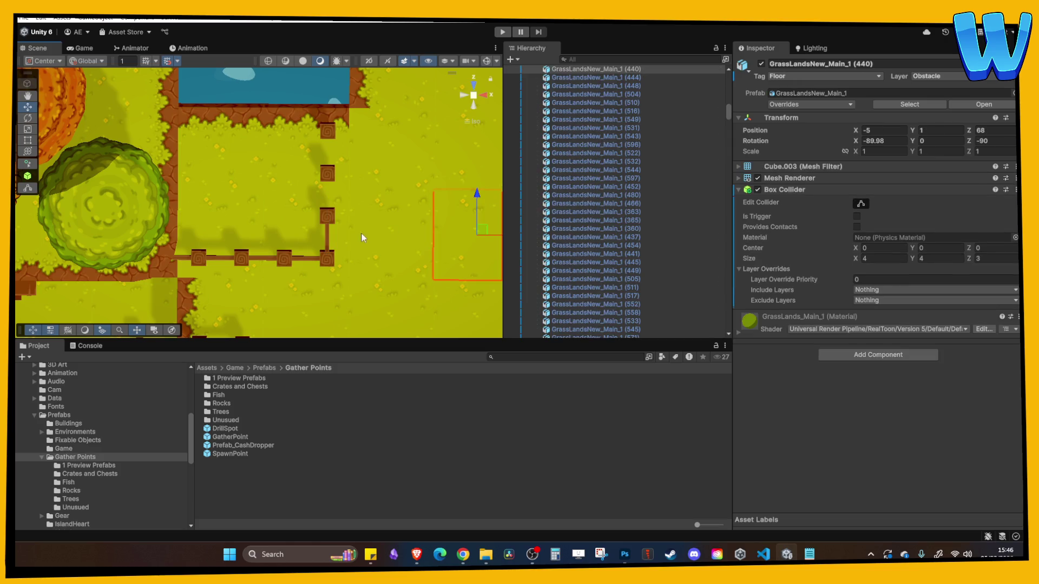
click(329, 238)
key(ctrl+d)
mouse_move(329, 202)
mouse_down()
mouse_move(333, 124)
mouse_move(417, 149)
mouse_move(417, 196)
mouse_move(379, 203)
mouse_move(333, 180)
mouse_move(254, 171)
mouse_up()
key(ctrl+d)
click(418, 195)
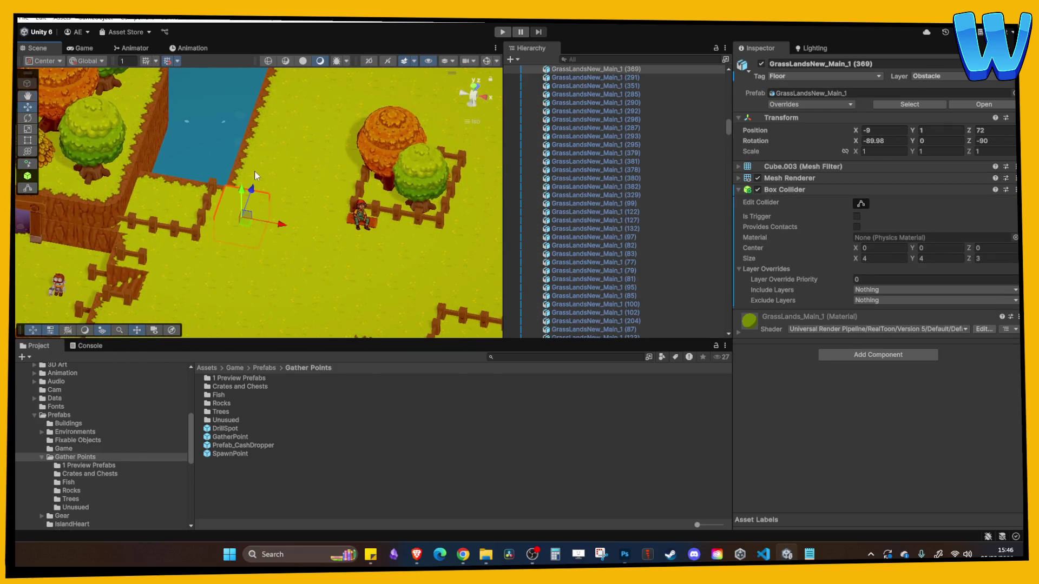
click(407, 173)
Move the green tree Tree 1 (8) down-left beside the water
click(281, 174)
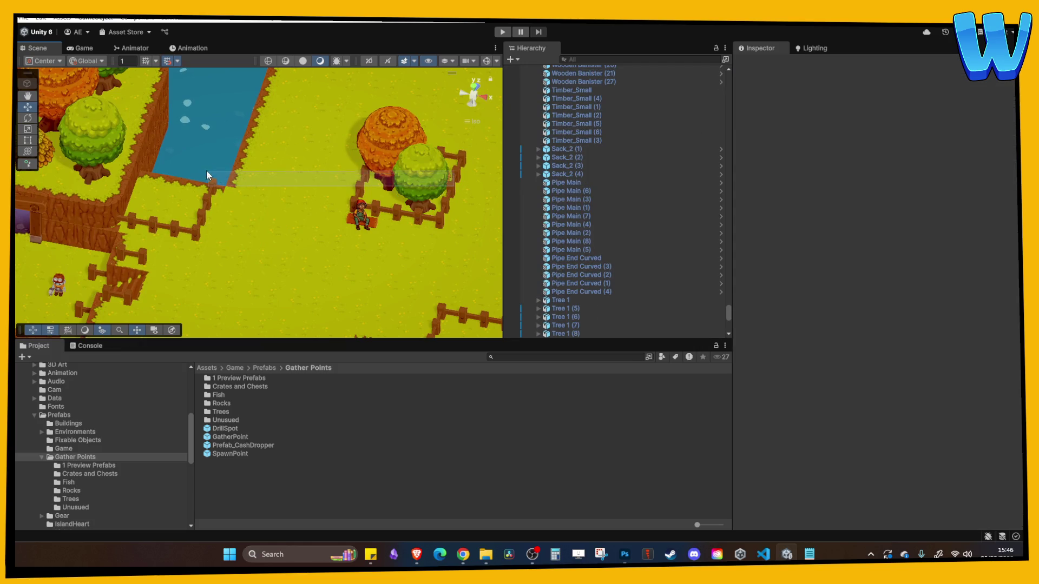
drag(424, 181, 194, 165)
drag(176, 111, 169, 138)
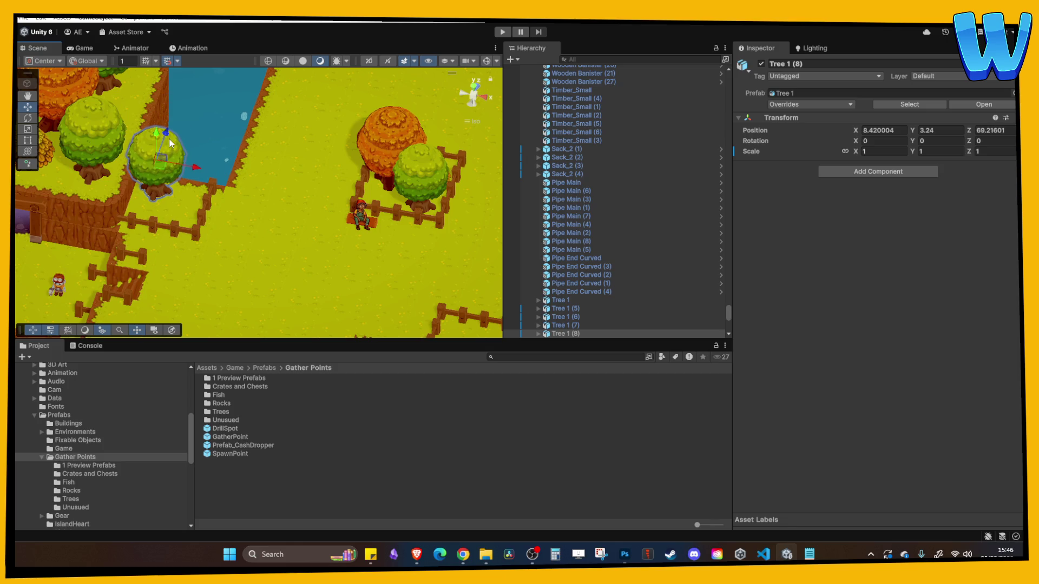
scroll(258, 204, up, 1)
Move OakTree (13) up-left near the water and rotate it about Y
mouse_move(259, 204)
mouse_down()
mouse_move(318, 190)
mouse_move(307, 183)
mouse_up()
mouse_move(274, 138)
mouse_down()
mouse_move(258, 167)
mouse_move(361, 168)
mouse_move(145, 164)
mouse_up()
mouse_move(108, 131)
mouse_down()
mouse_move(112, 167)
mouse_move(132, 185)
mouse_up()
drag(921, 140, 445, 164)
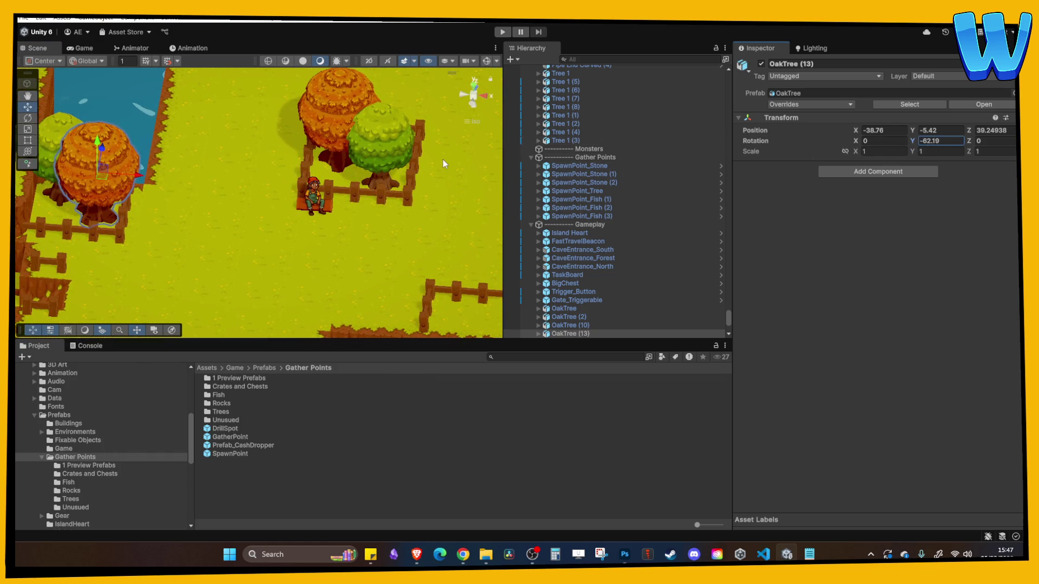
Place leaf piles LeafPile_2 (13) and (14) behind the top-left tree and beside the fenced tree
click(397, 193)
mouse_move(244, 105)
mouse_down()
mouse_move(190, 79)
mouse_move(115, 110)
mouse_move(113, 147)
mouse_up()
scroll(114, 147, up, 5)
drag(244, 212, 247, 223)
click(294, 242)
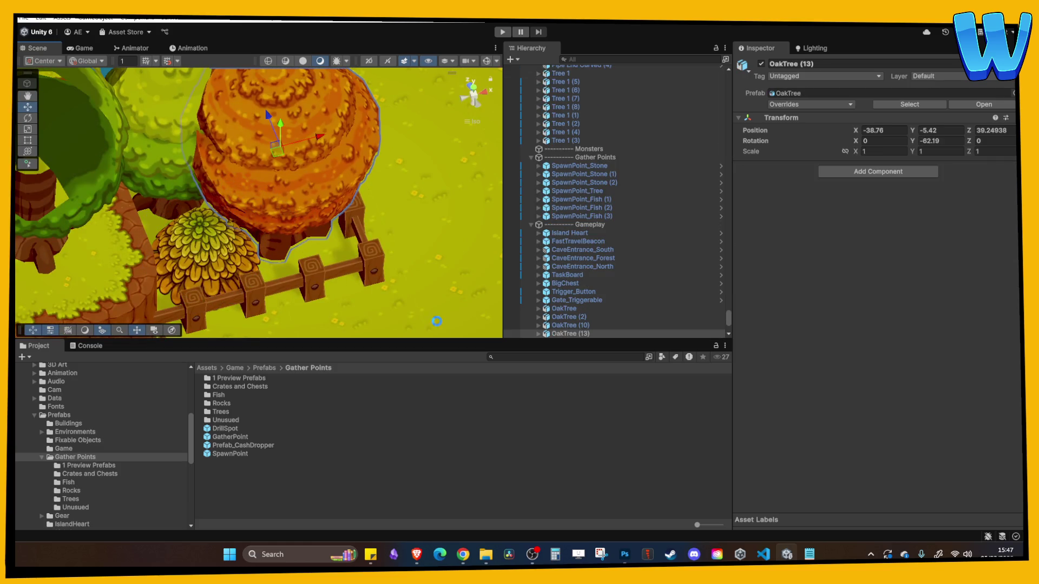
scroll(413, 248, down, 10)
scroll(299, 264, up, 10)
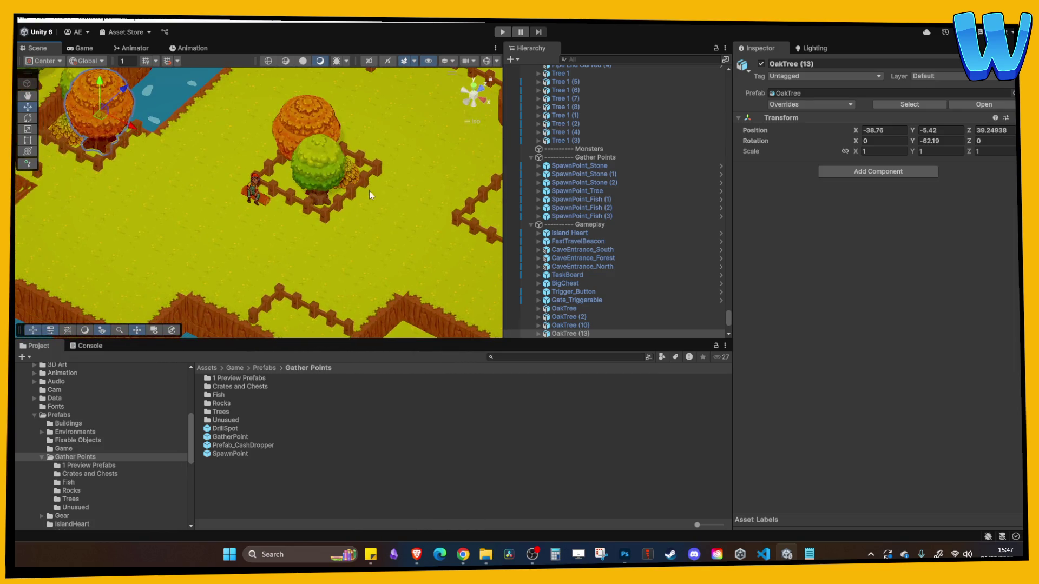
click(370, 194)
mouse_move(328, 135)
mouse_down()
mouse_move(292, 163)
mouse_move(330, 189)
mouse_move(259, 192)
mouse_up()
scroll(381, 187, up, 5)
scroll(381, 187, down, 2)
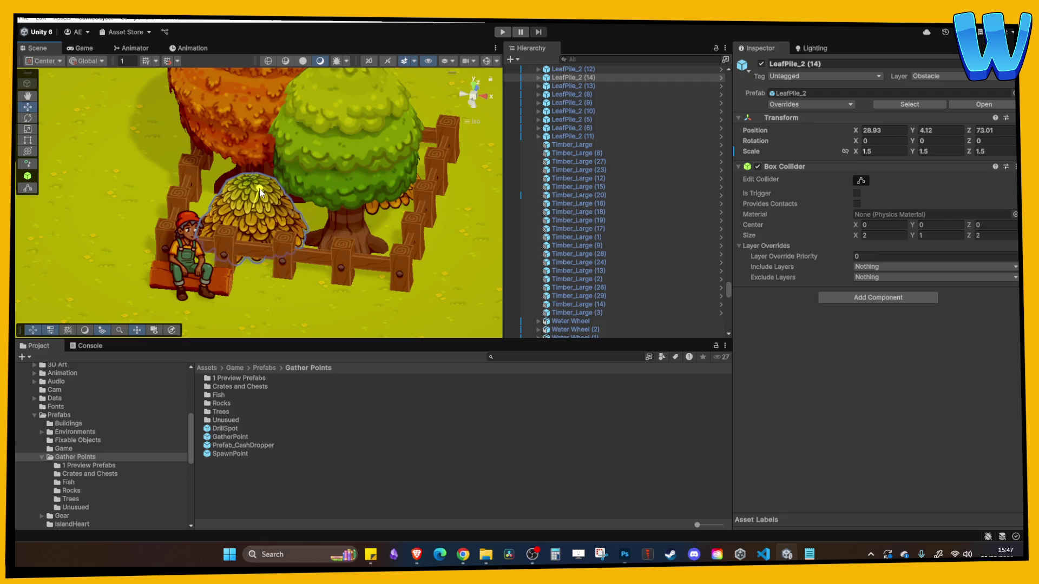
click(260, 193)
Orbit to a near top-down view of the fenced pen to check the placements
scroll(379, 257, down, 3)
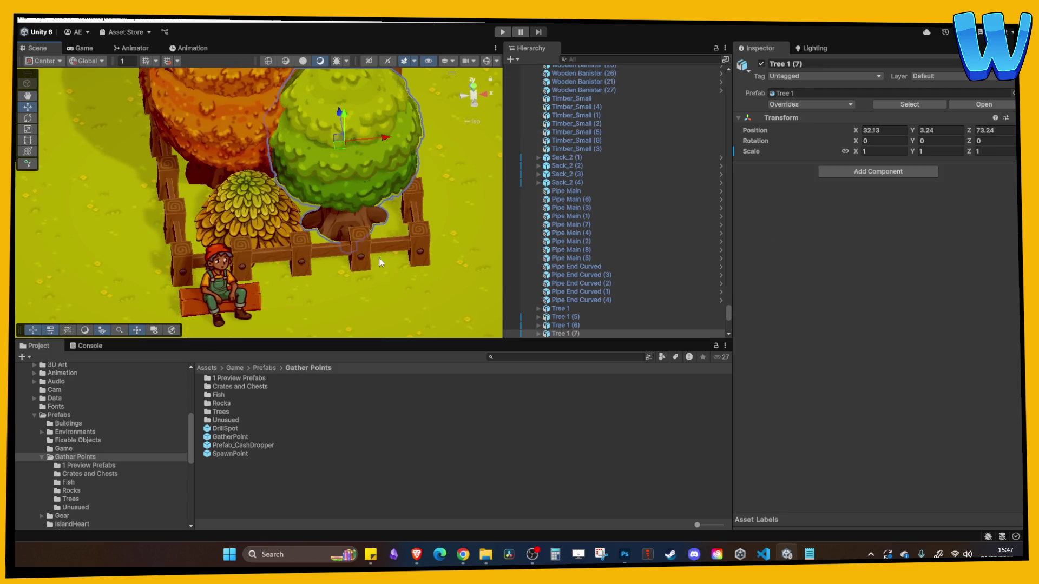
click(276, 231)
click(324, 198)
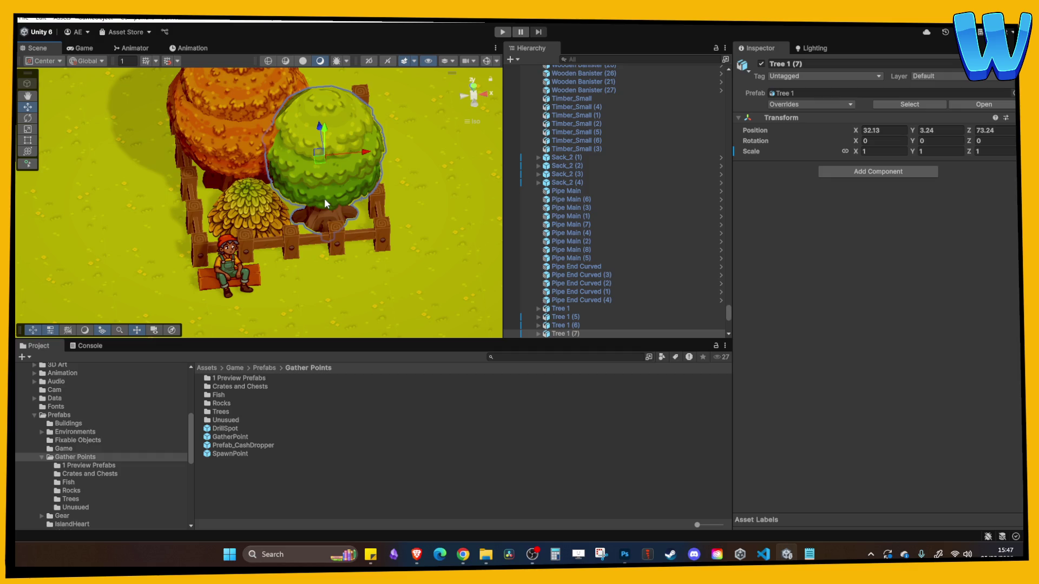
mouse_move(324, 198)
mouse_down()
mouse_move(306, 222)
mouse_move(320, 182)
mouse_move(313, 158)
mouse_move(391, 220)
mouse_move(400, 214)
mouse_move(310, 188)
mouse_up()
click(354, 235)
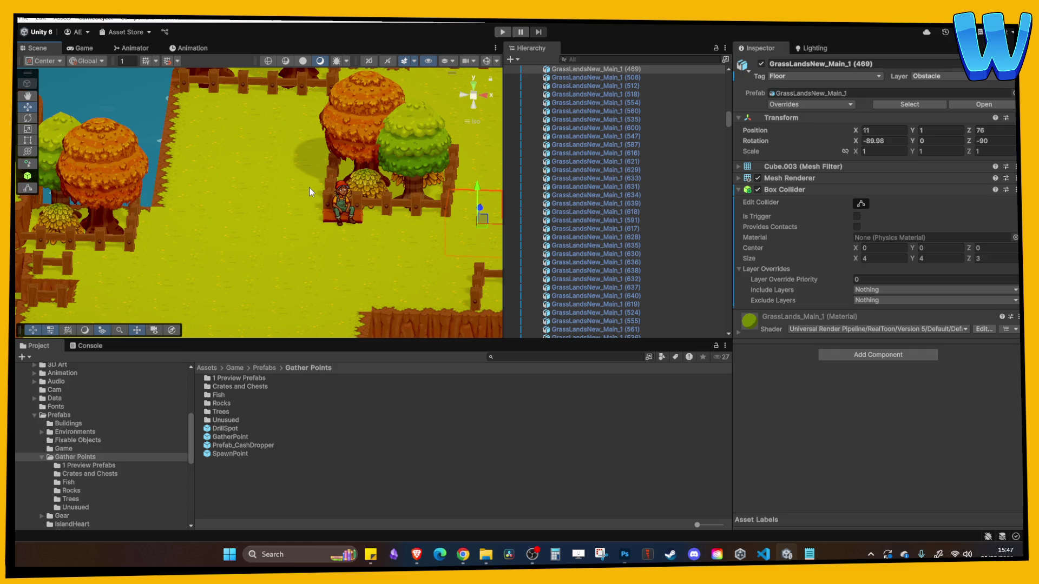
Survey the island, framing a ground tile, the player character and the teen lumberjack
scroll(310, 188, down, 3)
drag(291, 238, 342, 212)
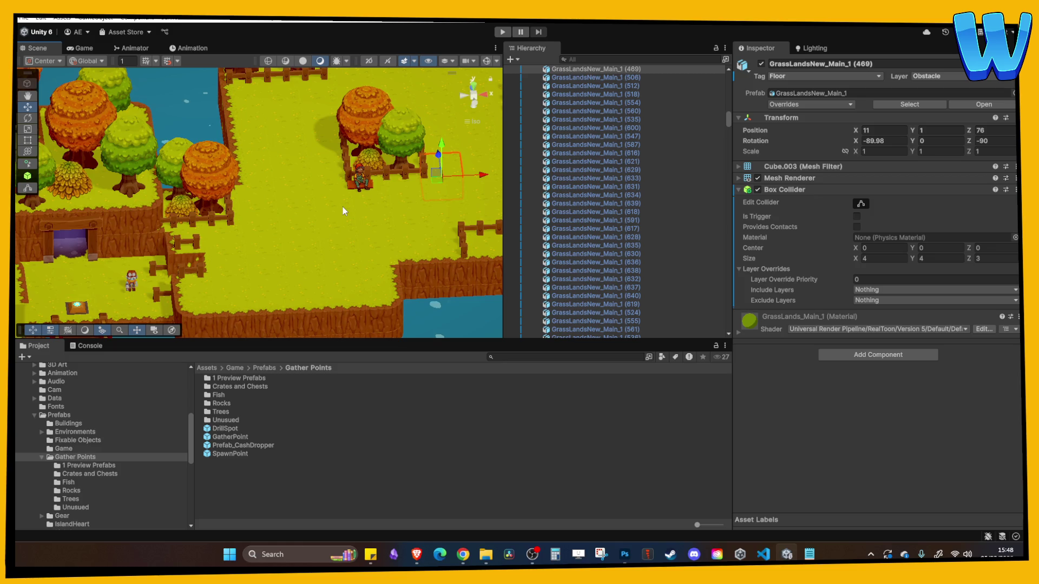
scroll(361, 207, up, 3)
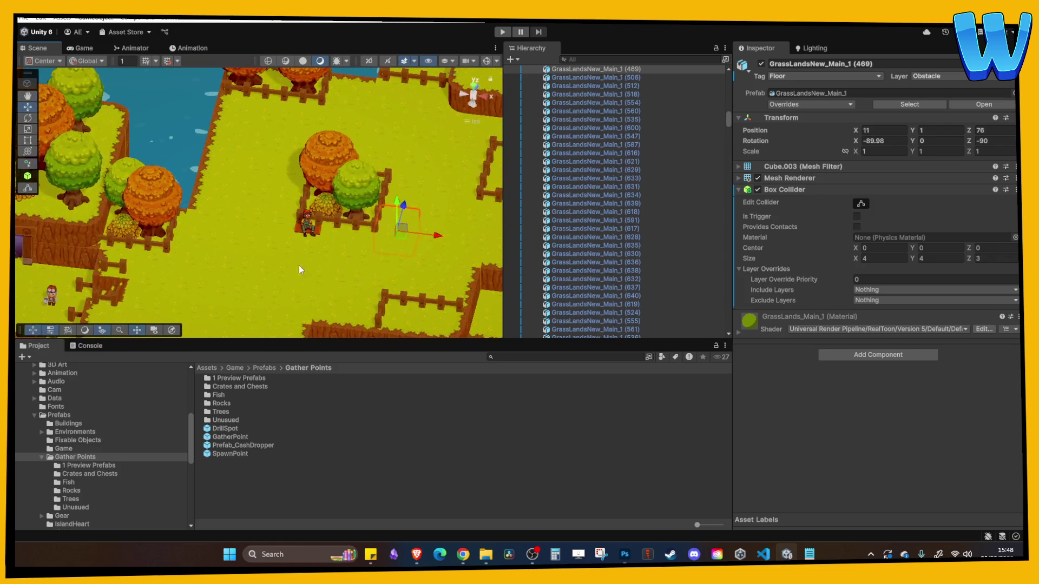
scroll(330, 264, down, 10)
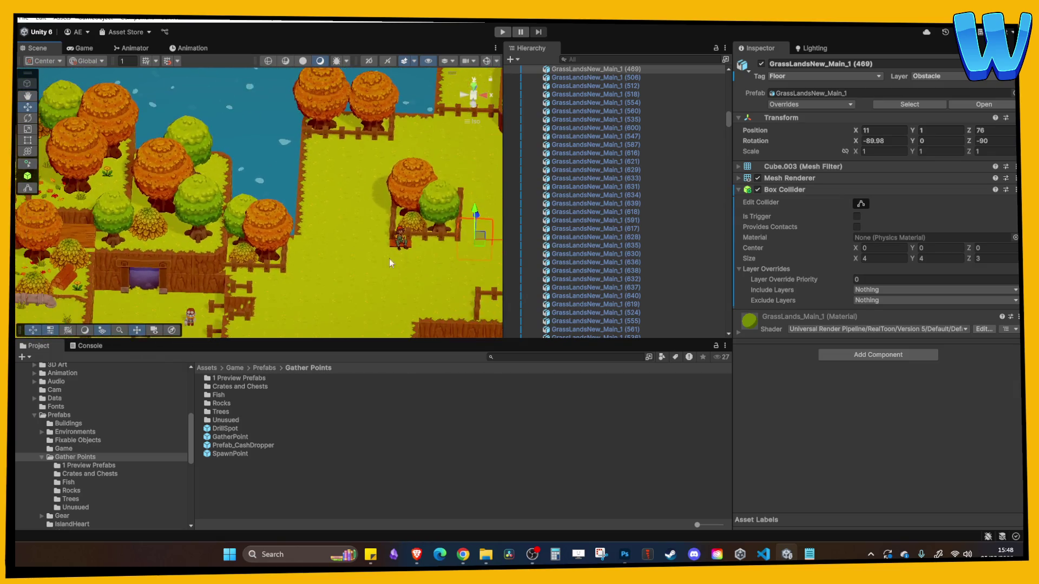
scroll(301, 234, down, 5)
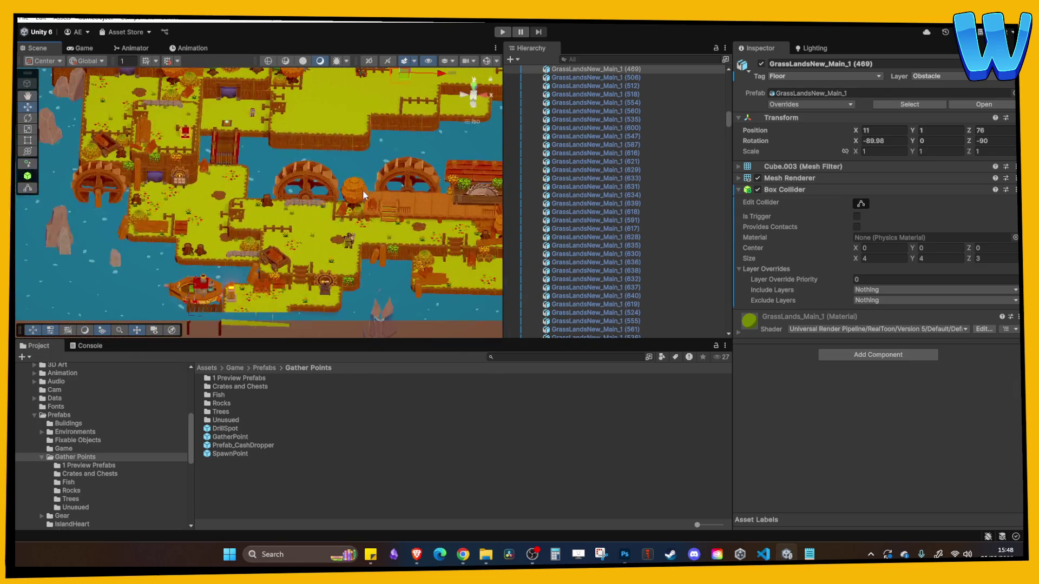
scroll(327, 258, up, 10)
scroll(327, 259, down, 10)
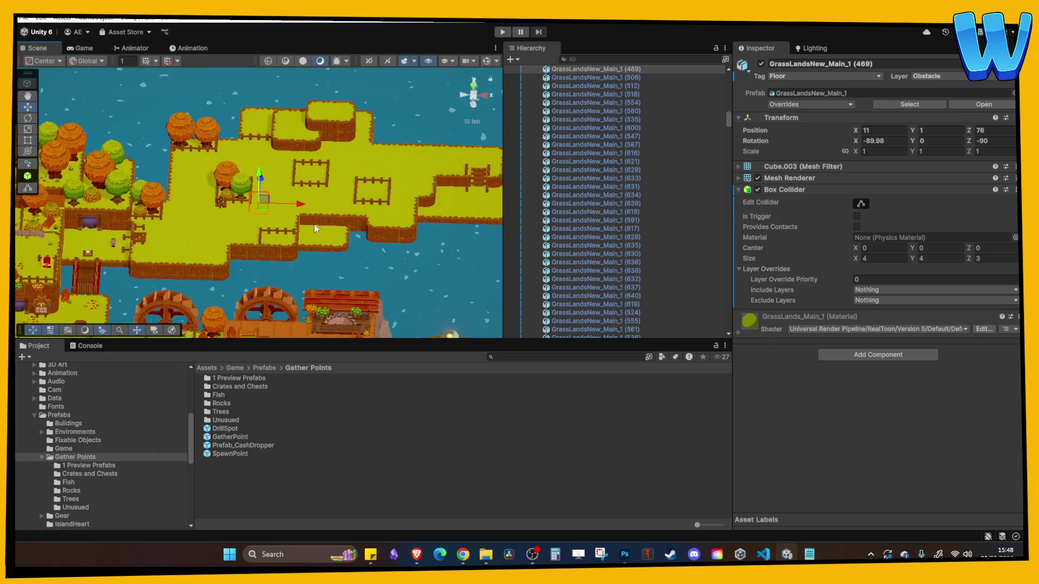
scroll(341, 161, down, 5)
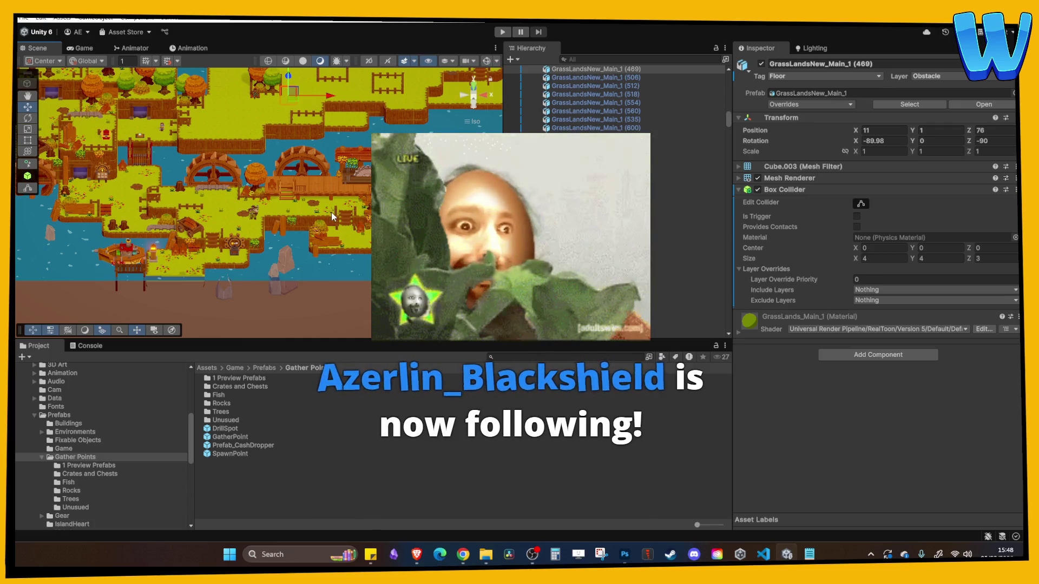
click(259, 234)
key(f)
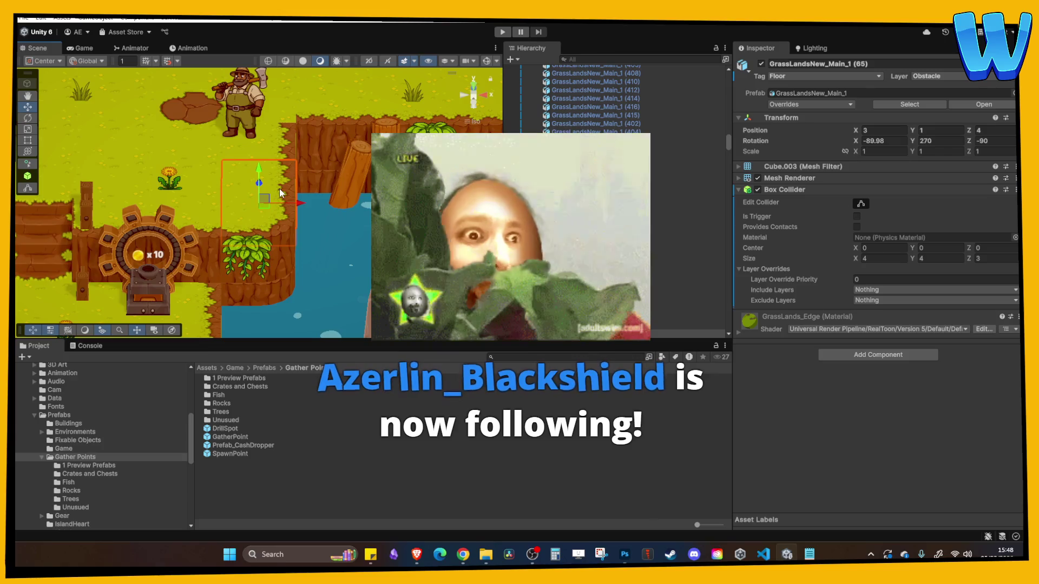
scroll(279, 189, down, 5)
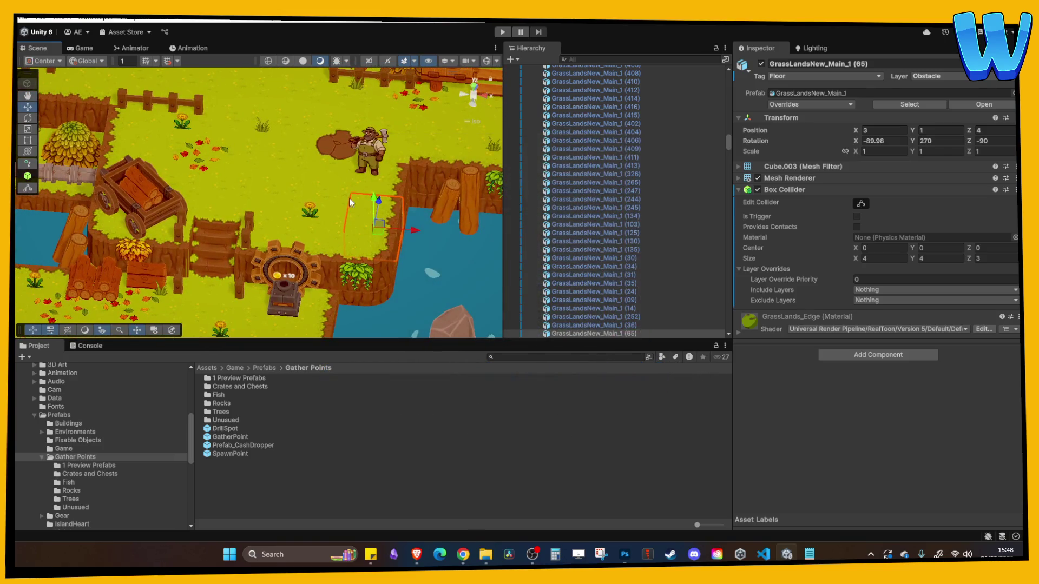
mouse_move(309, 150)
mouse_down()
mouse_move(323, 170)
mouse_move(327, 287)
mouse_move(359, 250)
mouse_move(326, 235)
mouse_up()
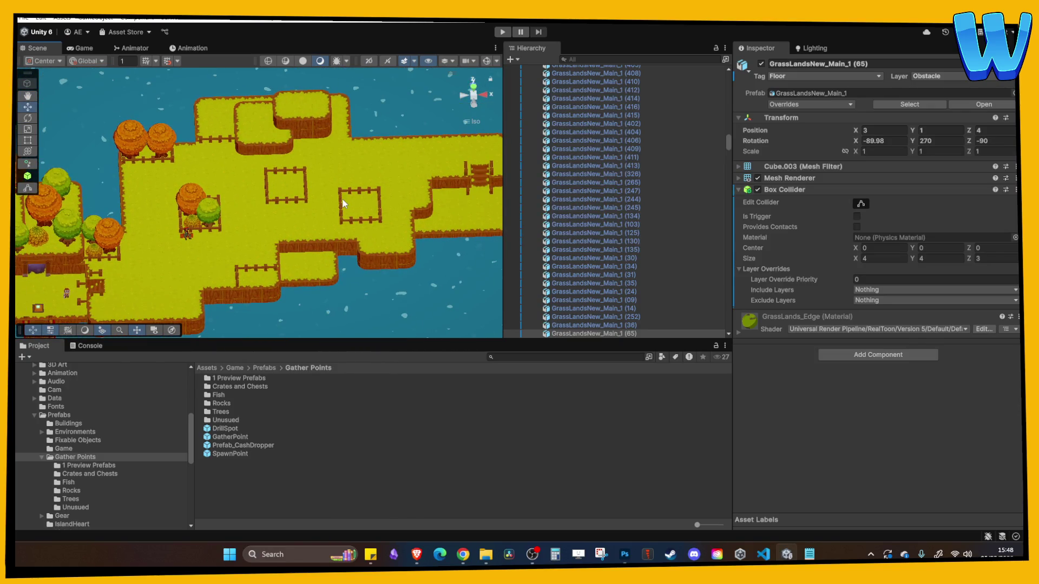
mouse_move(343, 200)
mouse_down()
mouse_move(319, 219)
mouse_move(445, 121)
mouse_move(315, 192)
mouse_move(288, 124)
mouse_up()
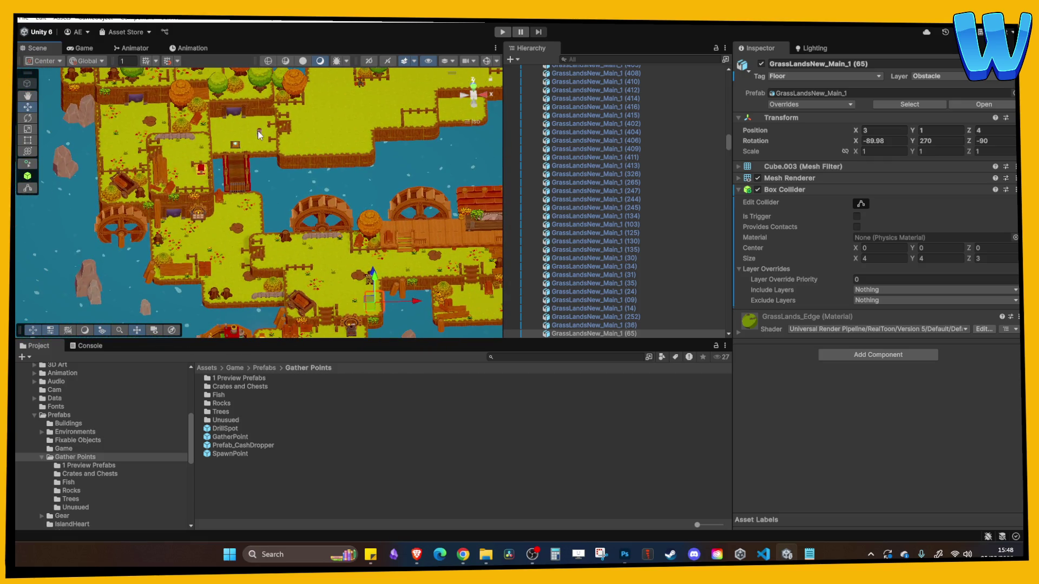
click(258, 131)
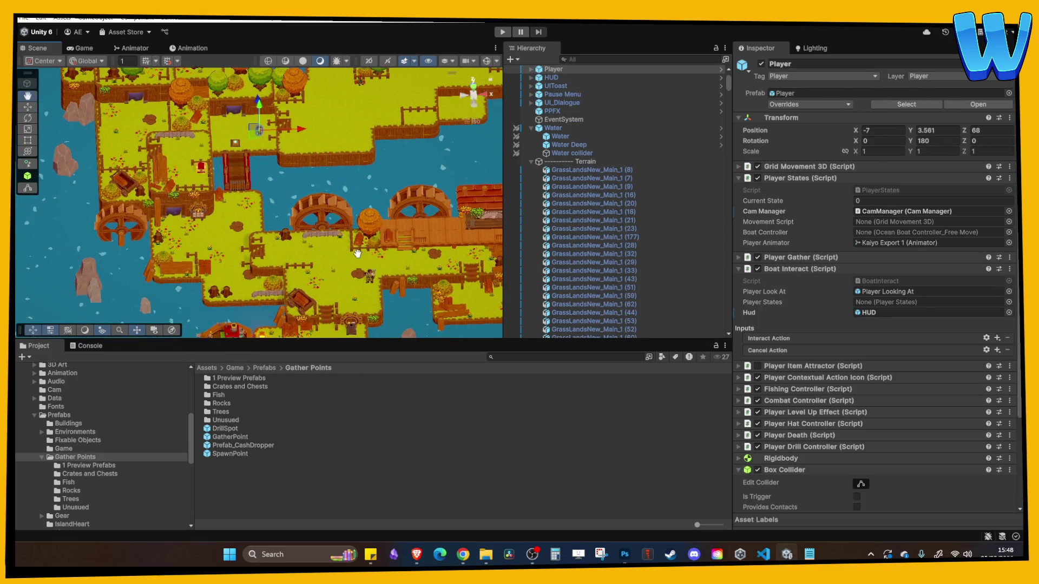
scroll(358, 259, up, 3)
key(f)
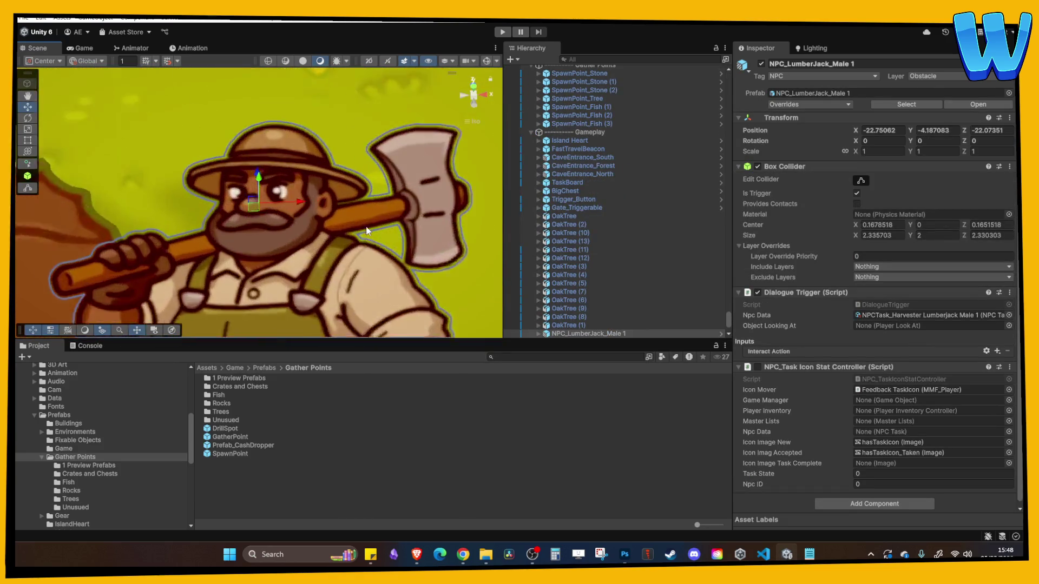
scroll(359, 176, down, 6)
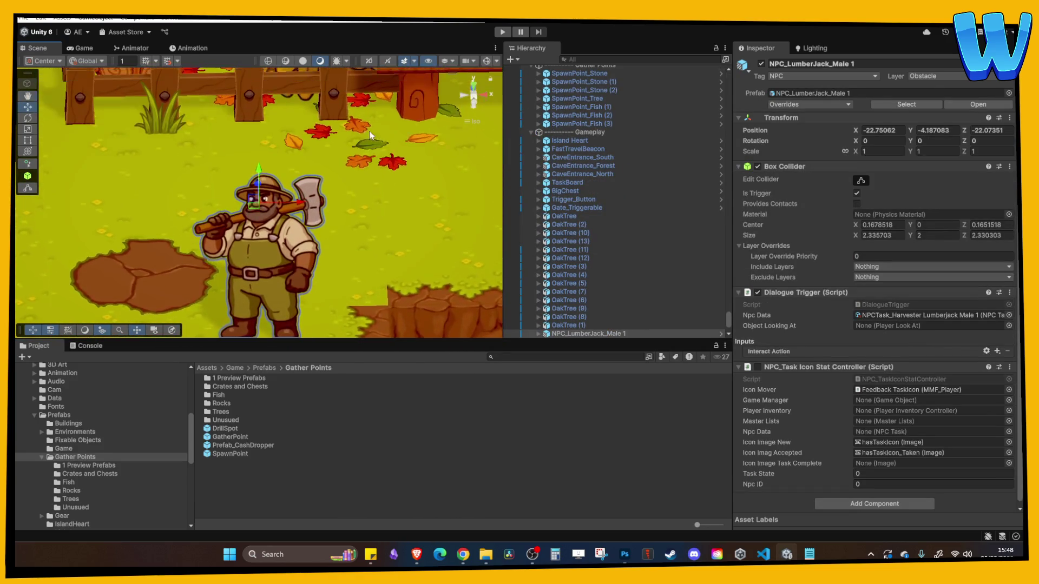
scroll(347, 132, down, 10)
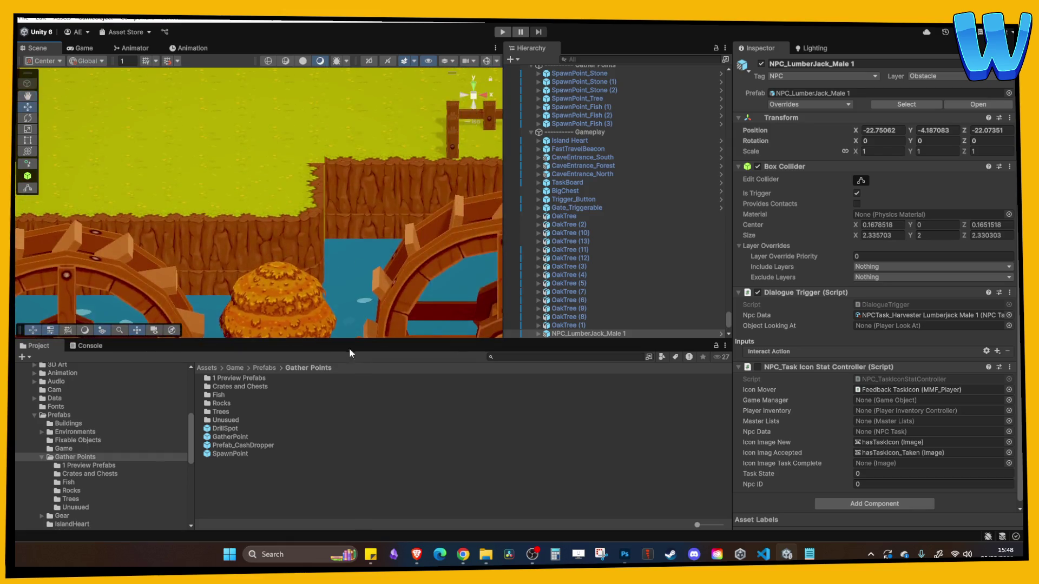
click(267, 182)
key(f)
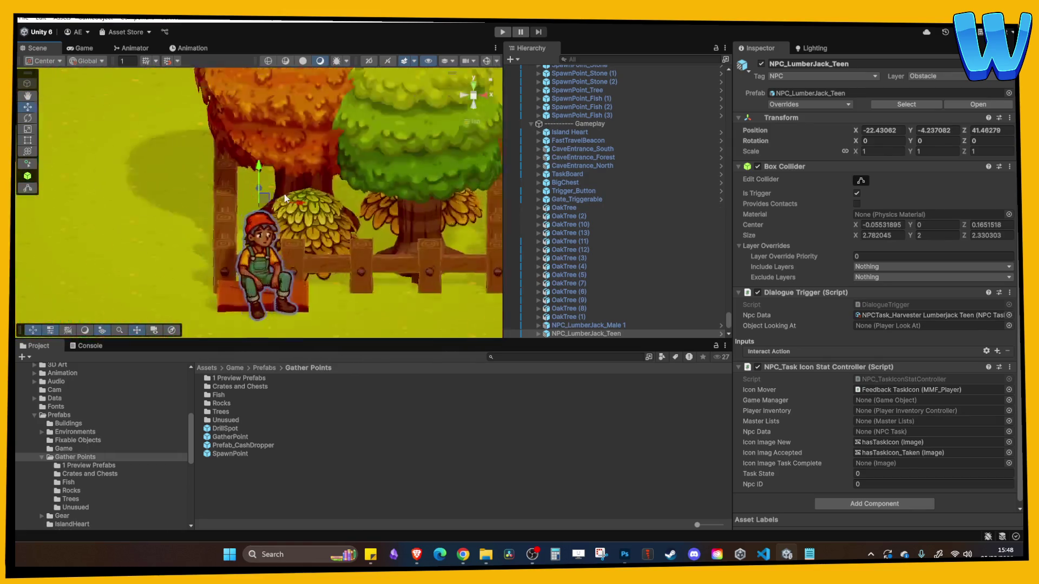
scroll(339, 209, down, 3)
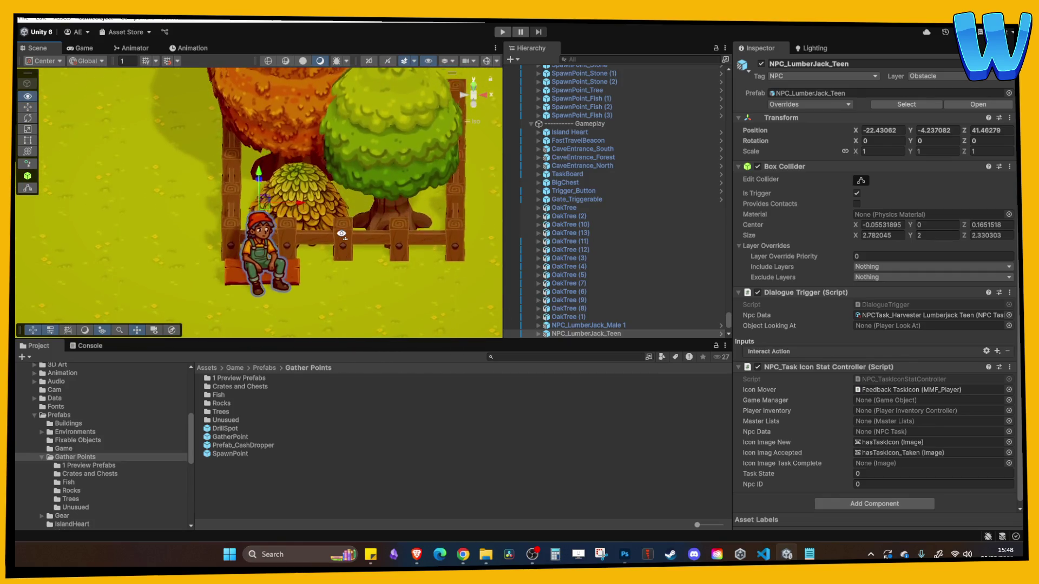
Duplicate the green Tree 1 and move the copy into the empty fenced pen
click(340, 208)
scroll(348, 205, down, 4)
scroll(347, 205, down, 5)
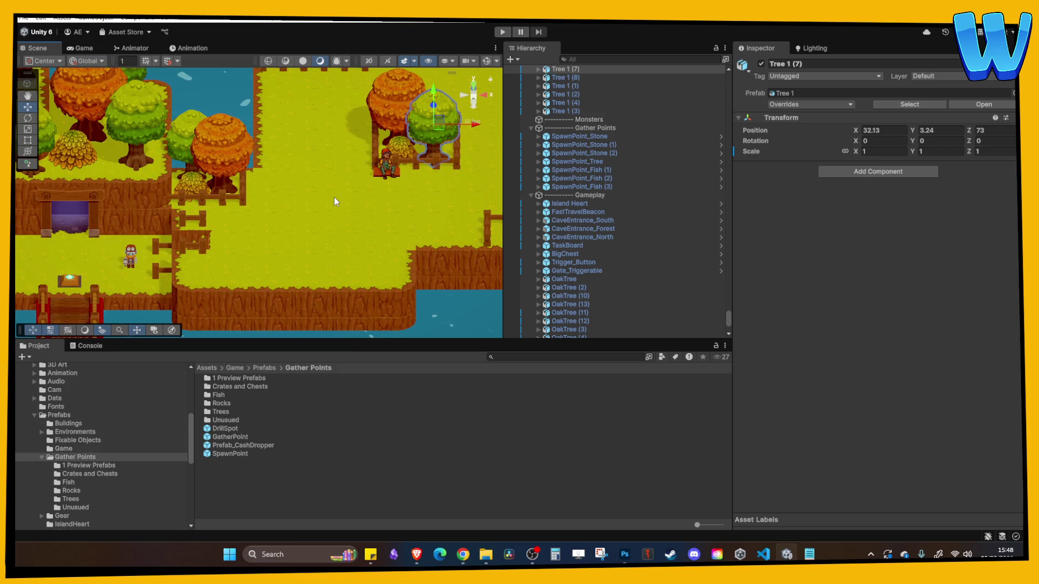
drag(333, 217, 433, 178)
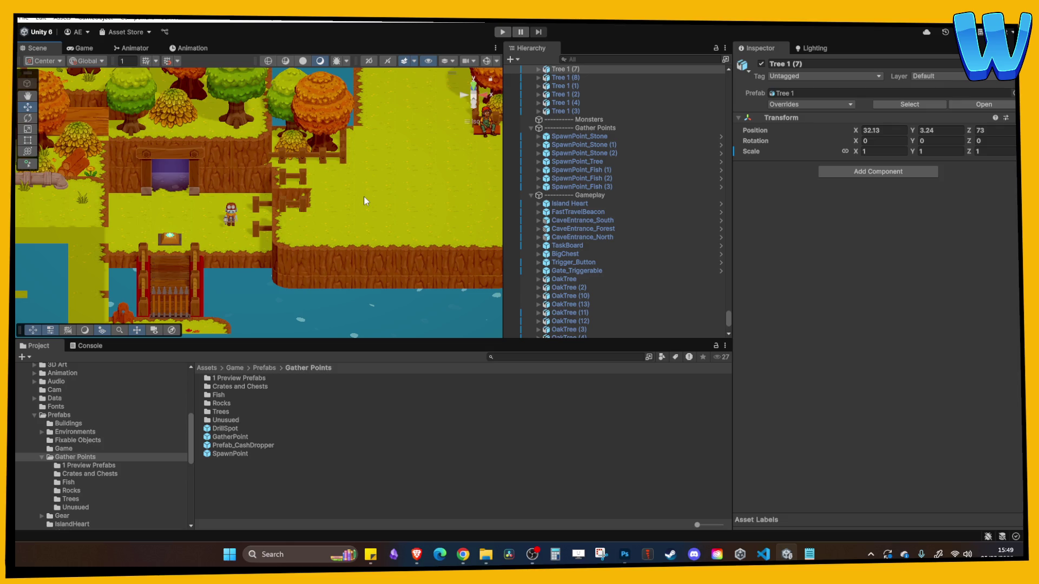
mouse_move(342, 206)
mouse_down()
mouse_move(287, 161)
mouse_move(320, 237)
mouse_move(366, 217)
mouse_move(441, 215)
mouse_up()
key(ctrl+d)
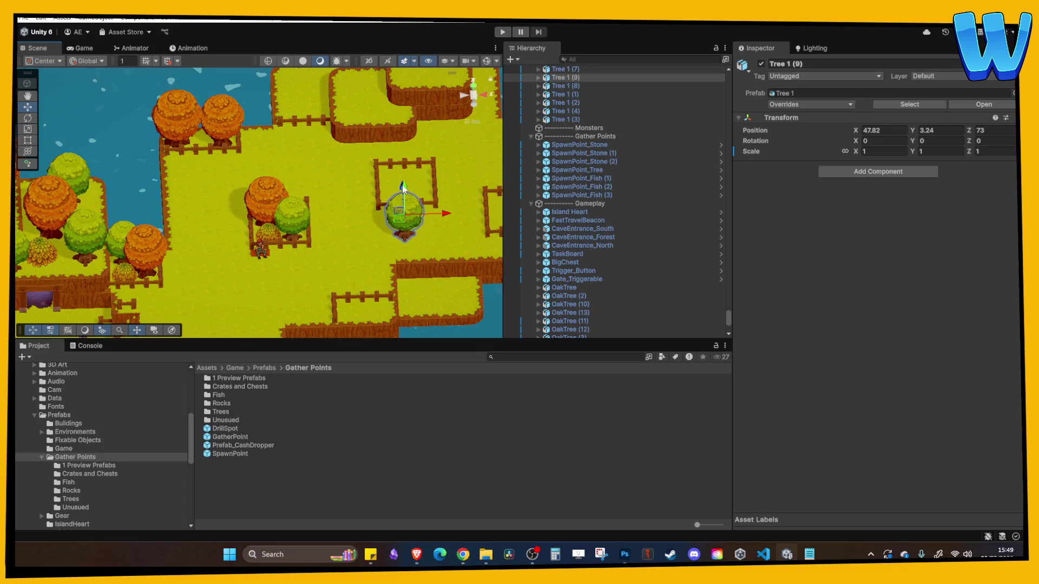
mouse_move(403, 187)
mouse_down()
mouse_move(408, 138)
mouse_move(417, 151)
mouse_up()
Duplicate an orange OakTree and move the copy to the pen's fence corner
click(309, 203)
key(ctrl+d)
drag(314, 203, 469, 197)
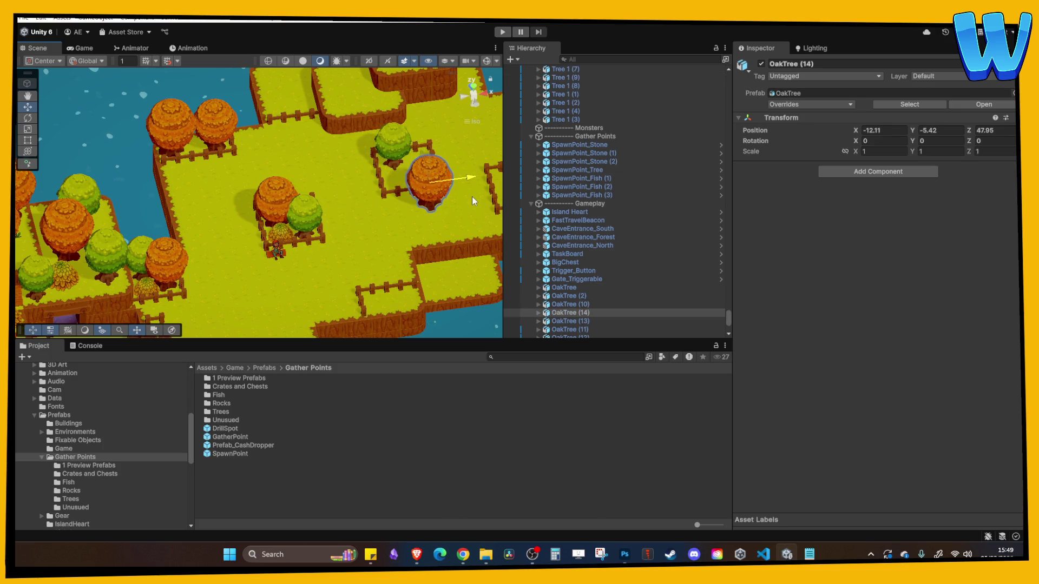
drag(416, 161, 405, 144)
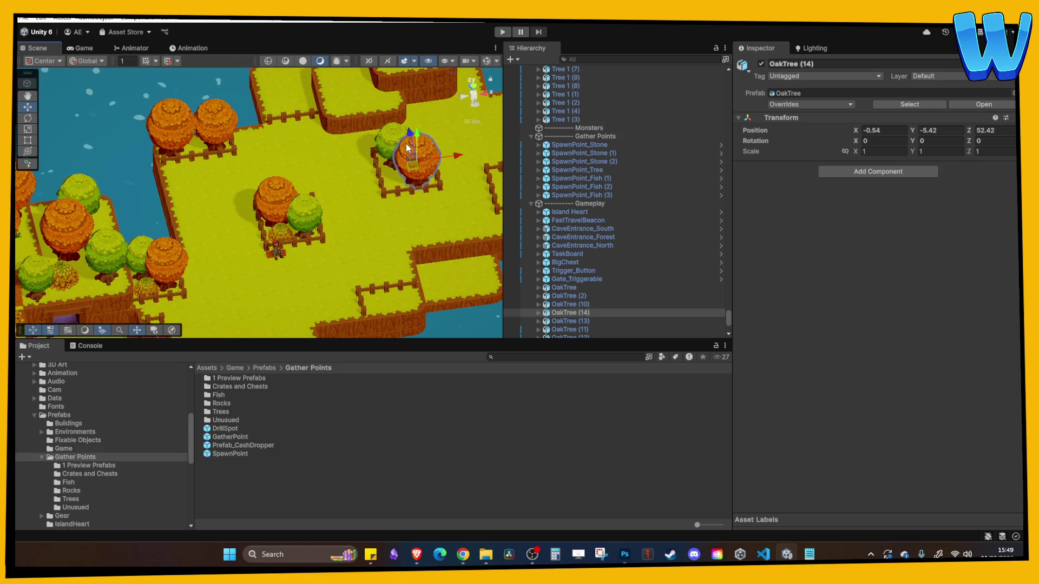
key(f)
Shift the green tree right and the oak left so both sit inside the fence
mouse_move(232, 247)
mouse_down()
mouse_move(264, 215)
mouse_move(332, 188)
mouse_up()
click(72, 284)
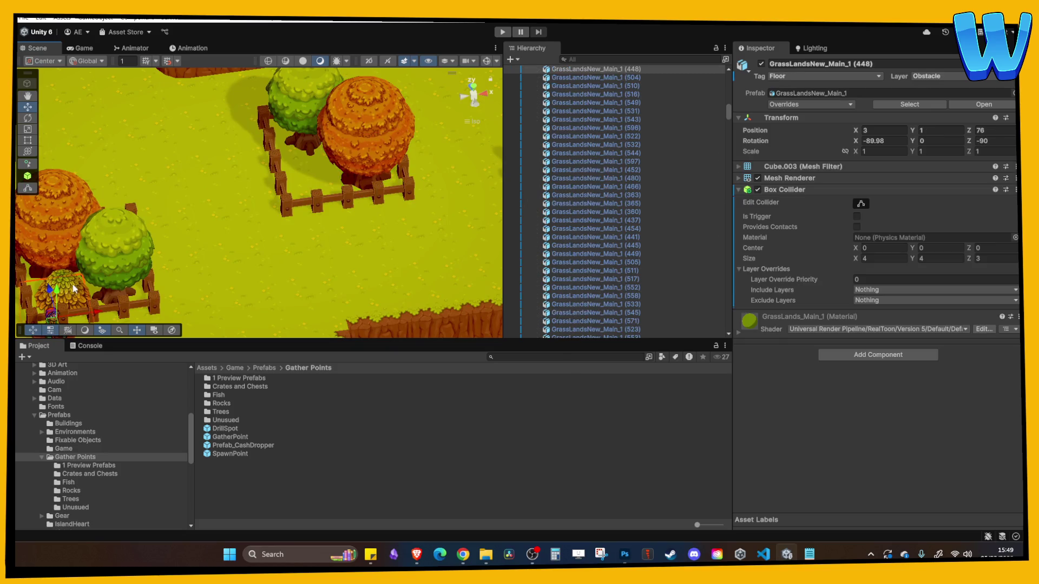
click(317, 125)
drag(344, 96, 382, 89)
click(376, 128)
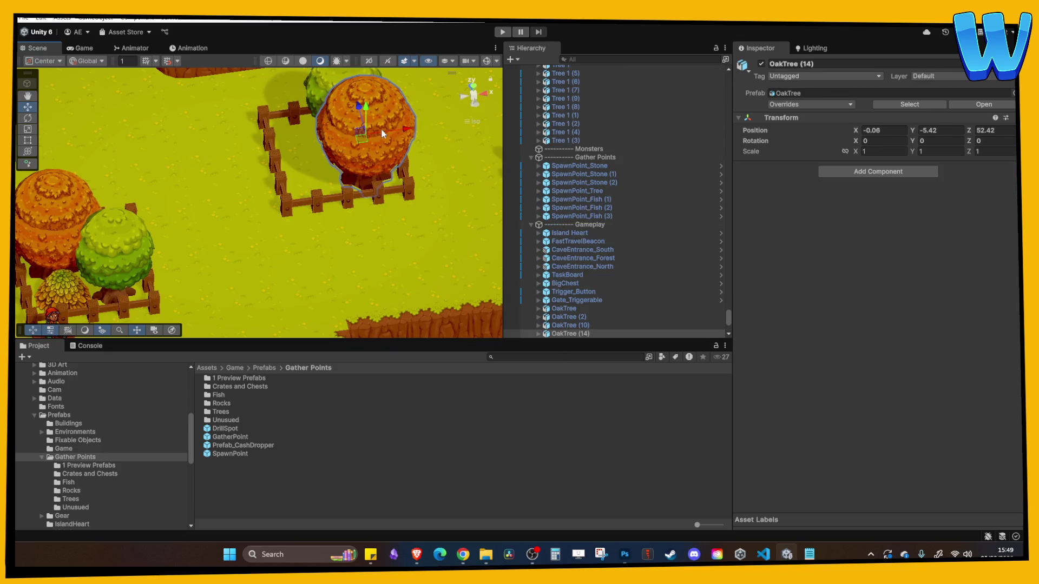
mouse_move(407, 128)
mouse_down()
mouse_move(362, 145)
mouse_move(375, 183)
mouse_up()
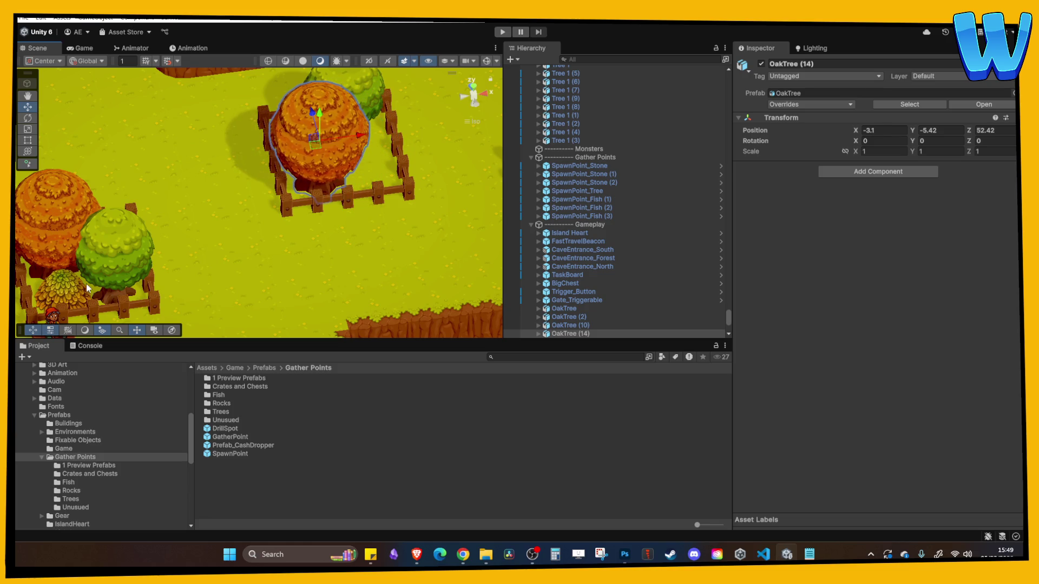
Duplicate a LeafPile and place the copy beside the oak at X 50.47, Z 80.79
click(68, 284)
key(ctrl+d)
mouse_move(68, 284)
mouse_down()
mouse_move(429, 259)
mouse_move(439, 236)
mouse_move(425, 159)
mouse_move(293, 157)
mouse_move(493, 282)
mouse_move(278, 176)
mouse_up()
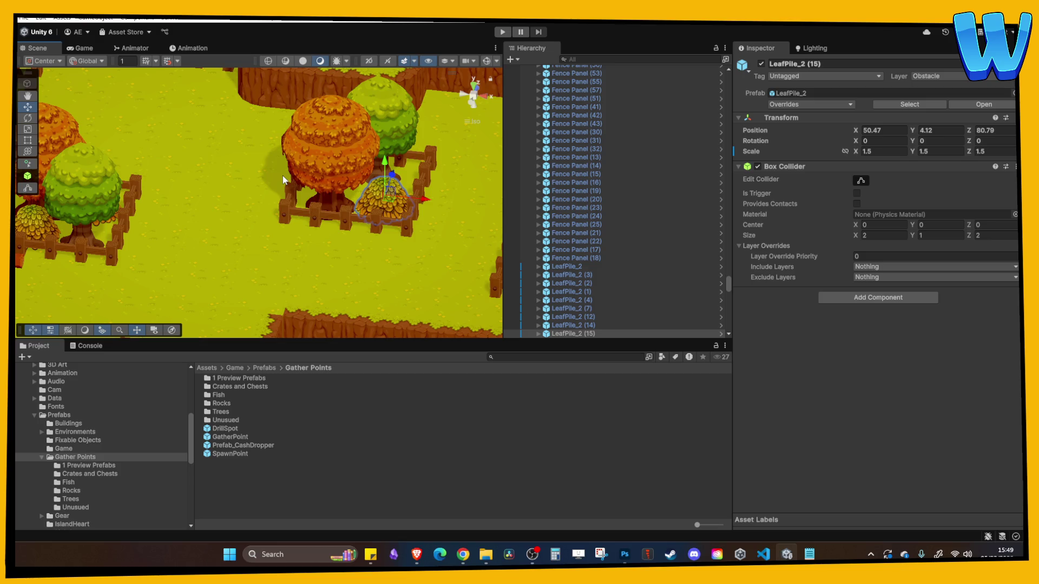
Duplicate OakTree (14) twice and Tree 1 (7) once into the right fenced pen
scroll(283, 175, down, 5)
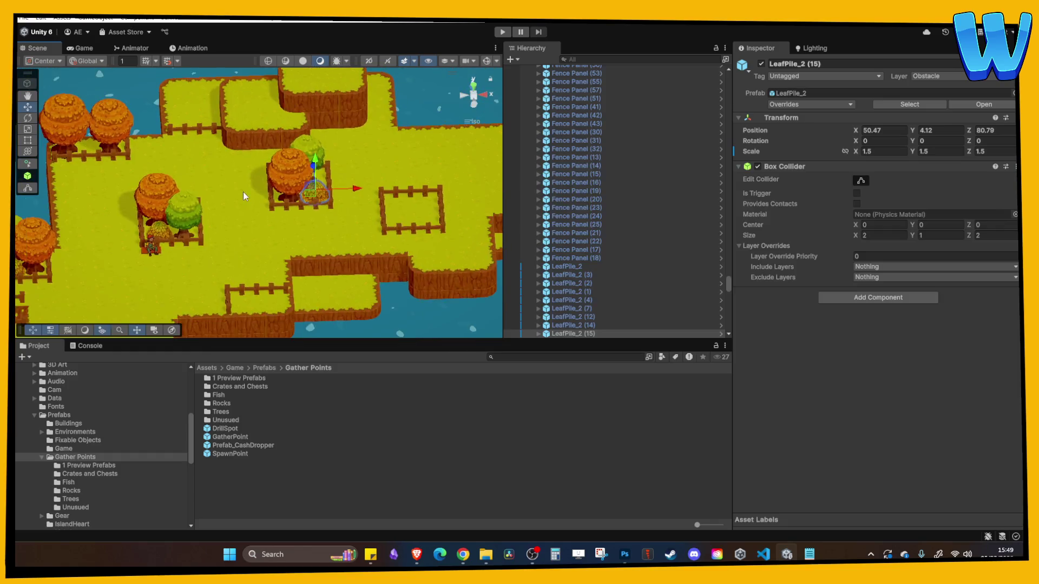
scroll(243, 196, down, 5)
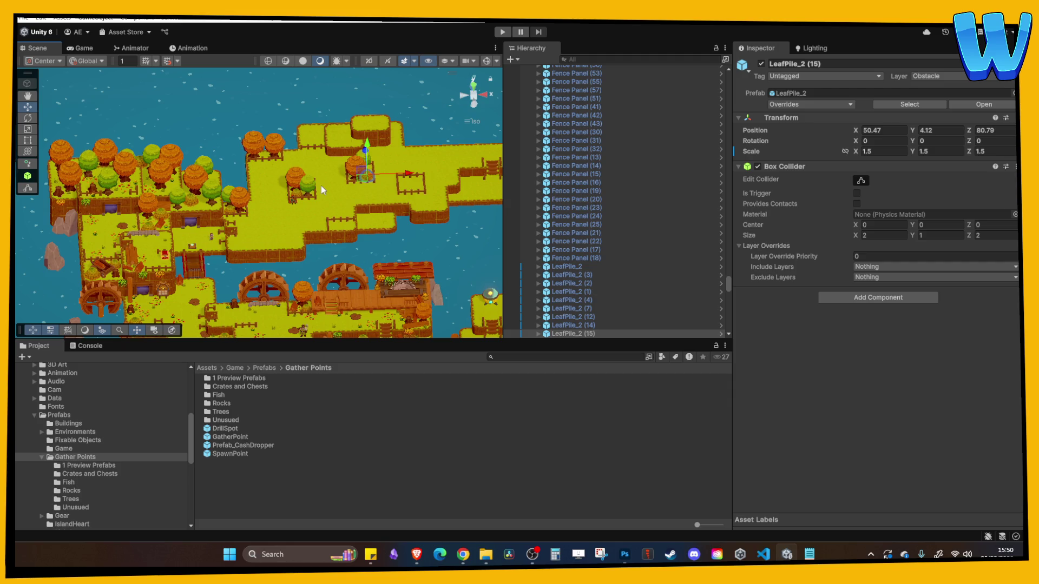
scroll(255, 212, up, 3)
click(236, 187)
scroll(235, 190, up, 4)
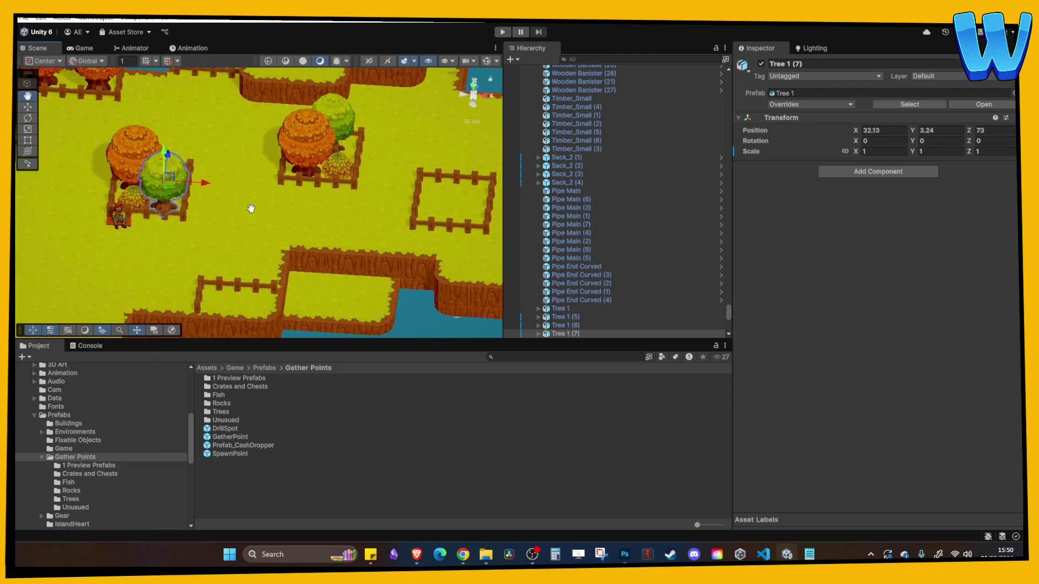
click(299, 149)
key(ctrl+d)
mouse_move(300, 169)
mouse_down()
mouse_move(427, 133)
mouse_move(430, 150)
mouse_move(429, 130)
mouse_move(431, 157)
mouse_move(452, 172)
mouse_move(433, 173)
mouse_up()
click(424, 128)
key(ctrl+d)
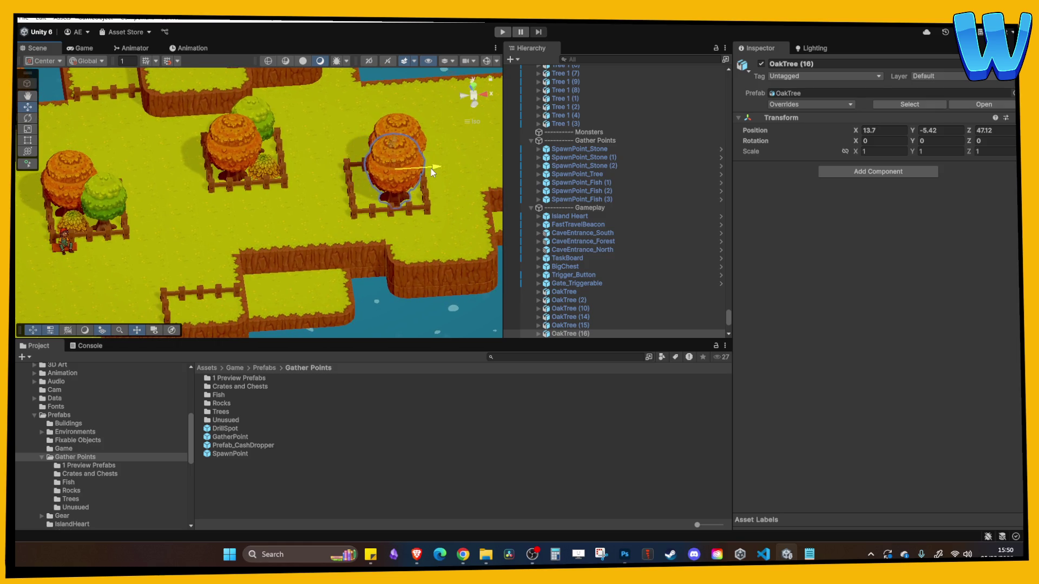
click(124, 203)
key(ctrl+d)
mouse_move(123, 203)
mouse_down()
mouse_move(325, 179)
mouse_move(413, 181)
mouse_move(373, 168)
mouse_move(367, 144)
mouse_move(387, 247)
mouse_up()
Scale OakTree (15) to 0.85 and set its Y rotation to 115.59
click(379, 162)
click(388, 247)
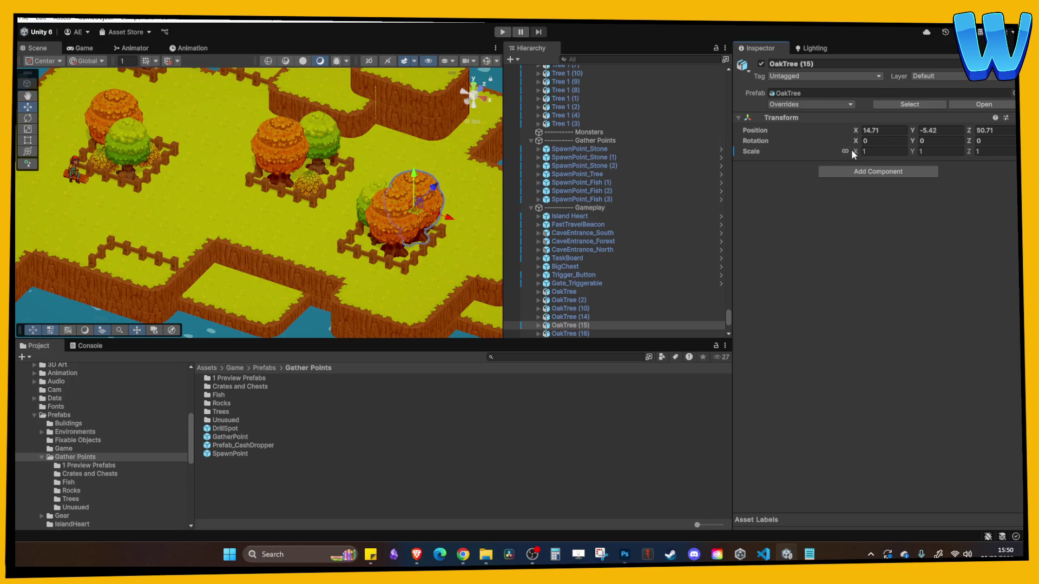
drag(852, 151, 849, 150)
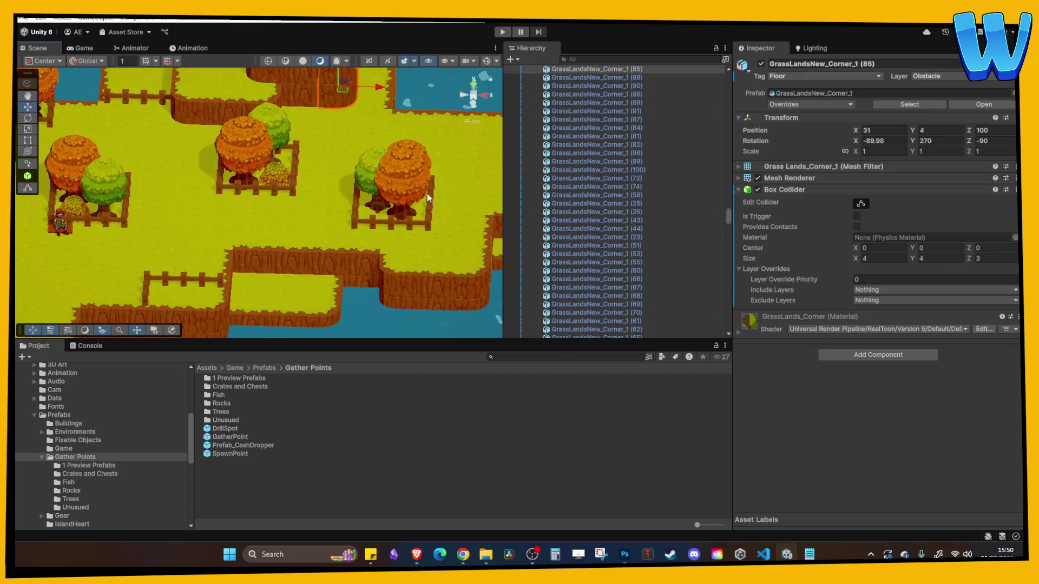
click(940, 141)
text(115.59)
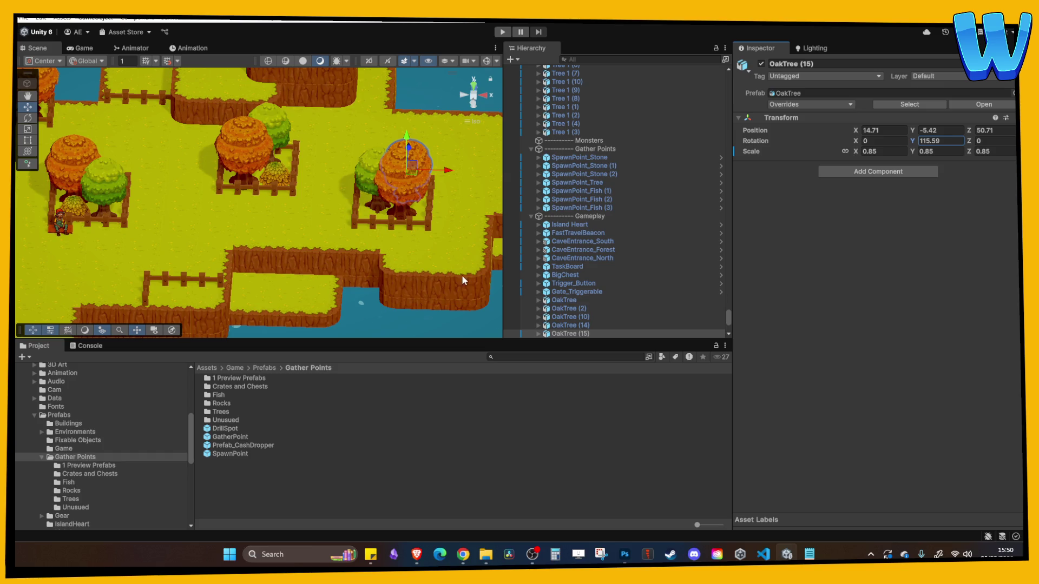
Check Tree 1 (10) and OakTree (16) and pan across the island toward the cliff
scroll(473, 278, up, 3)
click(413, 180)
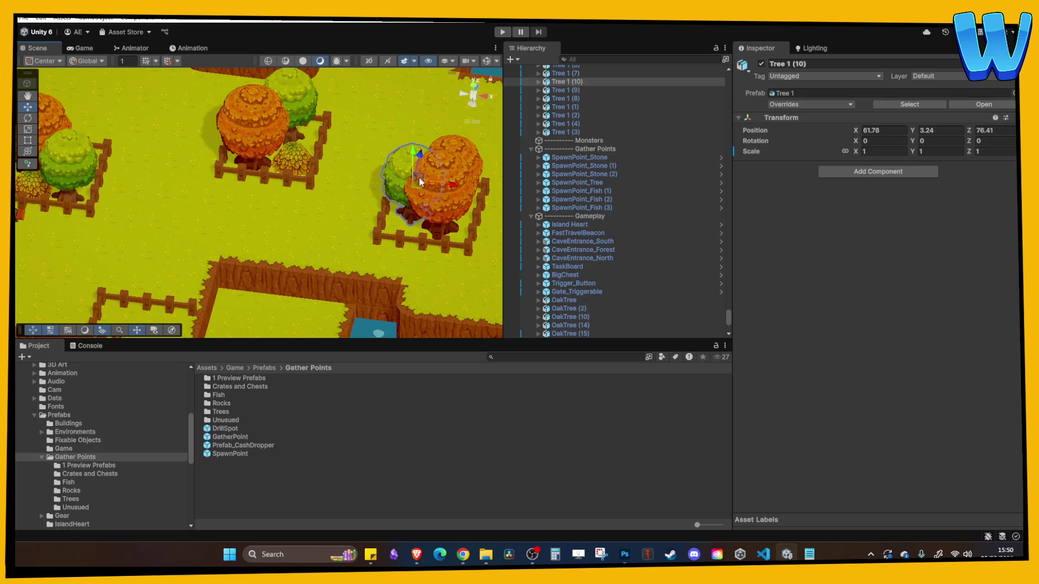
click(438, 222)
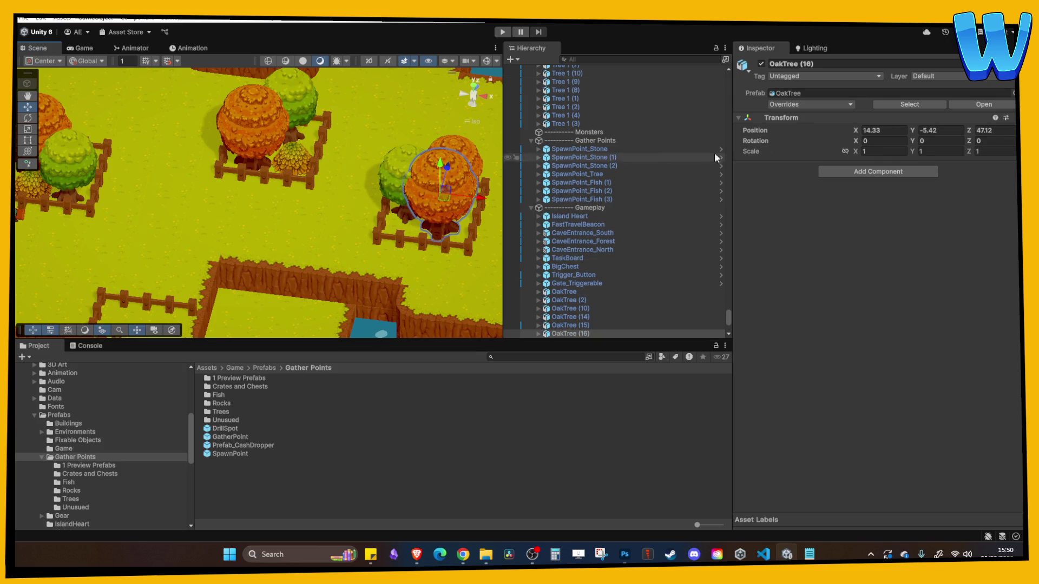
click(365, 146)
drag(391, 125, 344, 170)
click(440, 175)
click(351, 79)
drag(350, 79, 374, 234)
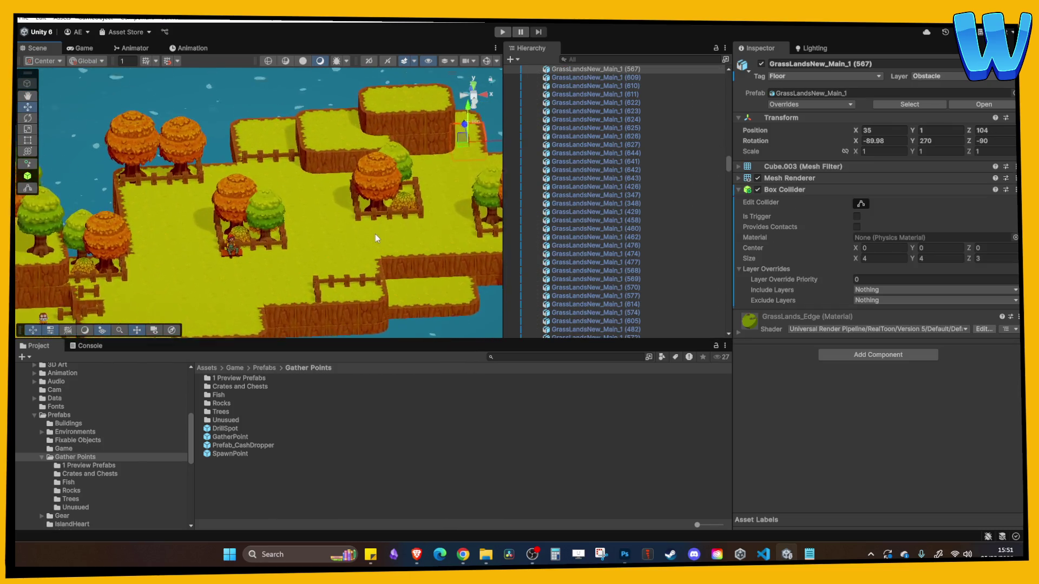
scroll(374, 234, up, 3)
mouse_move(384, 190)
mouse_down()
mouse_move(234, 247)
mouse_move(322, 249)
mouse_move(415, 222)
mouse_move(238, 227)
mouse_move(281, 216)
mouse_move(233, 206)
mouse_move(262, 175)
mouse_move(228, 162)
mouse_up()
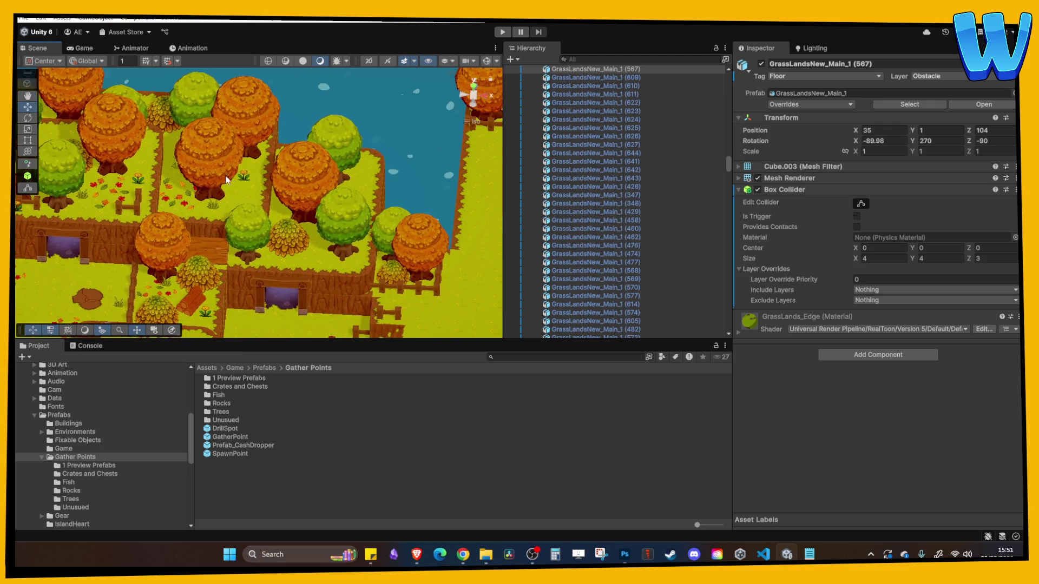
Move OakTree (3) and its green tree down-left toward the cliff
click(211, 162)
mouse_move(313, 188)
mouse_down()
mouse_move(217, 228)
mouse_move(358, 248)
mouse_move(190, 237)
mouse_up()
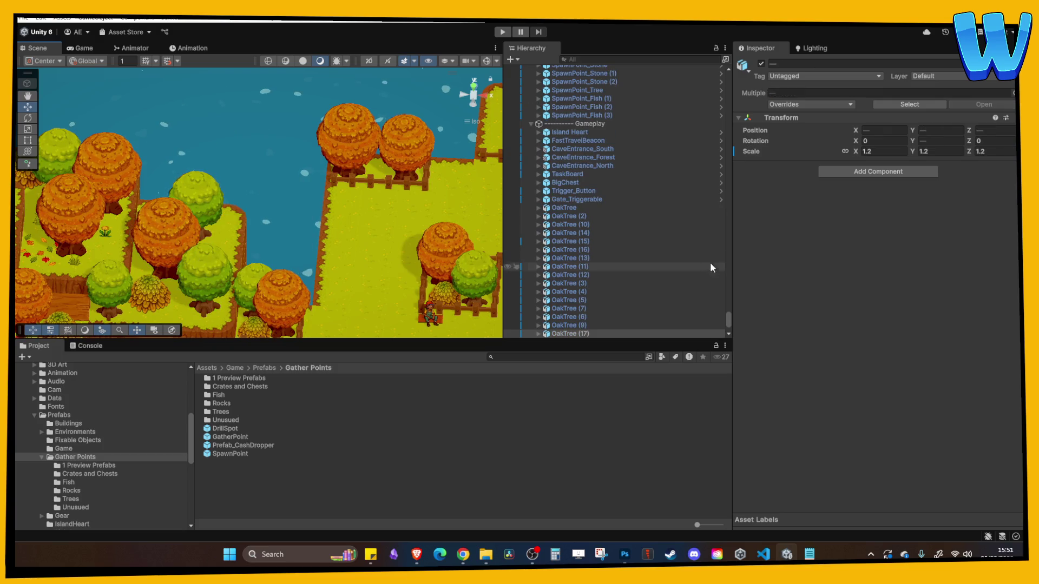
key(f)
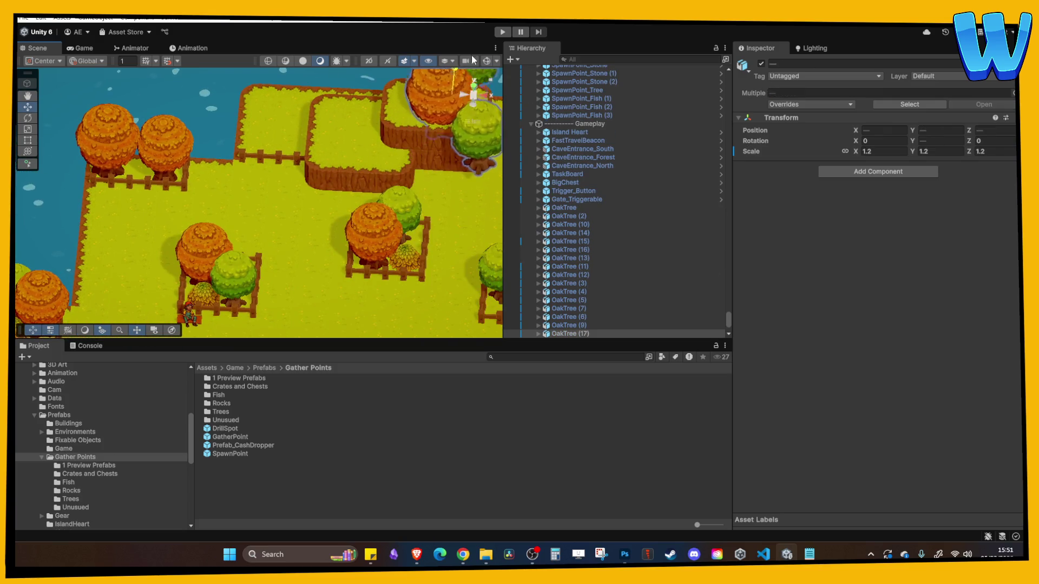
drag(463, 80, 442, 107)
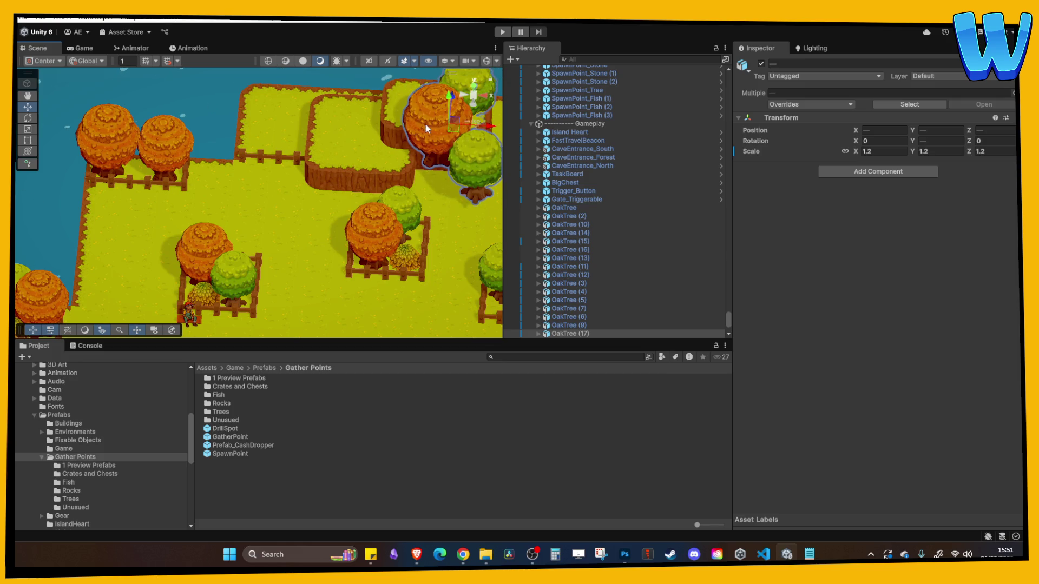
key(f)
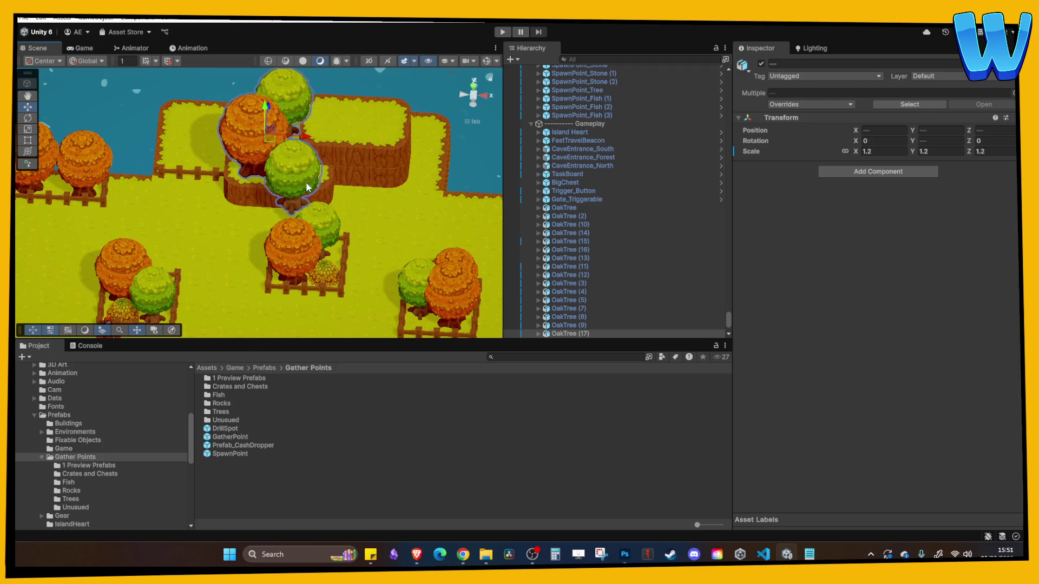
Delete then restore the green tree near the cliff and move it onto the raised cliff
click(281, 243)
key(Delete)
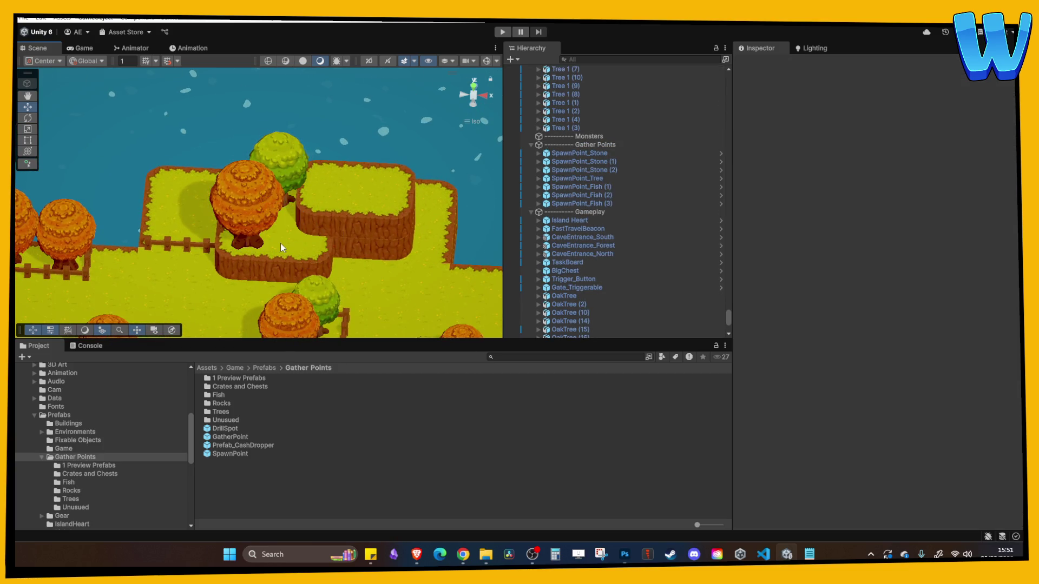
drag(280, 243, 332, 227)
key(ctrl+z)
mouse_move(368, 157)
mouse_down()
mouse_move(406, 129)
mouse_move(408, 93)
mouse_move(408, 106)
mouse_up()
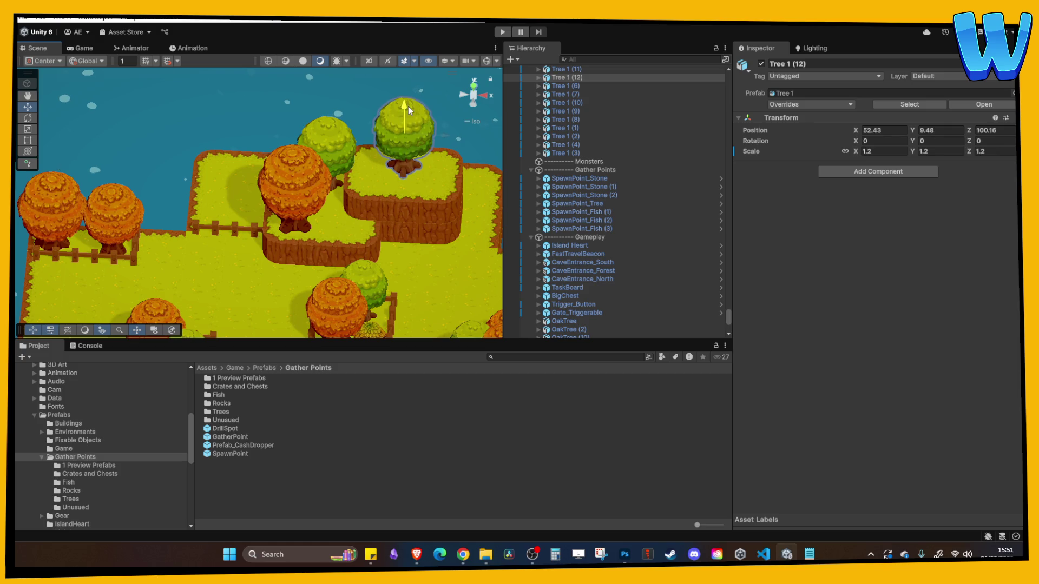
Drag OakTree (18) right and up onto the cliff top, then enter Play mode
click(298, 191)
drag(338, 200, 469, 206)
mouse_move(433, 172)
mouse_down()
mouse_move(427, 111)
mouse_move(436, 117)
mouse_up()
click(502, 32)
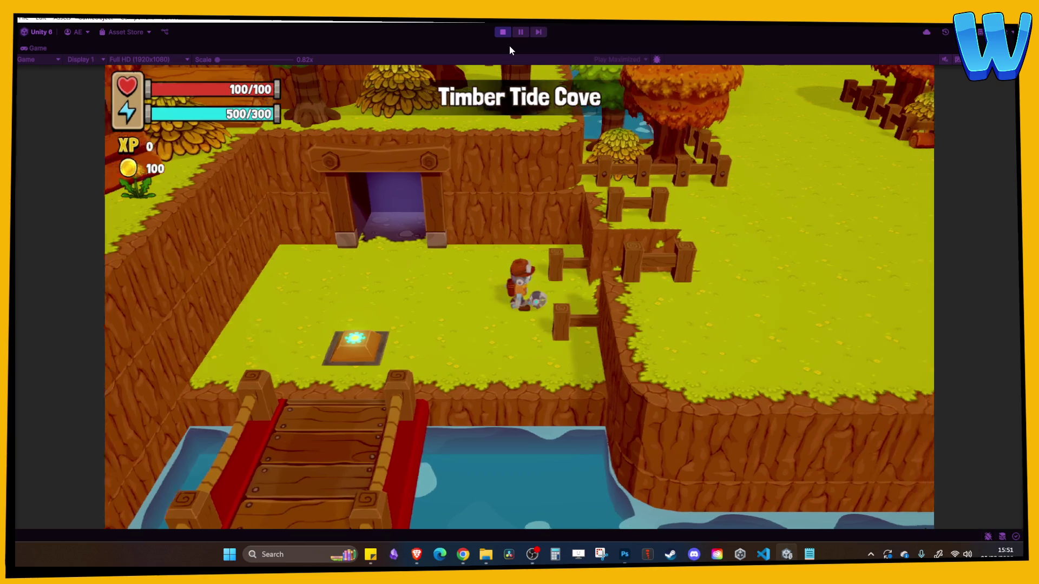
Walk the player with WASD across the field past the fenced tree pens
key(d)
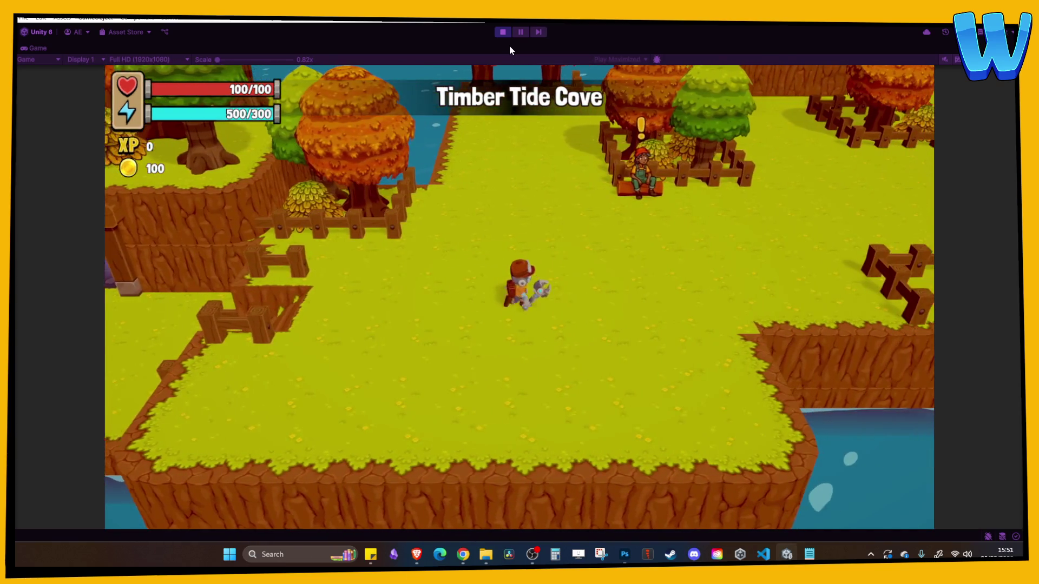
key(d)
key(w)
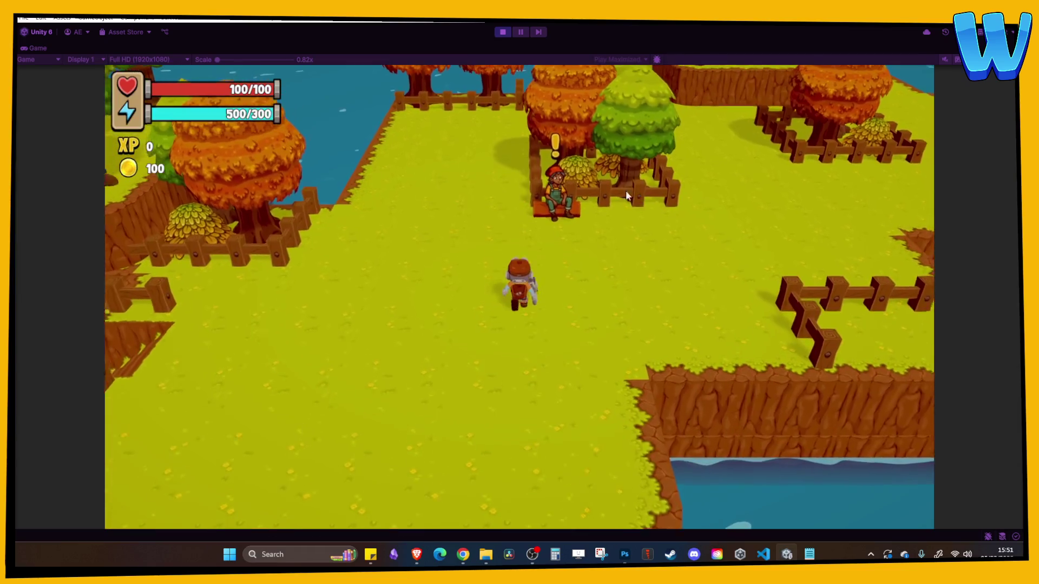
key(d)
key(w)
key(w)
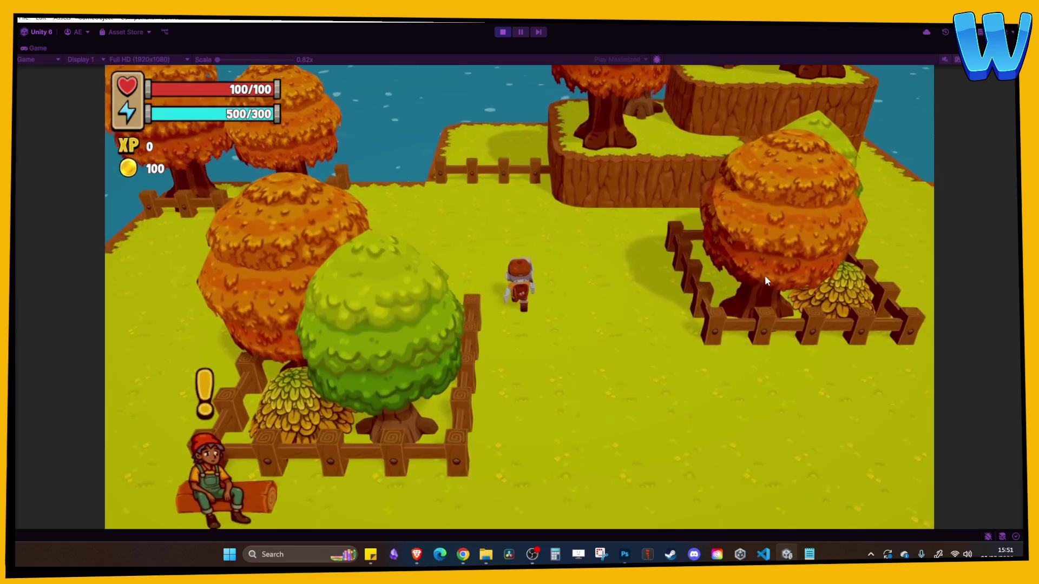
key(a)
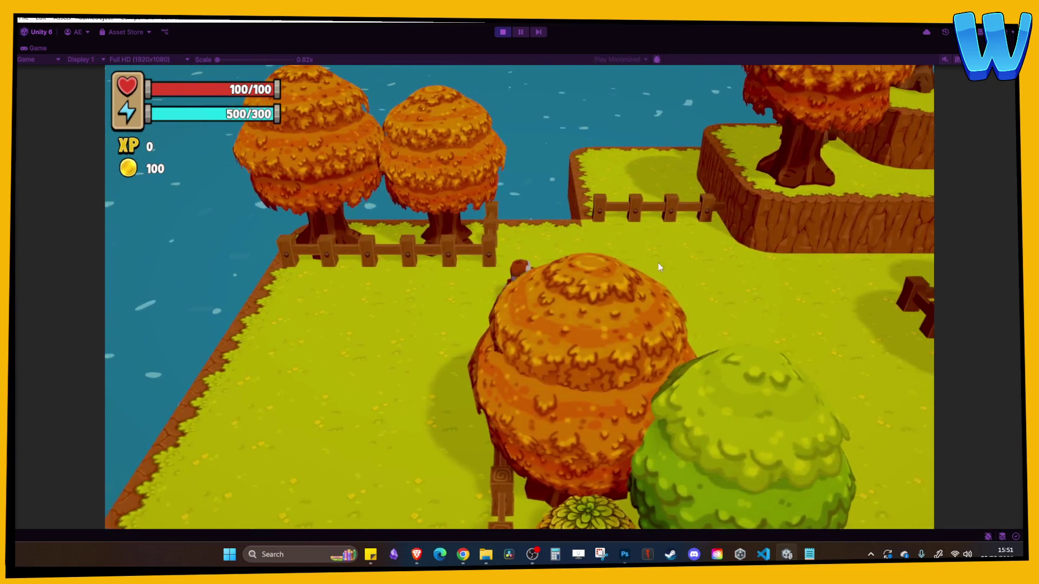
key(d)
key(s)
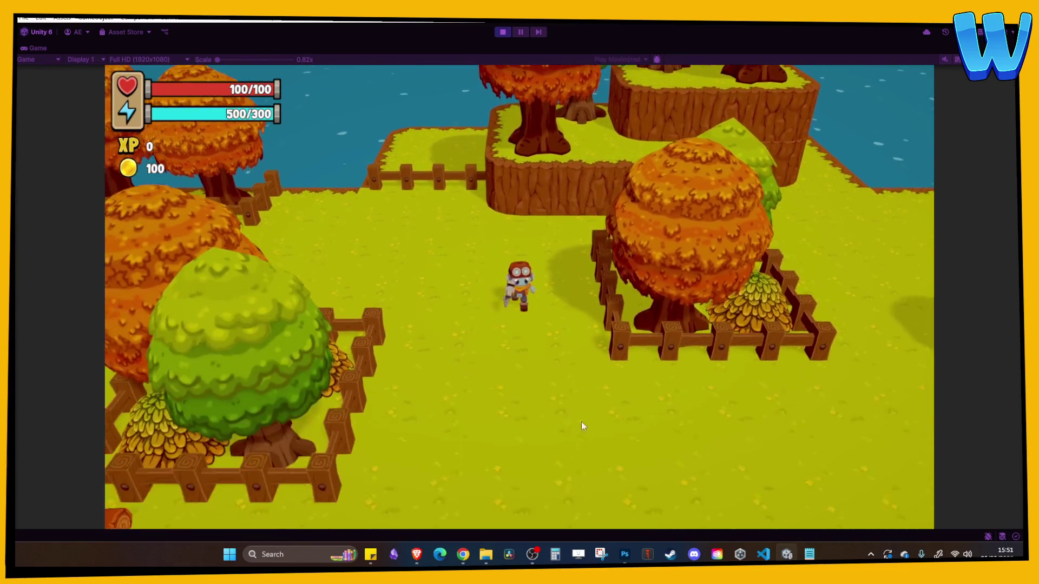
key(s)
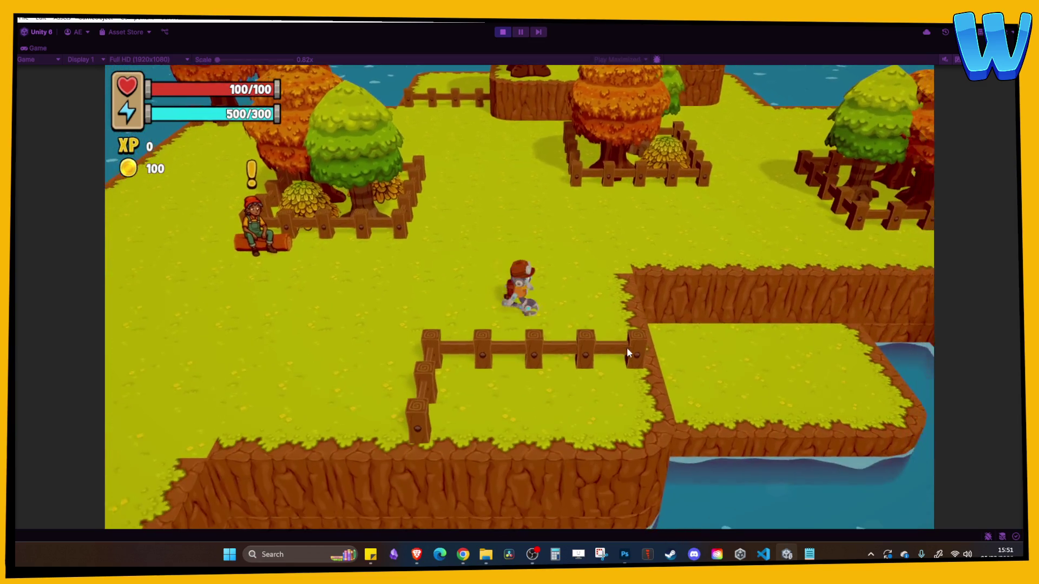
key(w)
key(d)
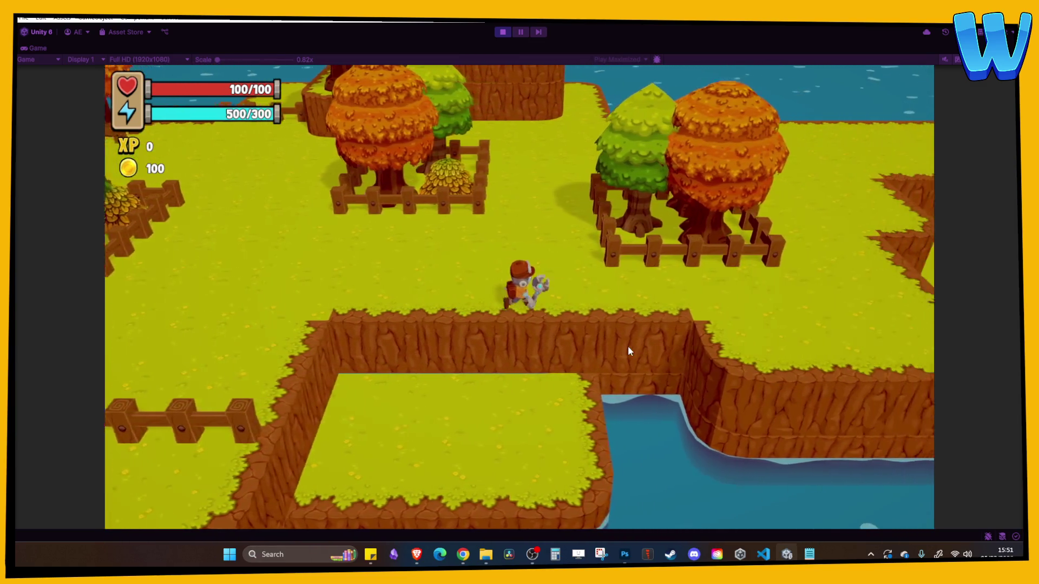
Walk up onto the grassy cliff platform overlooking the water, then stop Play mode
key(d)
key(w)
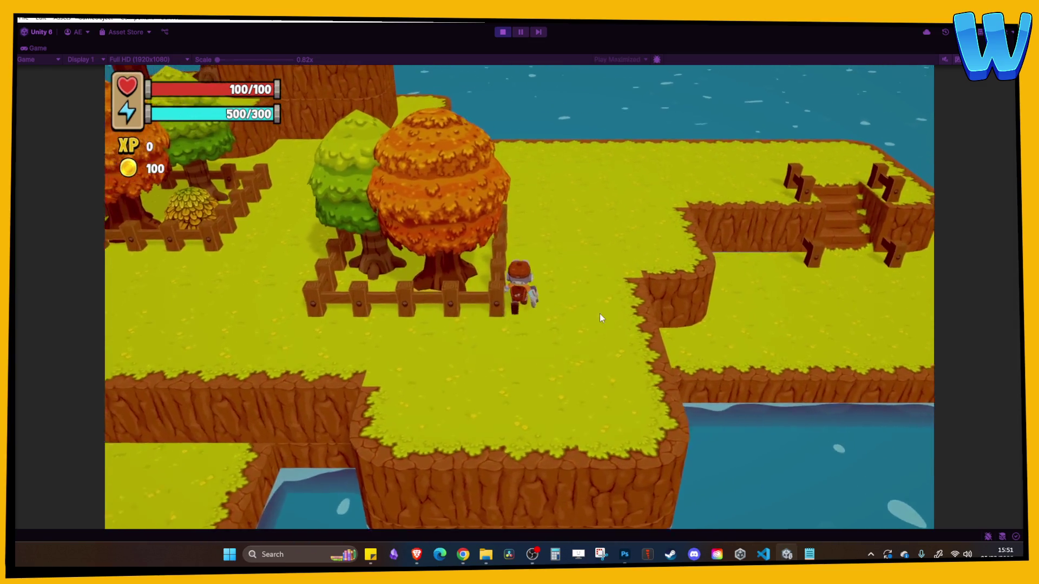
key(a)
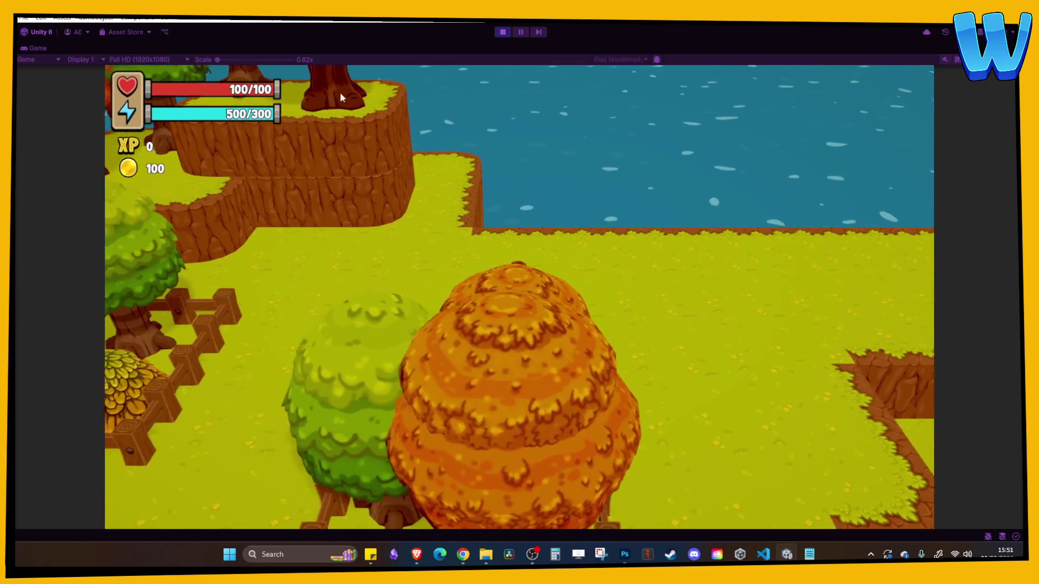
key(w)
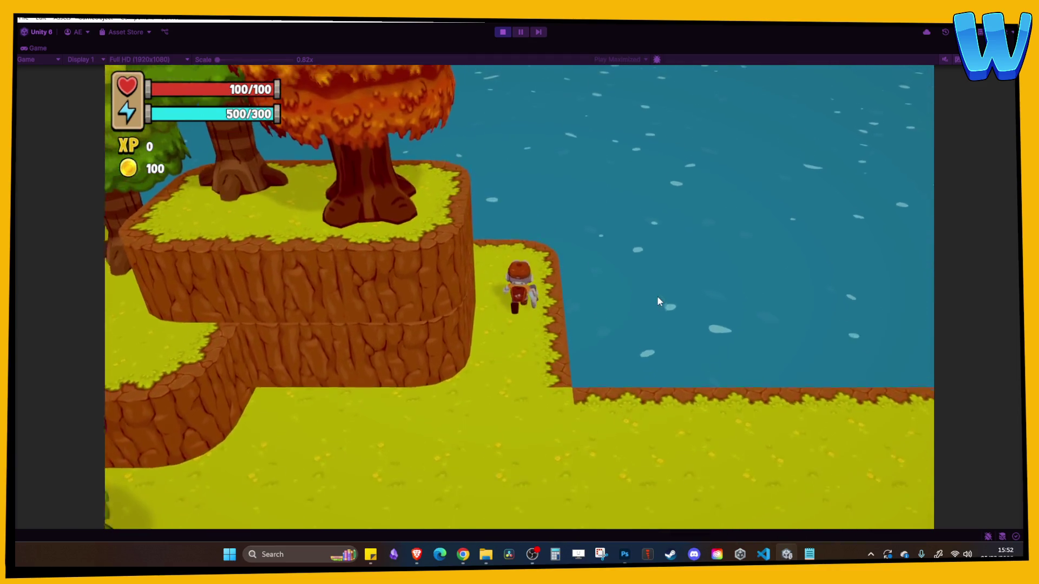
key(a)
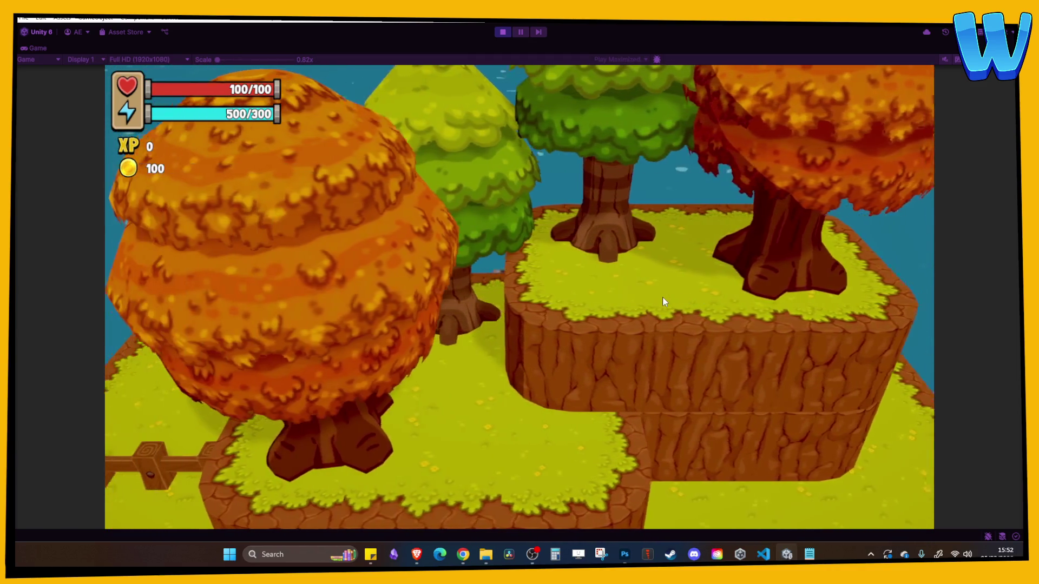
key(a)
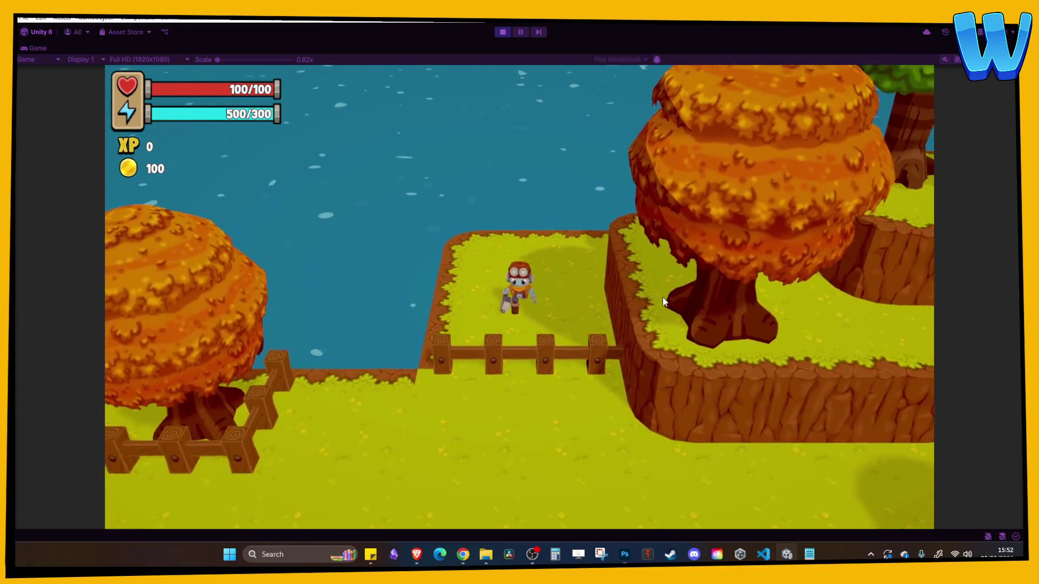
key(w)
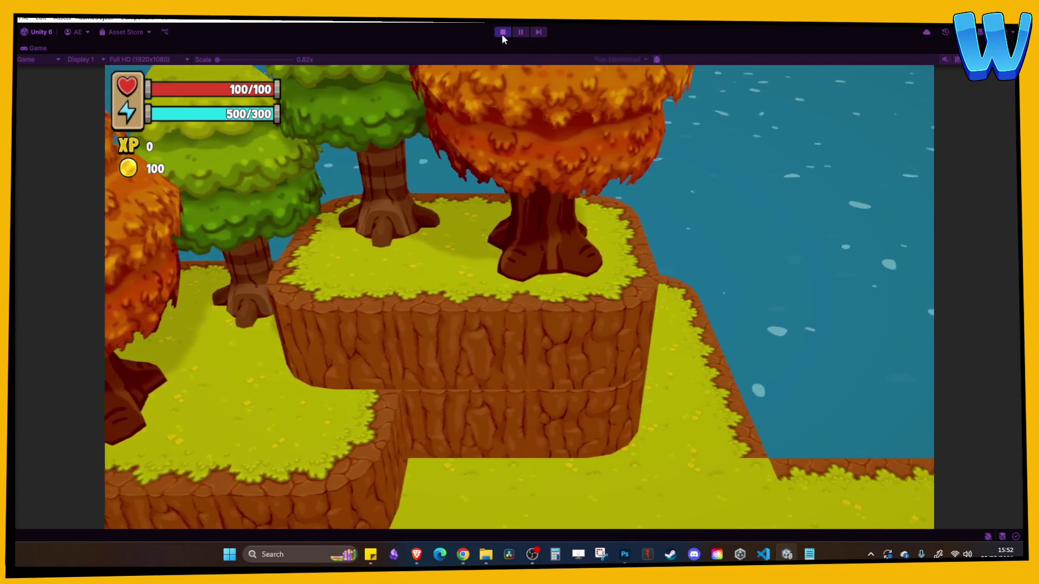
click(503, 32)
Duplicate the leaf pile from the fenced pen and move the copy onto open grass
drag(217, 266, 342, 180)
click(448, 230)
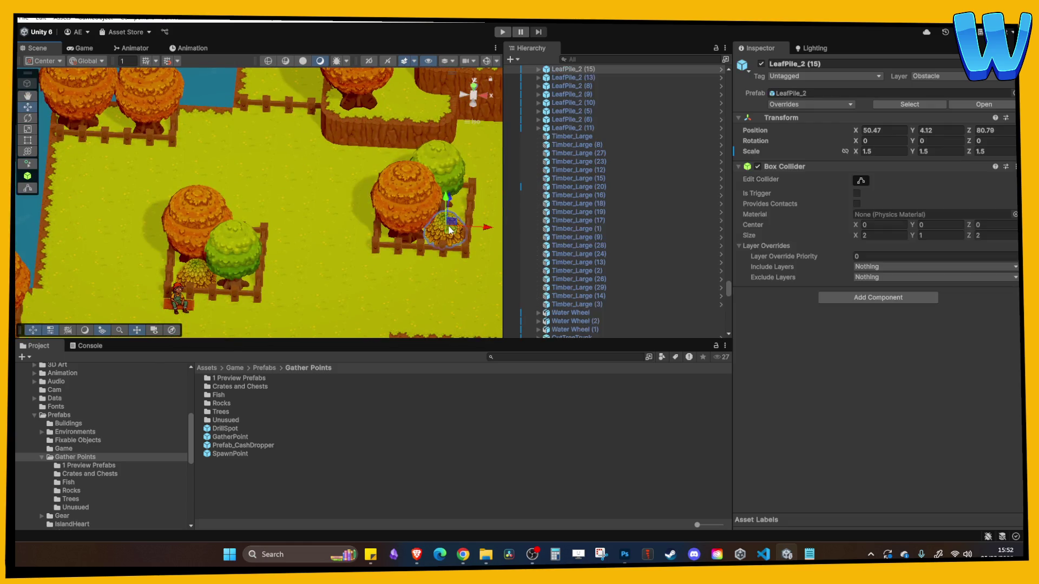
key(ctrl+d)
drag(485, 229, 341, 227)
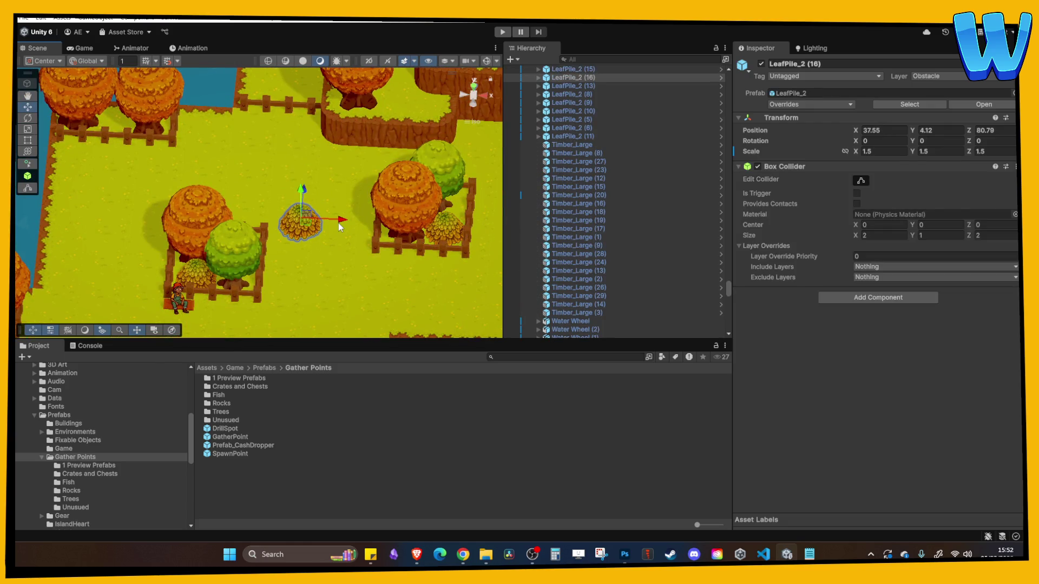
drag(310, 189, 339, 106)
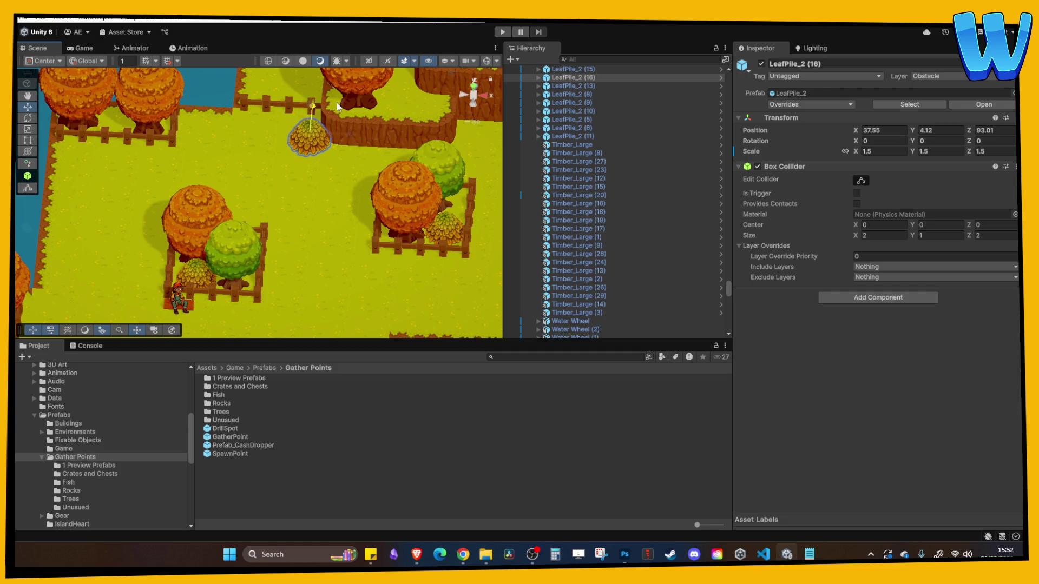
key(ctrl+z)
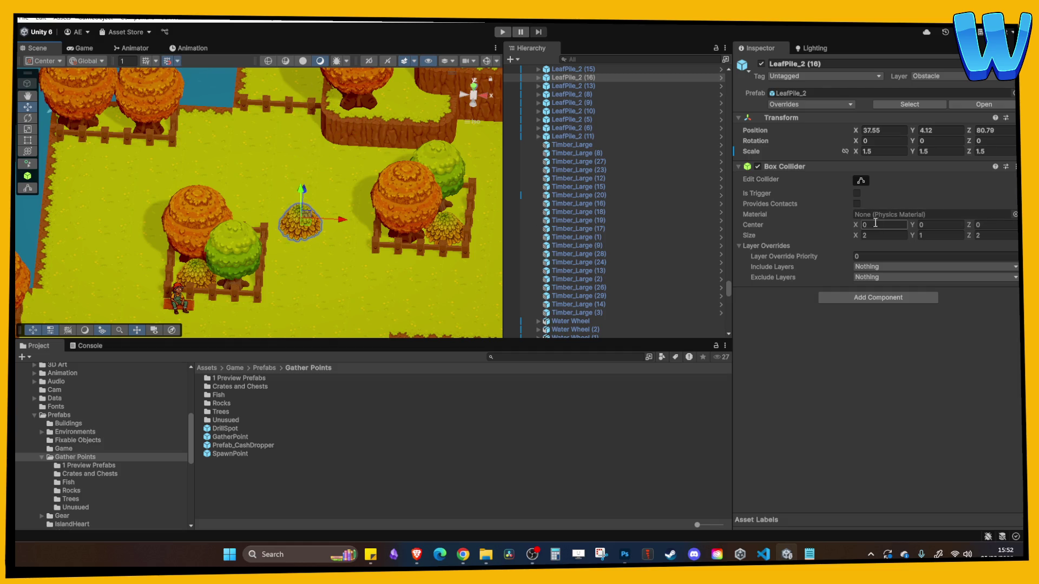
Scale LeafPile_2 (16) to 2 and place it by the upper fence at X 36.42, Z 93.22
text(2)
key(Tab)
text(2)
key(Tab)
text(2)
key(Return)
key(f)
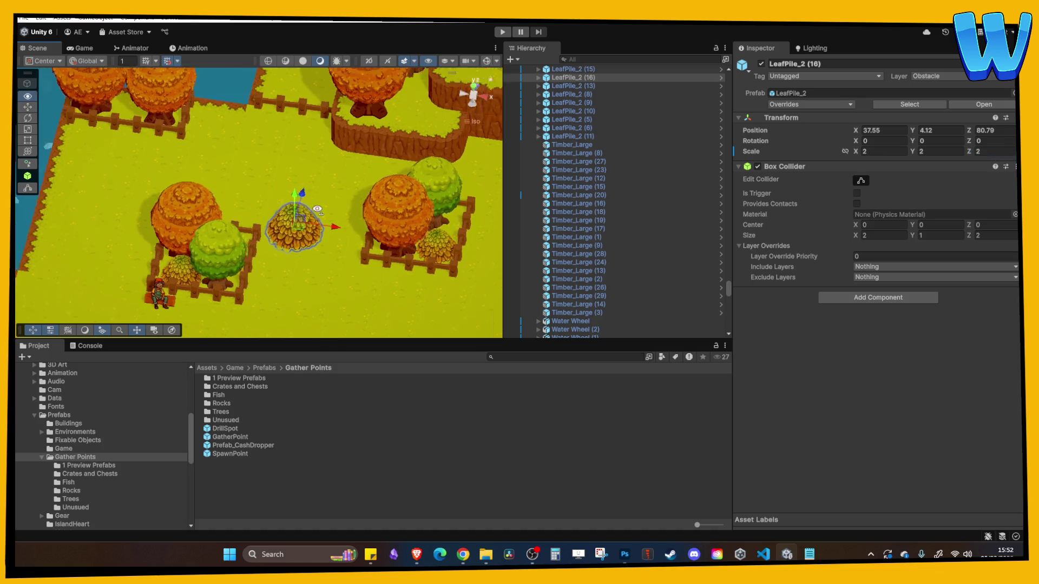
mouse_move(295, 202)
mouse_down()
mouse_move(355, 124)
mouse_move(352, 218)
mouse_move(317, 241)
mouse_move(299, 145)
mouse_up()
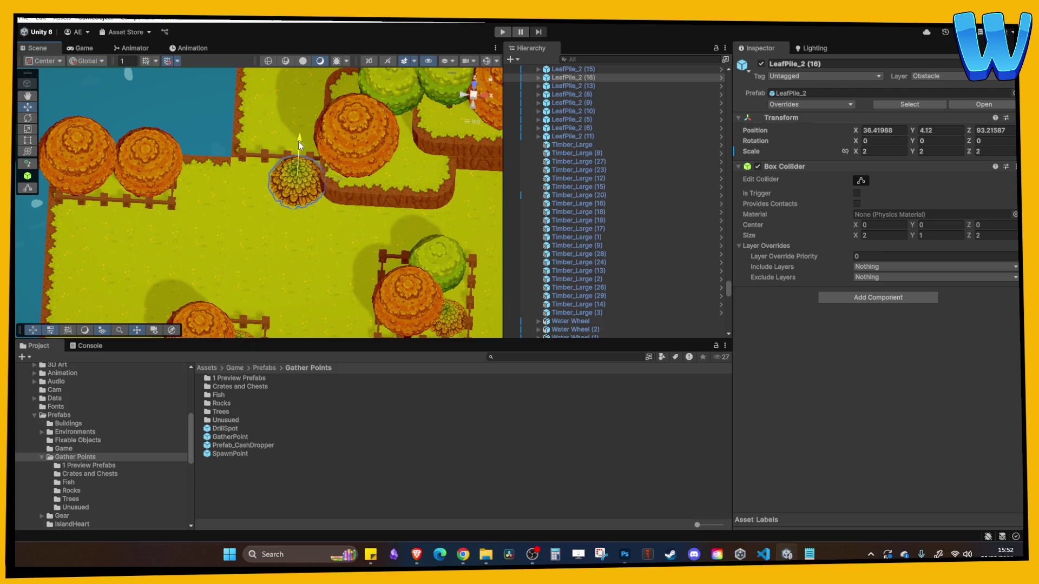
click(362, 233)
mouse_move(355, 184)
mouse_down()
mouse_move(359, 142)
mouse_move(254, 163)
mouse_move(237, 184)
mouse_move(242, 161)
mouse_move(270, 169)
mouse_move(241, 192)
mouse_up()
Move the stumps and Timber_Large log together to a new grassy spot, raised onto the ground
shift+click(217, 206)
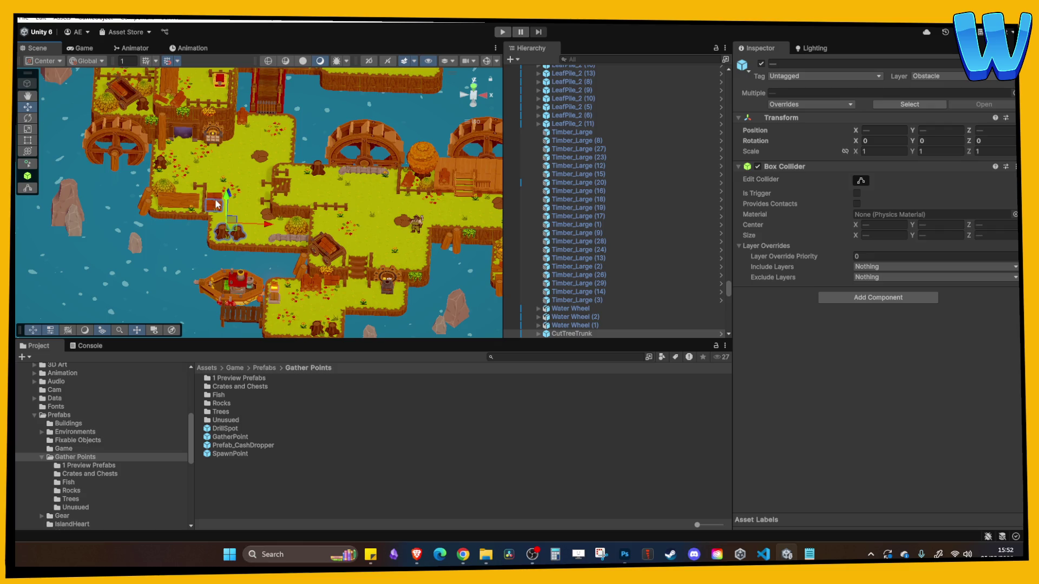
shift+click(191, 200)
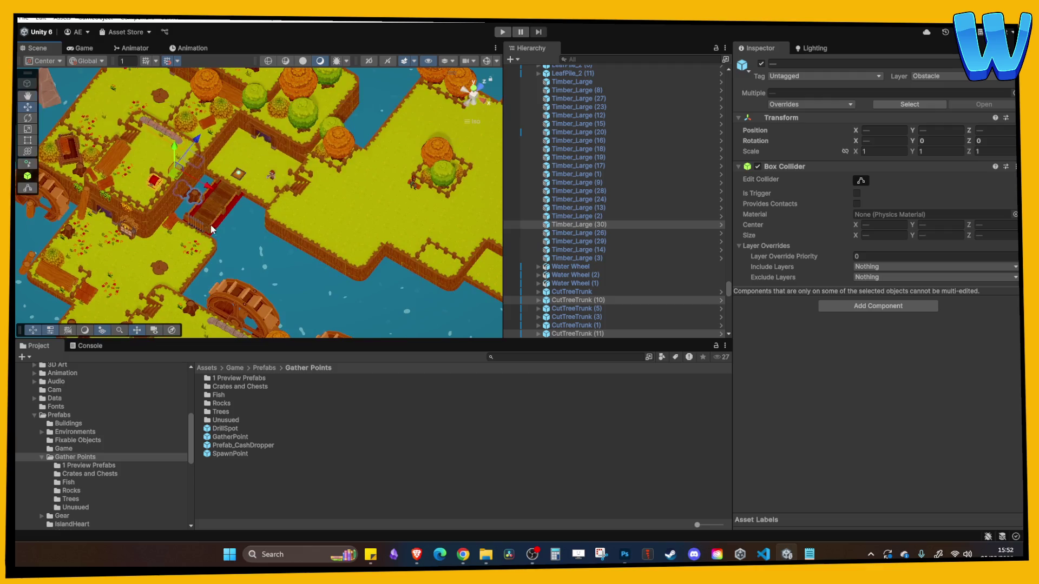
drag(213, 189, 375, 239)
drag(372, 177, 372, 169)
key(f)
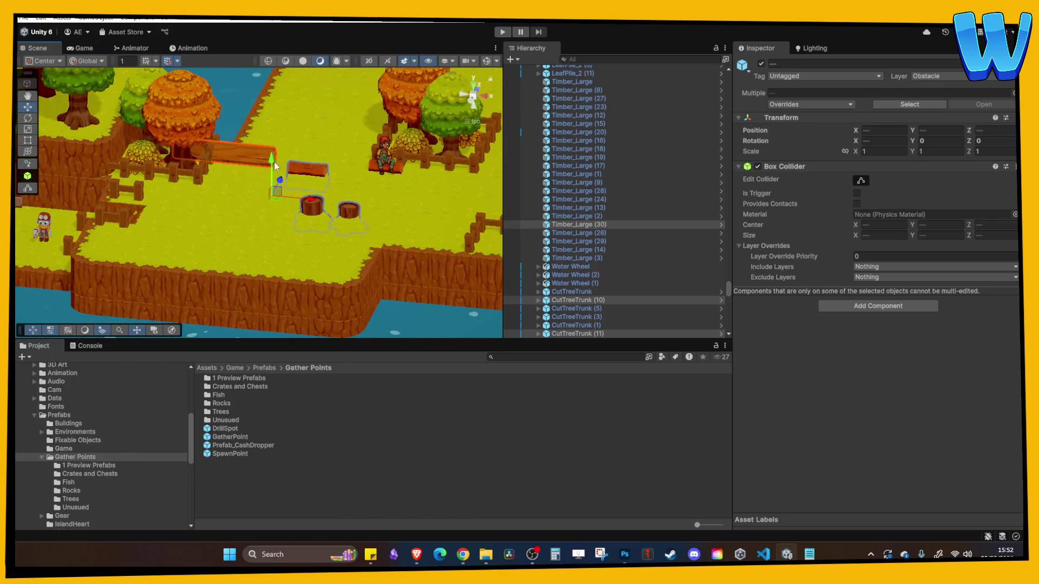
drag(276, 161, 274, 155)
scroll(278, 155, up, 5)
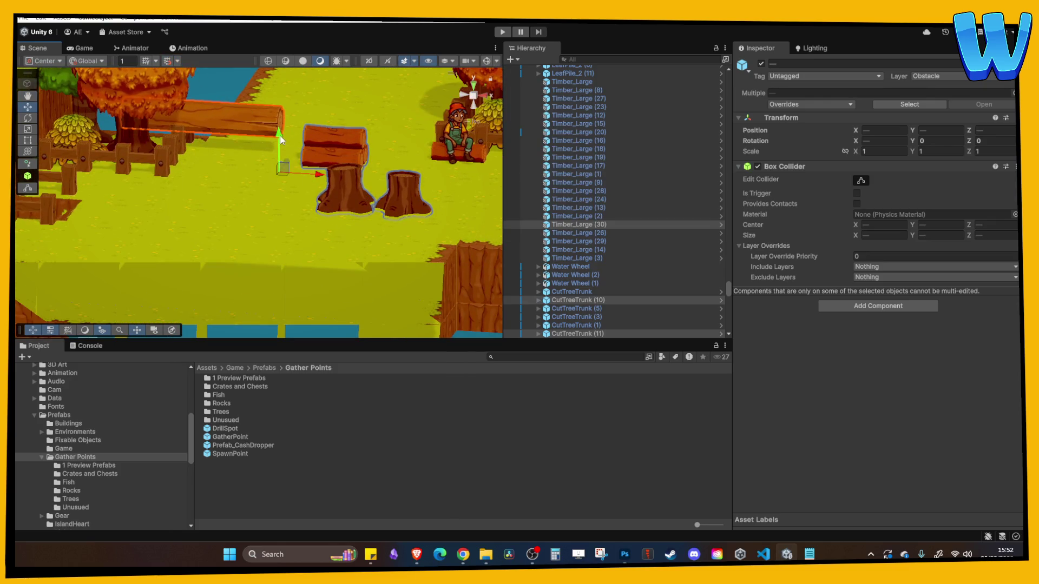
click(315, 134)
mouse_move(316, 133)
mouse_down()
mouse_move(335, 142)
mouse_move(245, 107)
mouse_move(281, 121)
mouse_up()
click(334, 141)
click(335, 198)
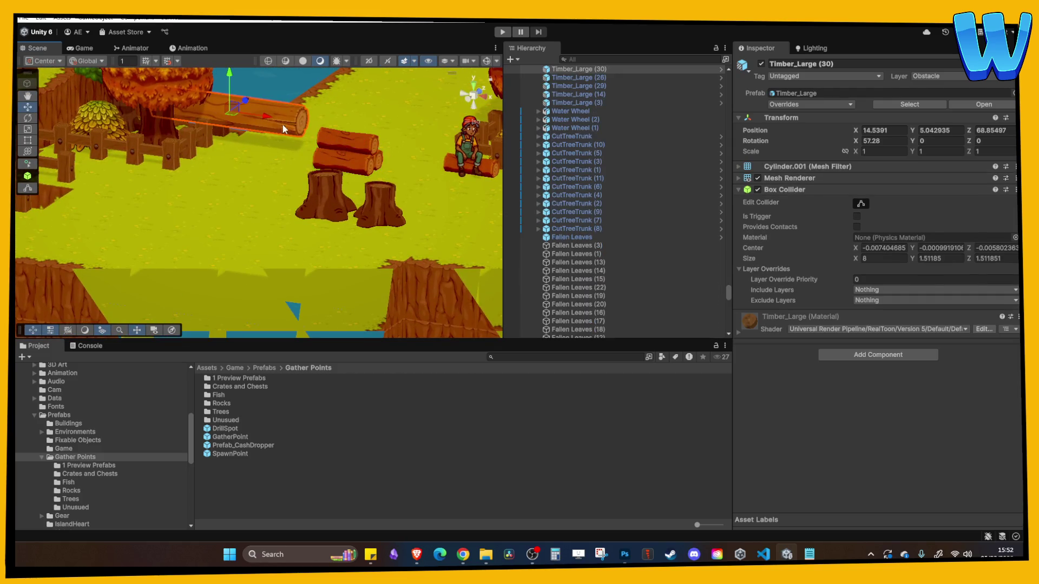
Go to the fenced pens in top-down view and duplicate FencePost (116)
drag(332, 202, 306, 128)
click(170, 64)
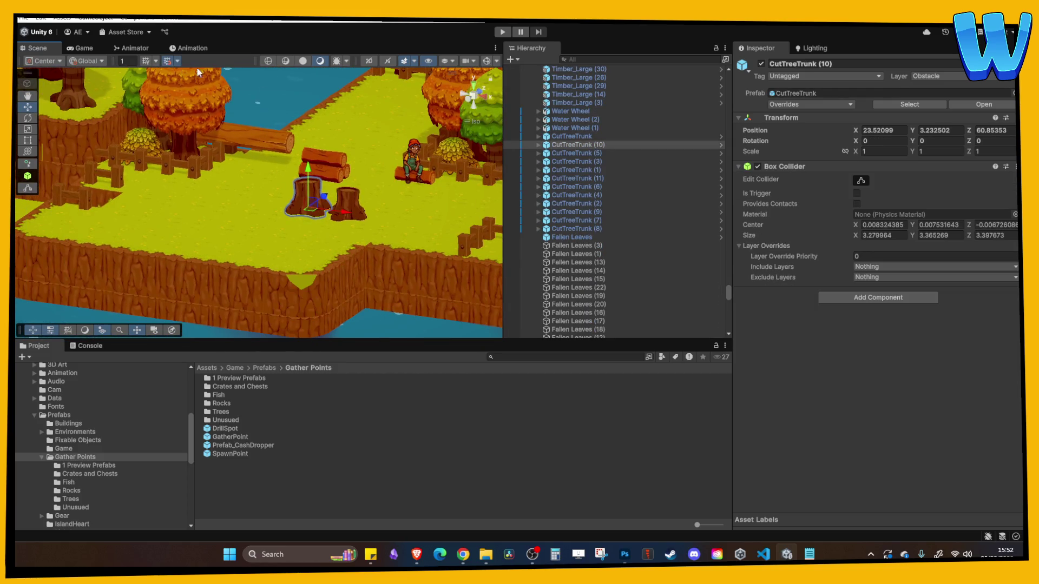
scroll(239, 194, down, 3)
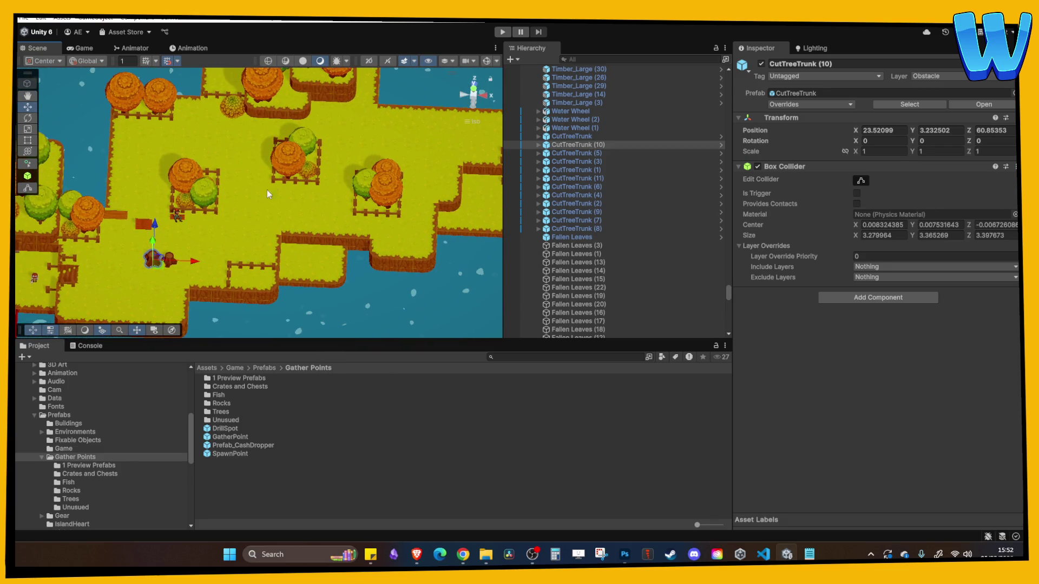
drag(433, 135, 328, 161)
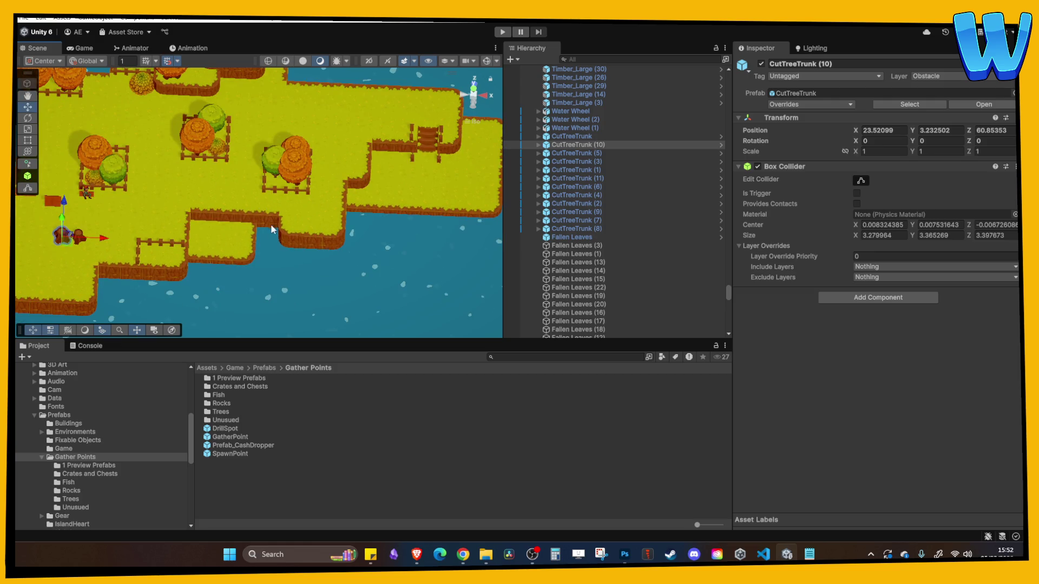
scroll(328, 177, up, 5)
mouse_move(328, 177)
mouse_down()
mouse_move(262, 197)
mouse_move(216, 147)
mouse_move(363, 192)
mouse_up()
click(219, 154)
key(ctrl+d)
key(ctrl+d)
key(ctrl+d)
key(ctrl+d)
key(ctrl+d)
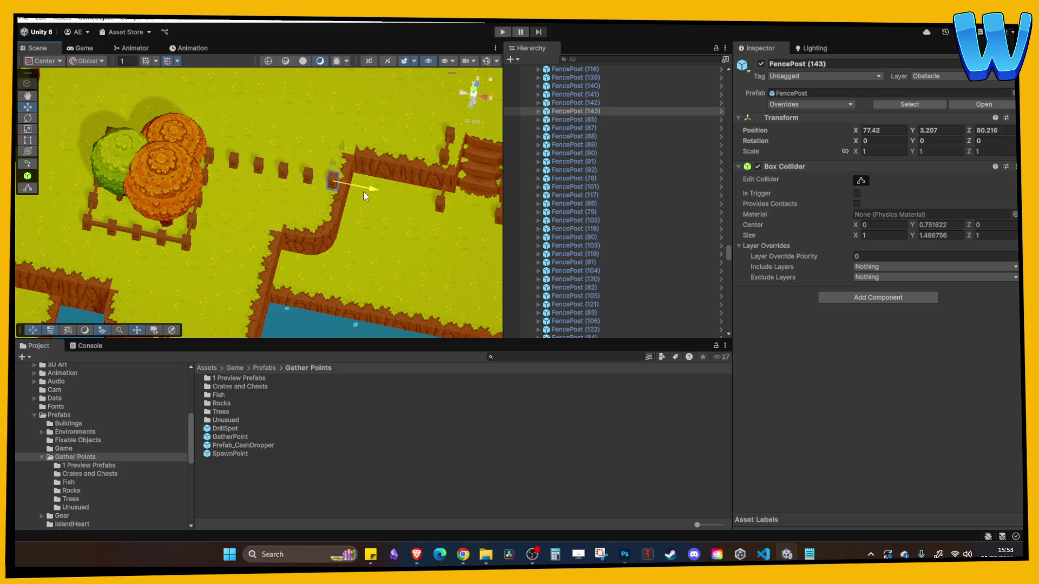
Nudge a pen fence panel one unit along Z and adjust its Y rotation
click(207, 165)
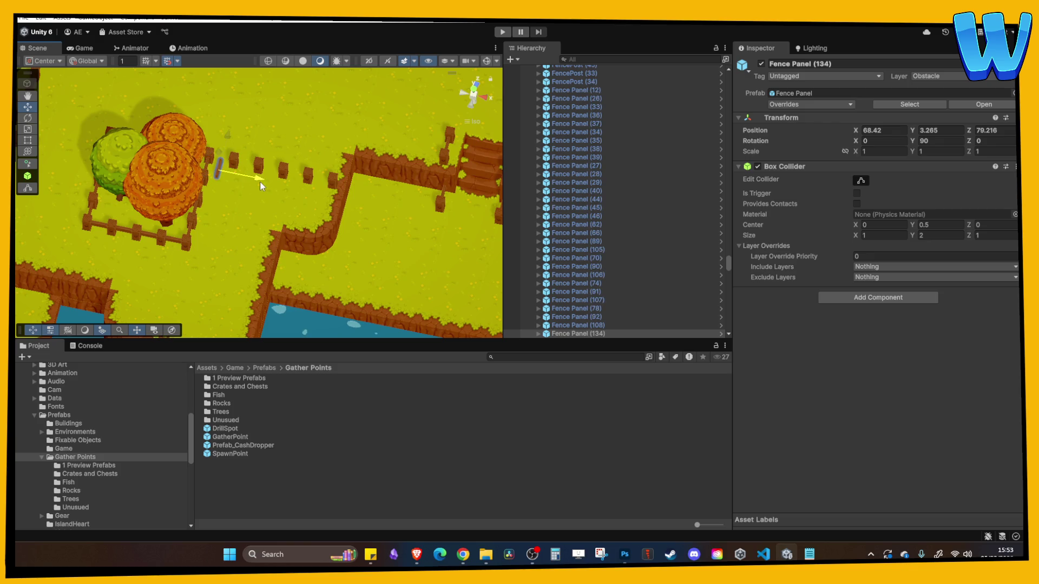
drag(231, 144, 235, 127)
click(954, 140)
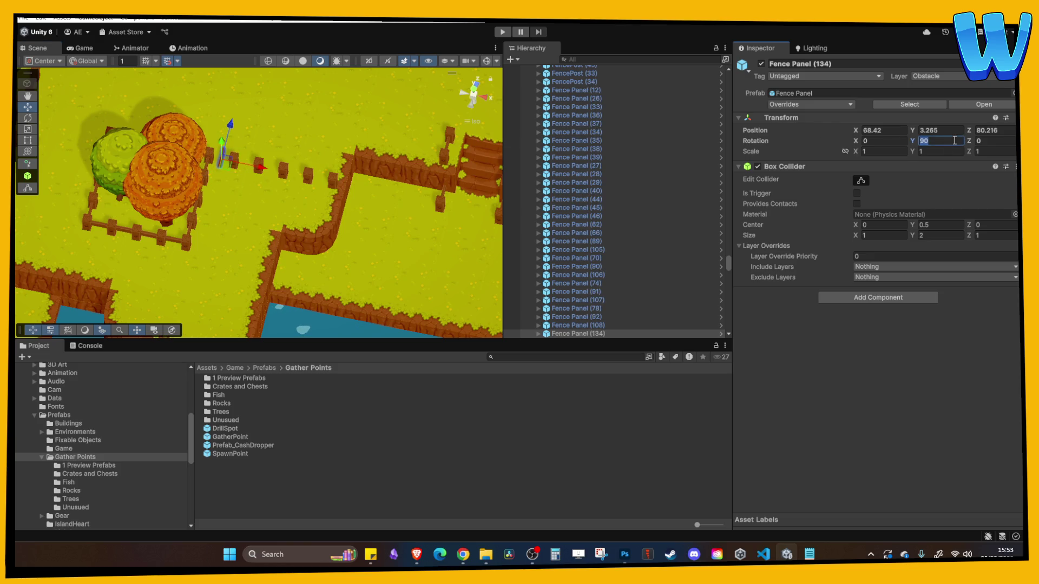
text(0)
click(331, 155)
Duplicate the fence panel and extend the fence toward the cliff
click(260, 165)
key(ctrl+d)
key(ctrl+d)
drag(286, 176, 301, 182)
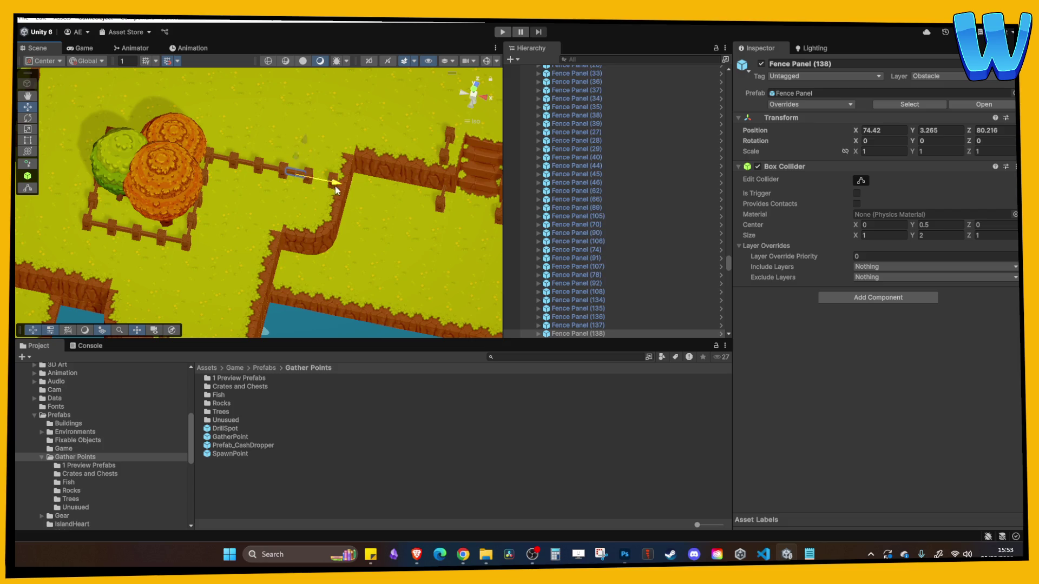
click(329, 210)
click(335, 198)
scroll(353, 174, down, 3)
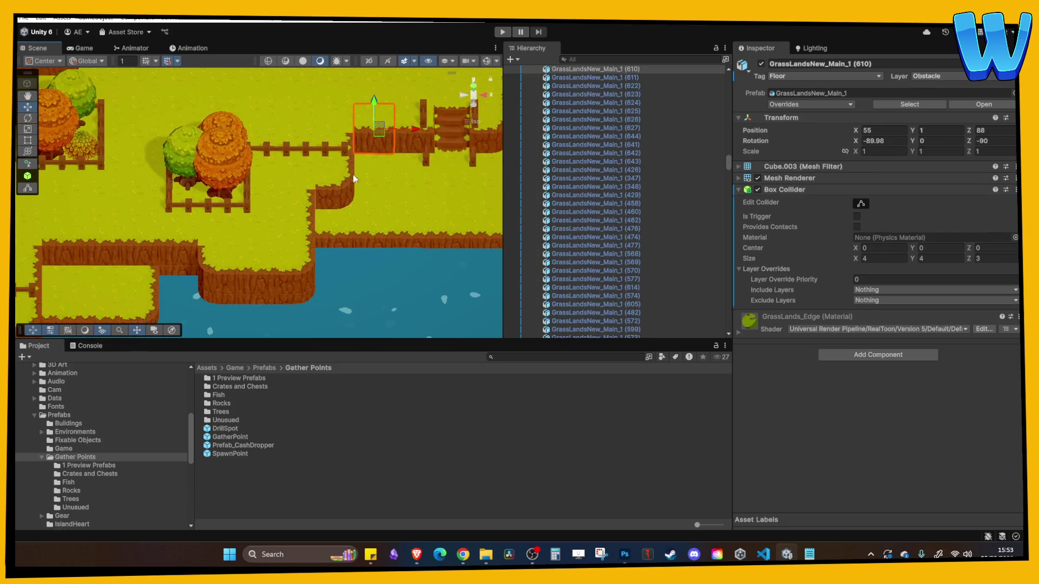
scroll(304, 206, up, 6)
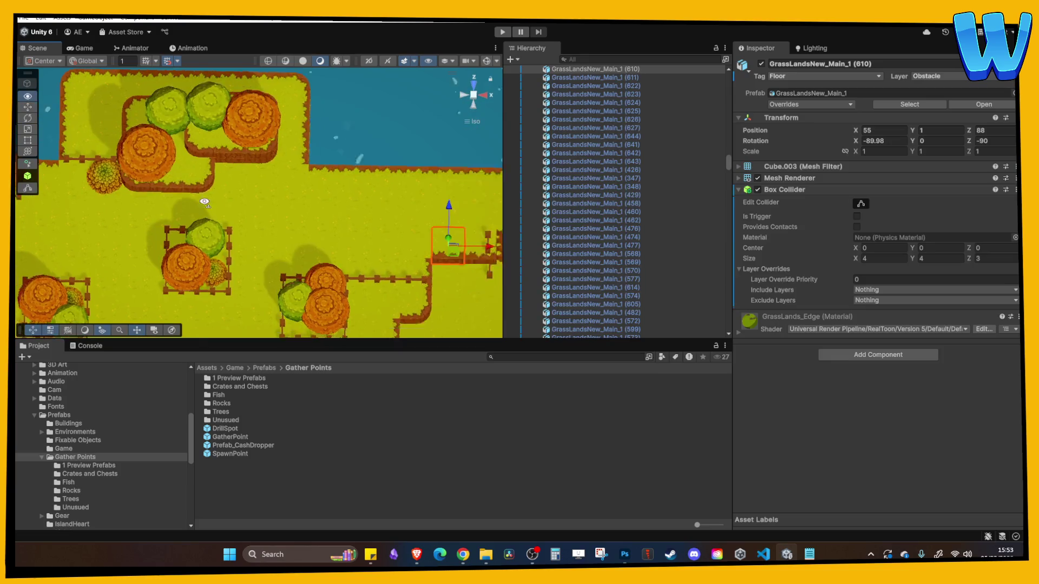
At the lower pen, duplicate the top-side fence panel to extend it upward
drag(234, 227, 278, 235)
click(270, 254)
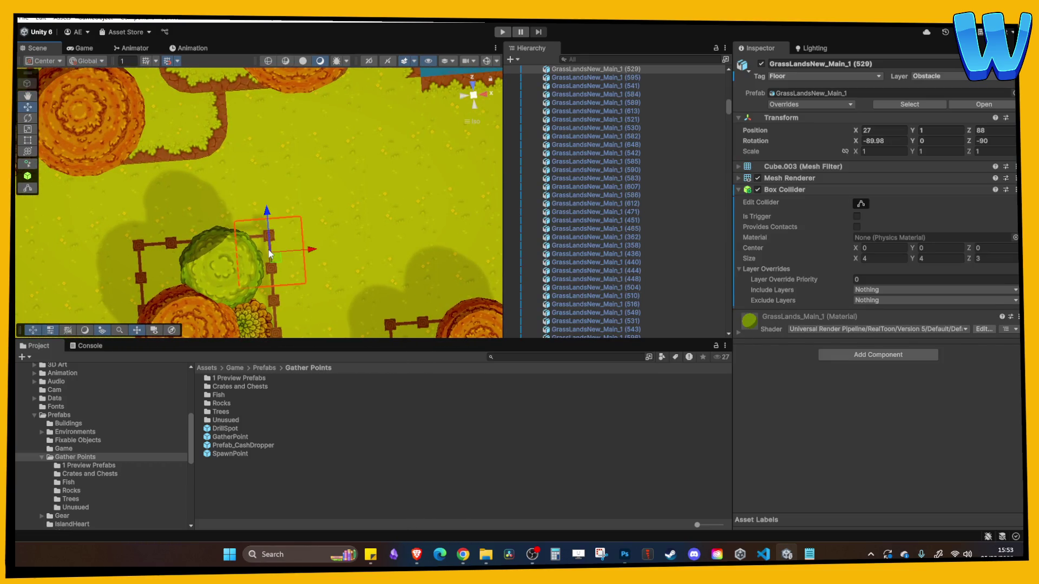
mouse_move(174, 242)
mouse_down()
mouse_move(203, 230)
mouse_move(195, 145)
mouse_up()
click(201, 244)
key(ctrl+d)
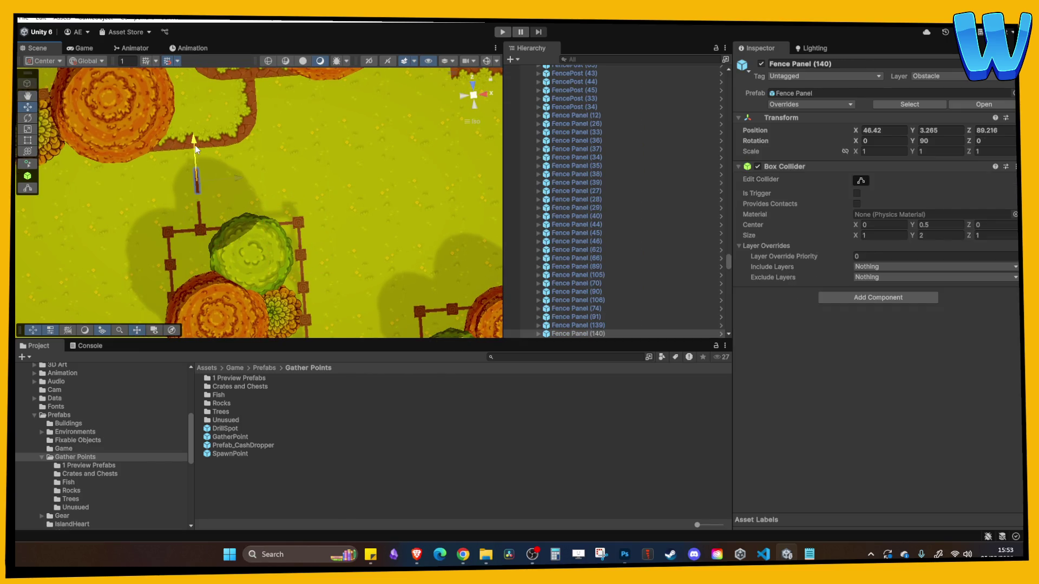
Duplicate a fence post twice and move the copy up along the new fence
click(200, 231)
key(ctrl+d)
drag(199, 208, 196, 129)
key(ctrl+d)
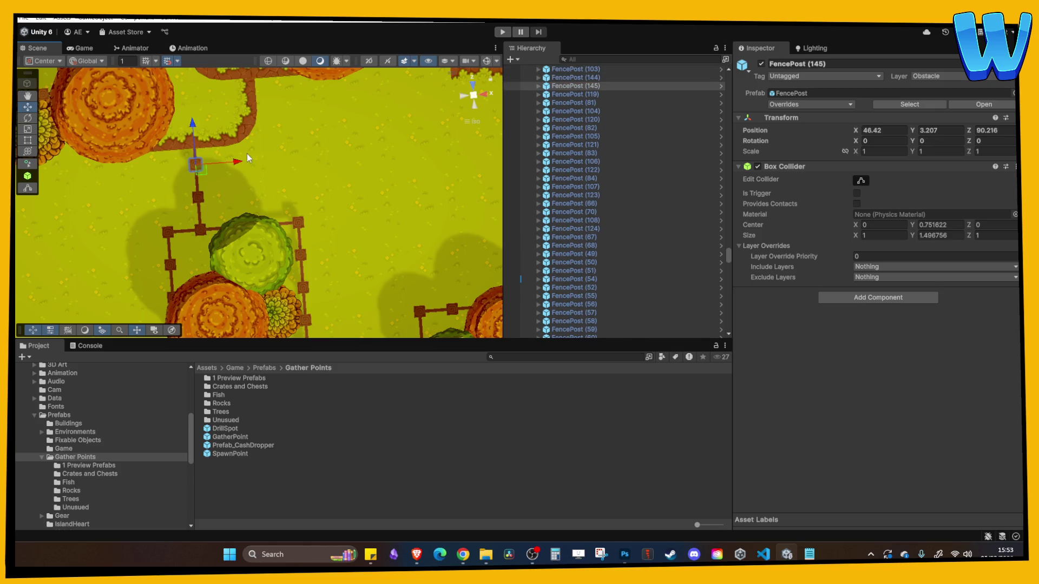
click(239, 155)
Centre the fenced tree plot by the river in view, then tilt to an angled view
mouse_move(239, 155)
mouse_down()
mouse_move(303, 232)
mouse_move(336, 202)
mouse_move(214, 263)
mouse_up()
scroll(343, 248, up, 5)
scroll(249, 266, down, 1)
drag(342, 245, 284, 243)
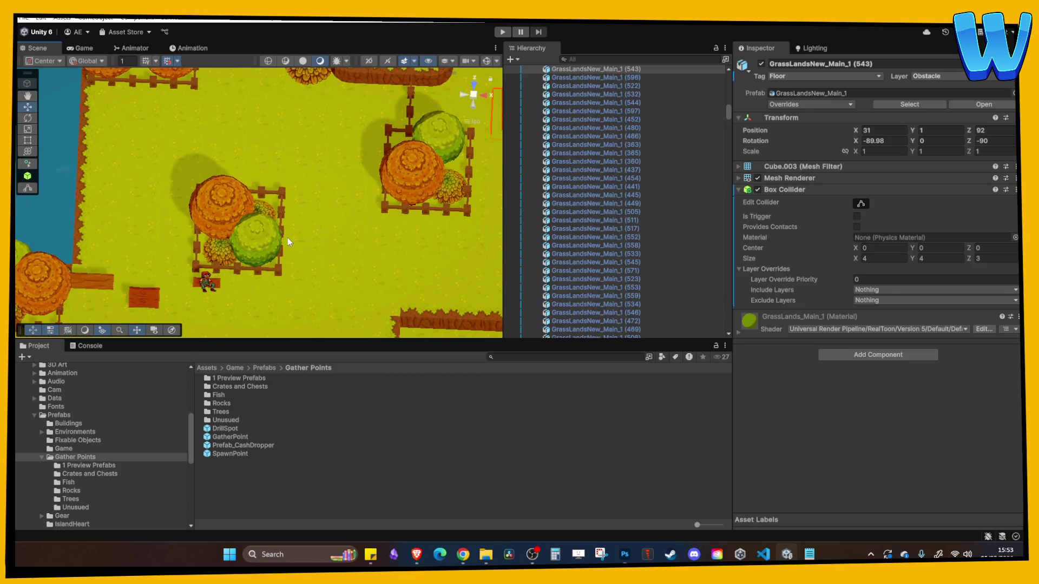
scroll(290, 226, left, 3)
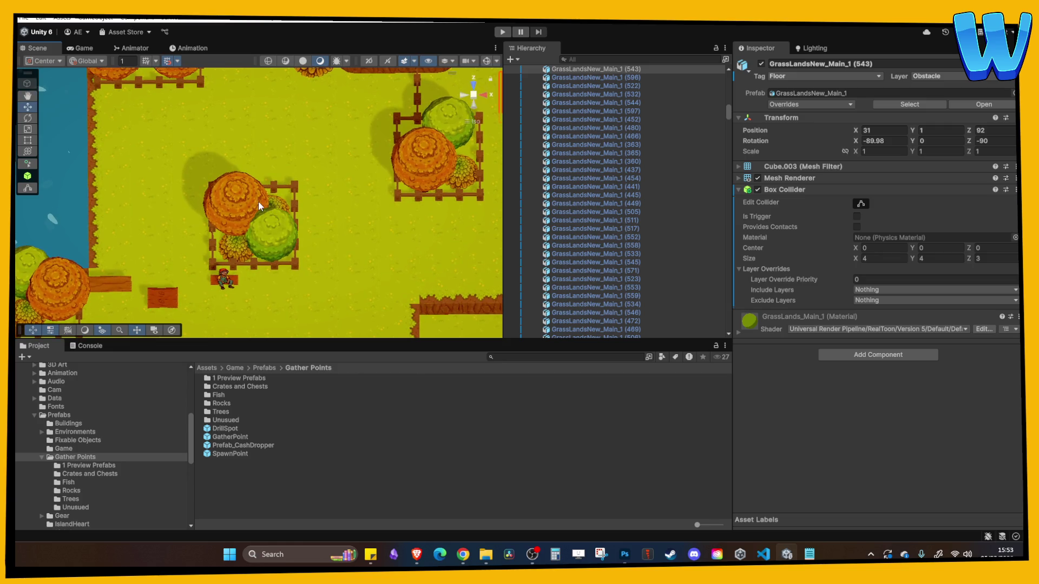
scroll(258, 201, left, 5)
mouse_move(303, 272)
mouse_down()
mouse_move(276, 303)
mouse_move(289, 167)
mouse_up()
Slide stump CutTreeTrunk (10) left, duplicate it back along Z, and rotate the copy's Model on Y
click(276, 295)
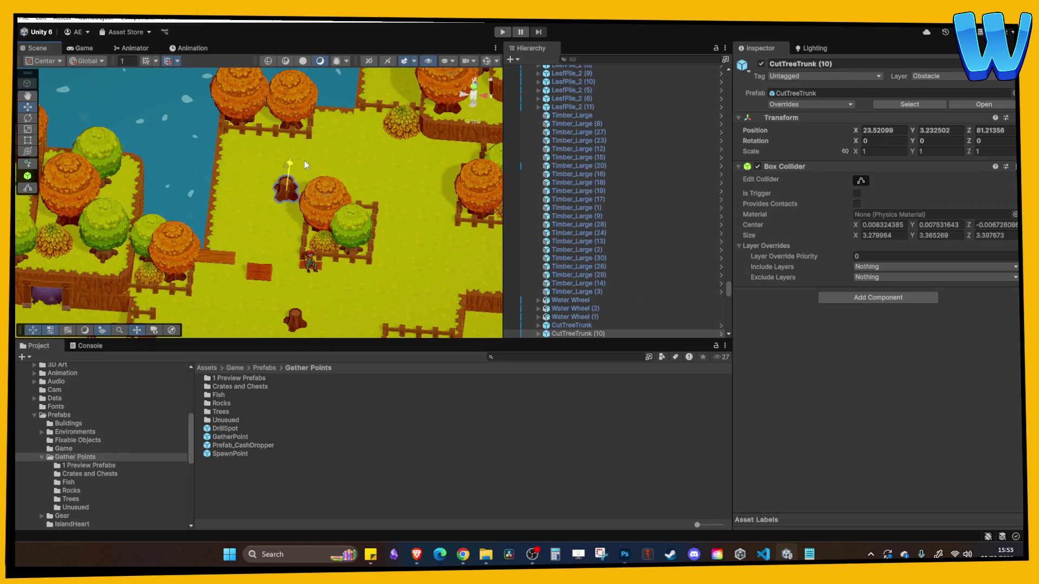
drag(327, 199, 267, 190)
key(ctrl+d)
drag(239, 156, 246, 114)
key(f)
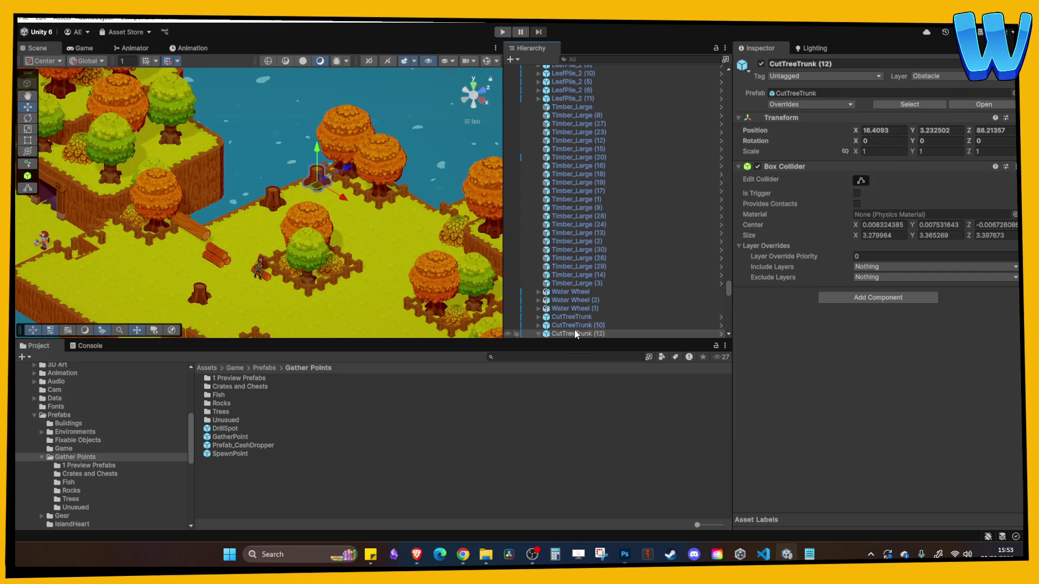
scroll(356, 223, up, 5)
scroll(607, 275, down, 5)
click(641, 154)
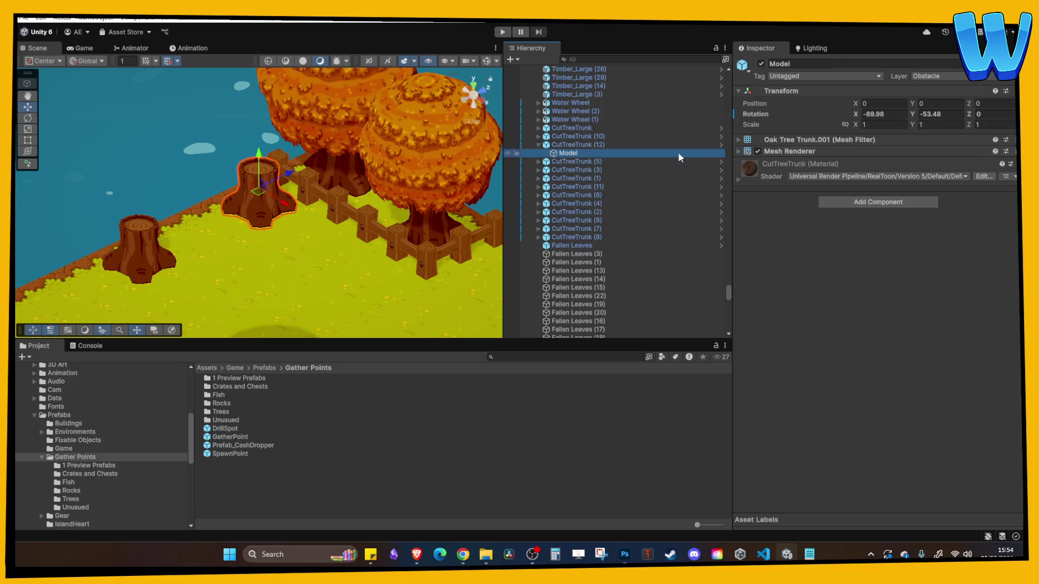
drag(918, 119, 853, 121)
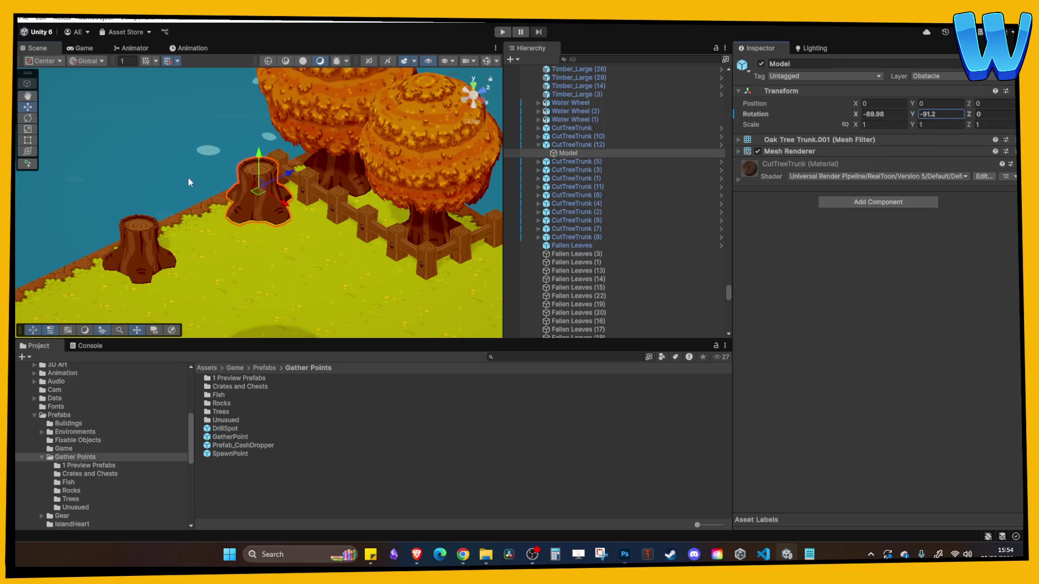
scroll(303, 232, down, 8)
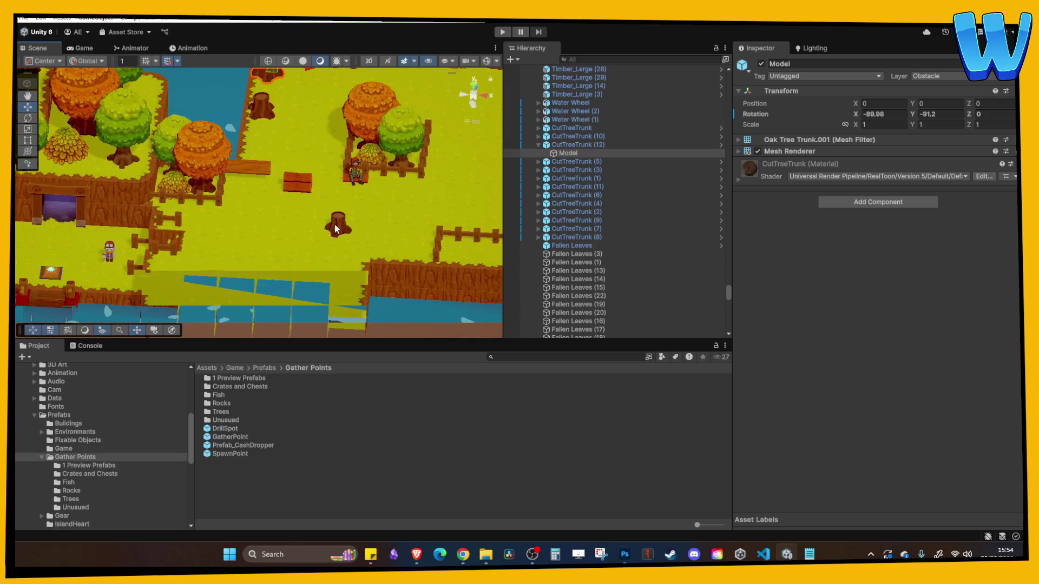
Move stump CutTreeTrunk (11) to X 22.41, Y 3.23, Z 84.22 near the water
click(336, 223)
drag(347, 202, 350, 73)
drag(368, 189, 334, 189)
scroll(333, 188, down, 2)
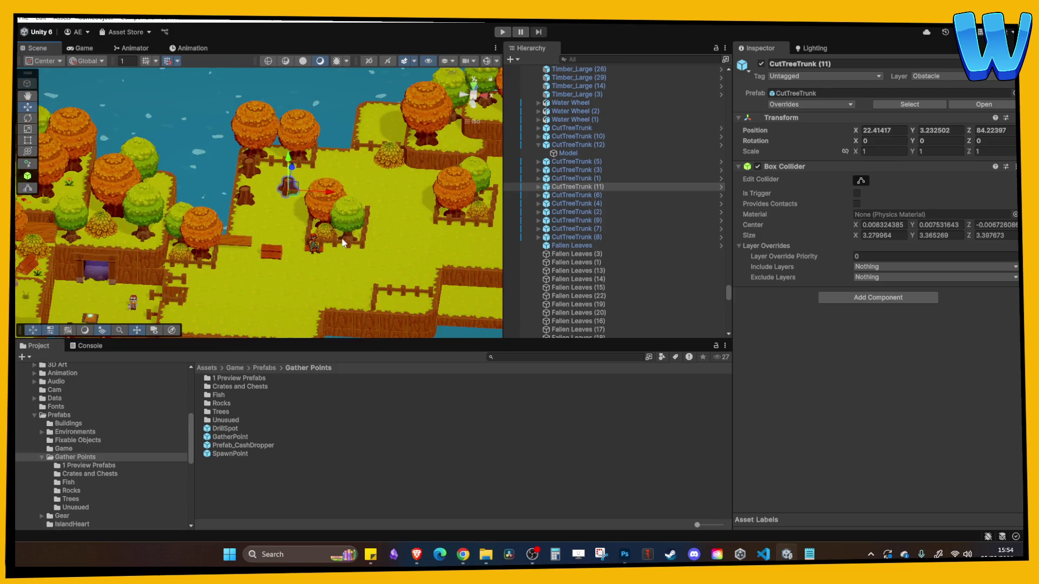
click(361, 226)
drag(358, 283, 359, 251)
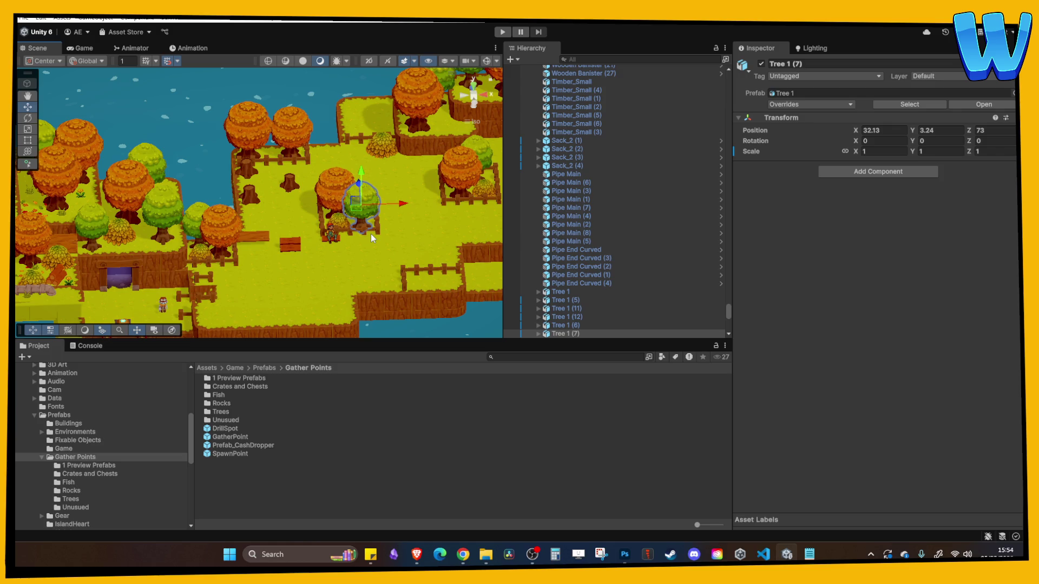
Move log Timber_Large (30) beside the fence to the right of the character
mouse_move(316, 150)
mouse_down()
mouse_move(244, 245)
mouse_move(248, 279)
mouse_move(246, 229)
mouse_up()
click(222, 211)
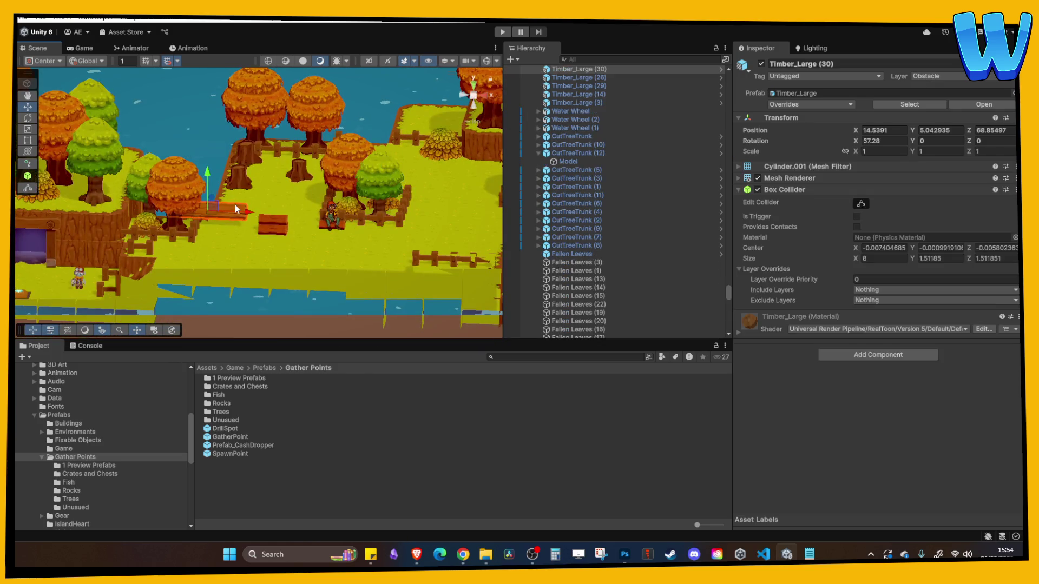
mouse_move(209, 193)
mouse_down()
mouse_move(211, 205)
mouse_move(384, 252)
mouse_move(411, 119)
mouse_up()
key(f)
drag(346, 207, 388, 191)
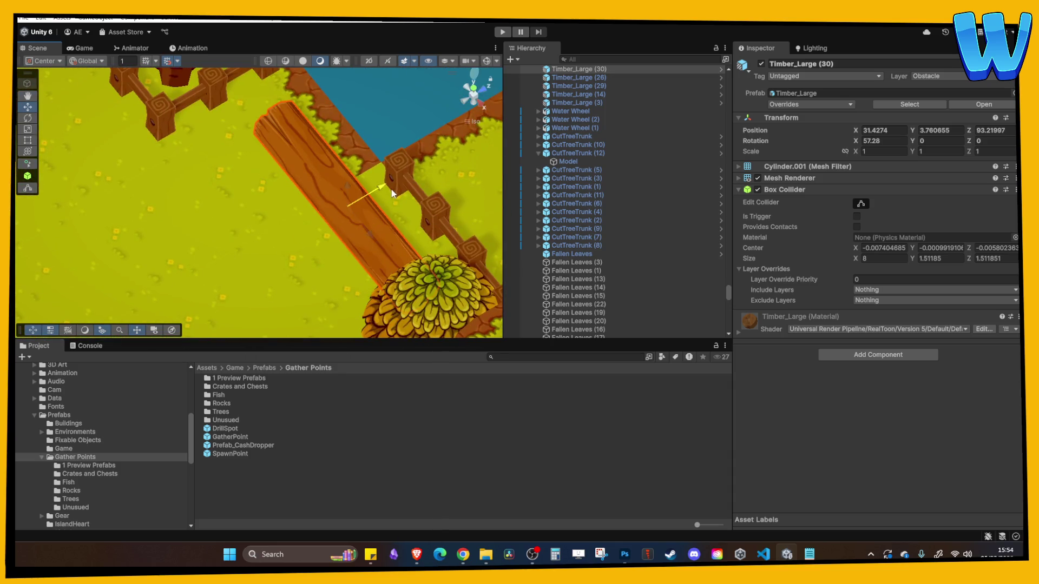
mouse_move(385, 234)
mouse_down()
mouse_move(348, 208)
mouse_move(411, 184)
mouse_move(437, 160)
mouse_move(336, 150)
mouse_move(324, 226)
mouse_up()
scroll(324, 225, down, 5)
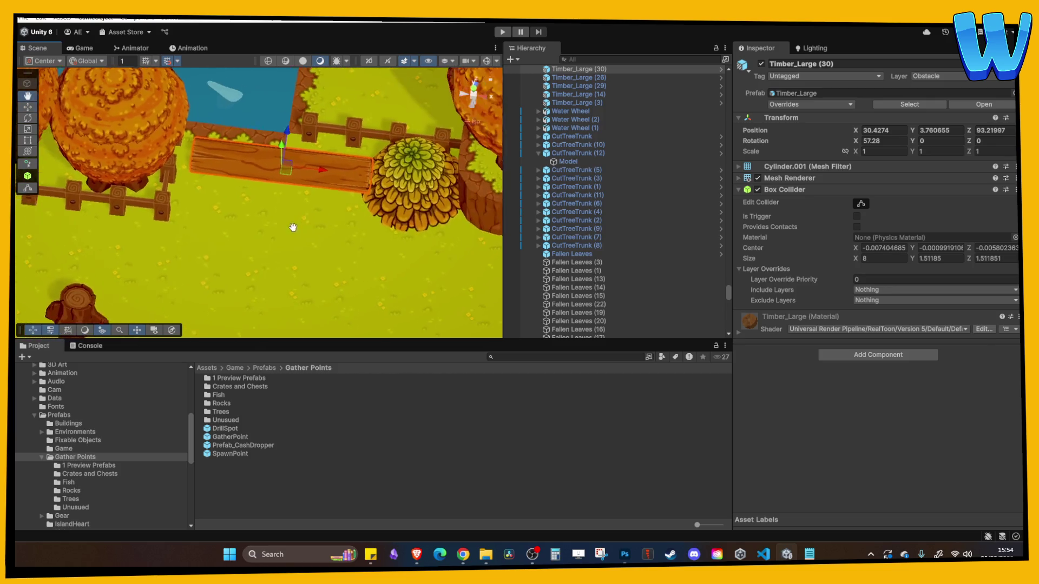
Duplicate the log twice to stack three logs together
key(ctrl+d)
mouse_move(255, 162)
mouse_down()
mouse_move(258, 187)
mouse_move(209, 188)
mouse_move(261, 180)
mouse_move(266, 168)
mouse_move(298, 188)
mouse_move(225, 119)
mouse_move(220, 145)
mouse_move(255, 219)
mouse_up()
key(ctrl+d)
key(ctrl+z)
key(ctrl+z)
shift+click(295, 223)
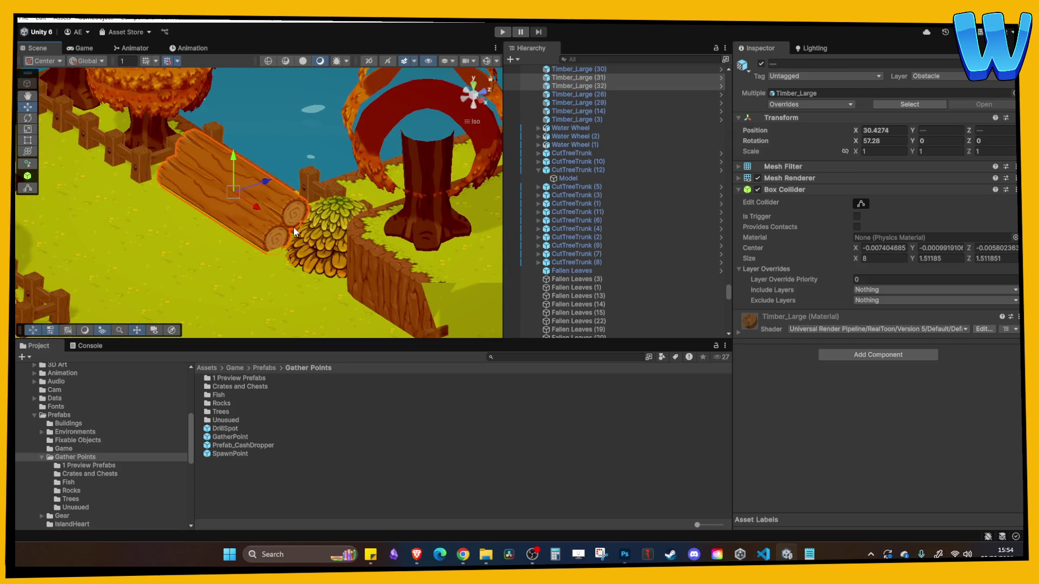
shift+click(294, 230)
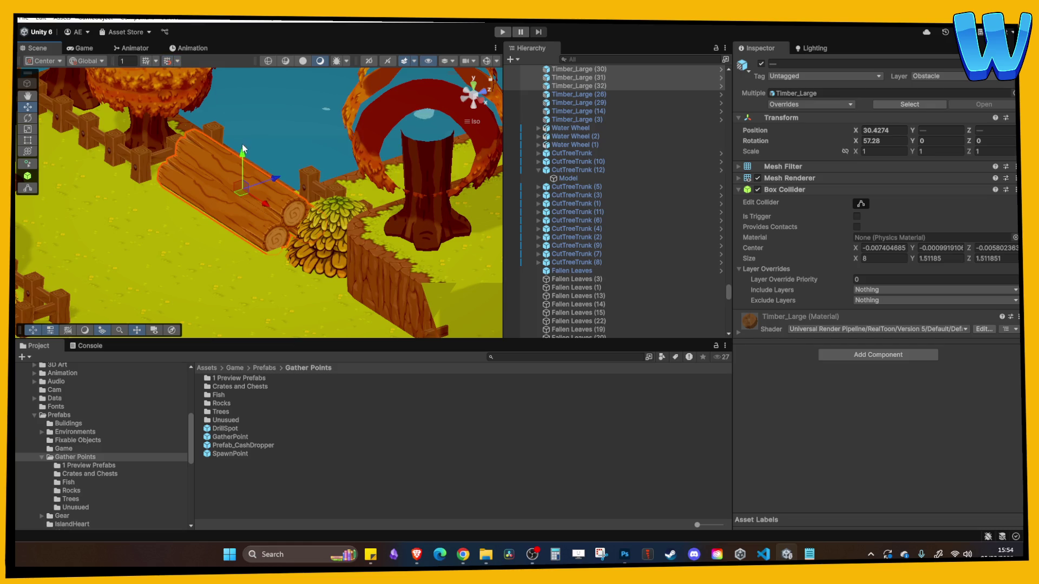
click(208, 263)
Rotate the top log Timber_Large (32) slightly on the stack
drag(208, 263, 396, 286)
click(251, 204)
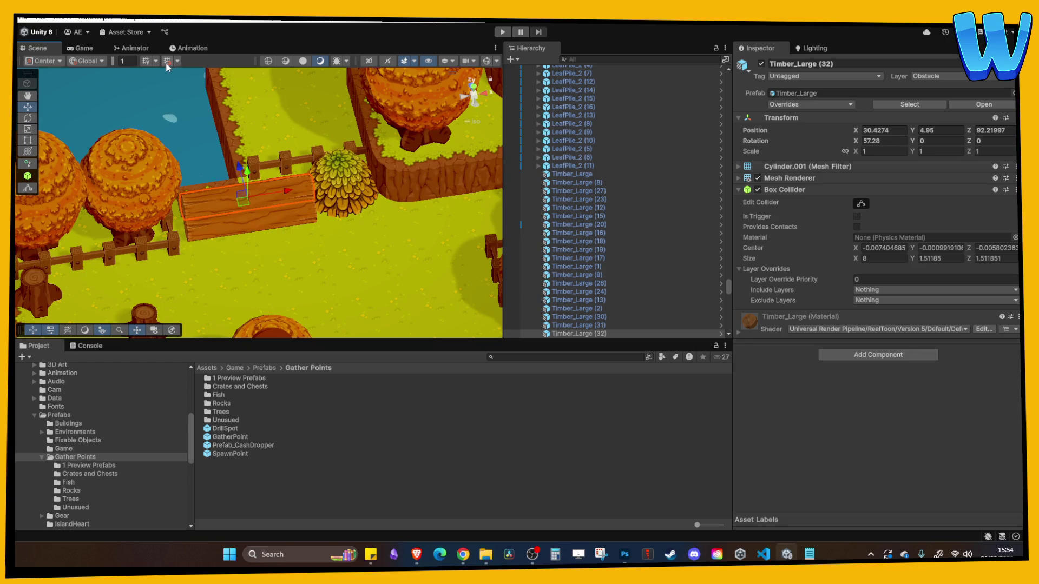
click(27, 118)
drag(282, 210, 262, 216)
click(352, 262)
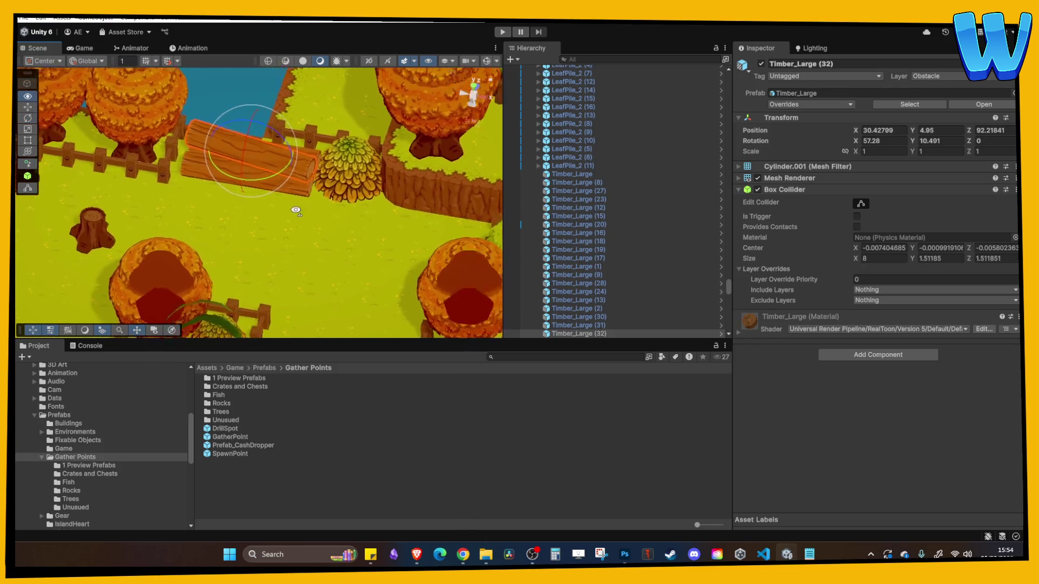
Raise leaf pile LeafPile_2 (16) slightly next to the logs
click(346, 167)
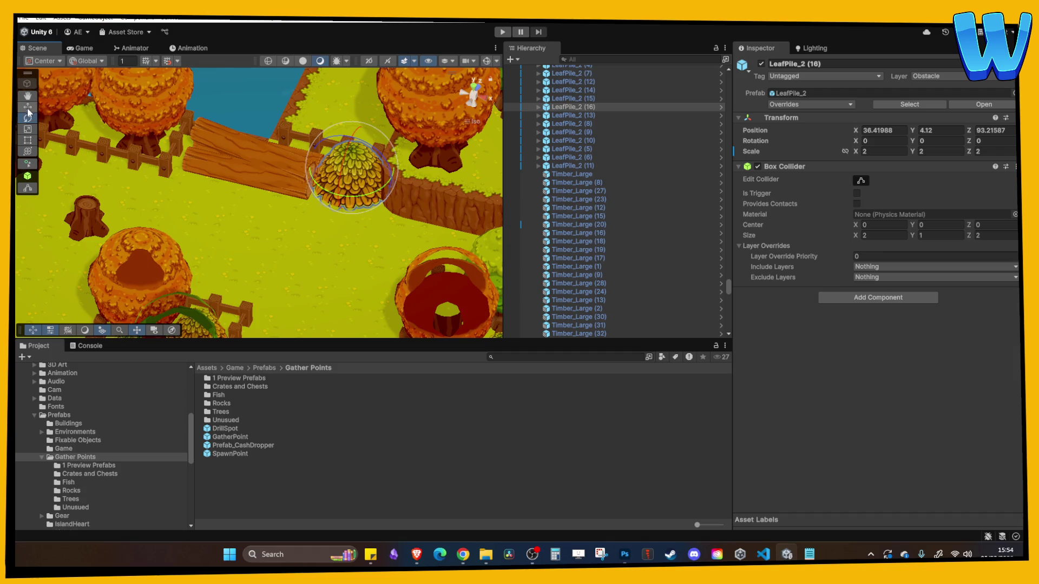
click(27, 107)
key(f)
mouse_move(260, 182)
mouse_down()
mouse_move(259, 173)
mouse_move(264, 213)
mouse_up()
scroll(310, 217, down, 5)
Duplicate the leaf pile, scale the copy to 1.5, and place it at X 27.42, Z 89.22
key(ctrl+d)
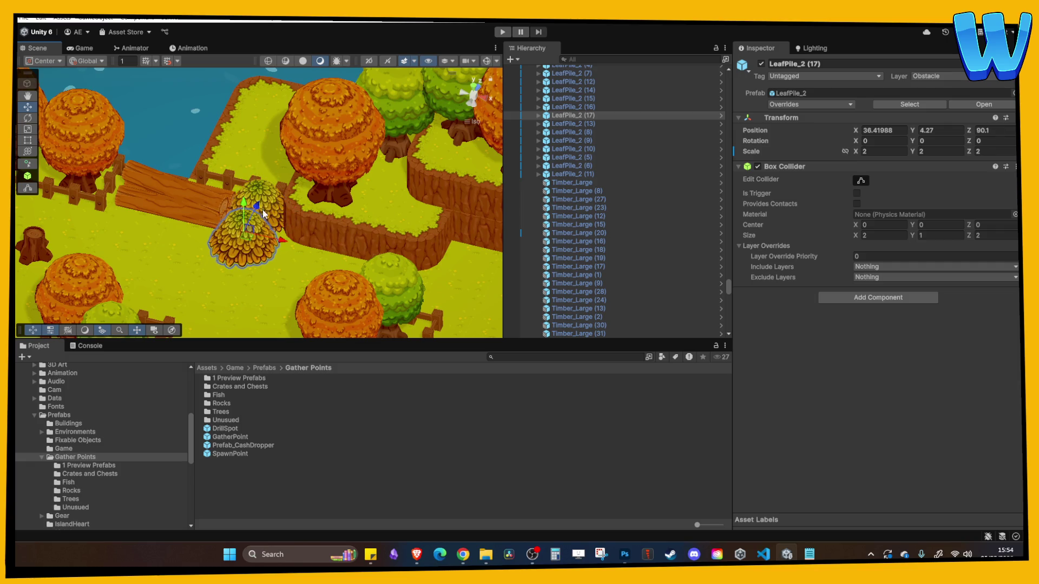
key(f)
key(ctrl+z)
click(881, 152)
text(1.51.)
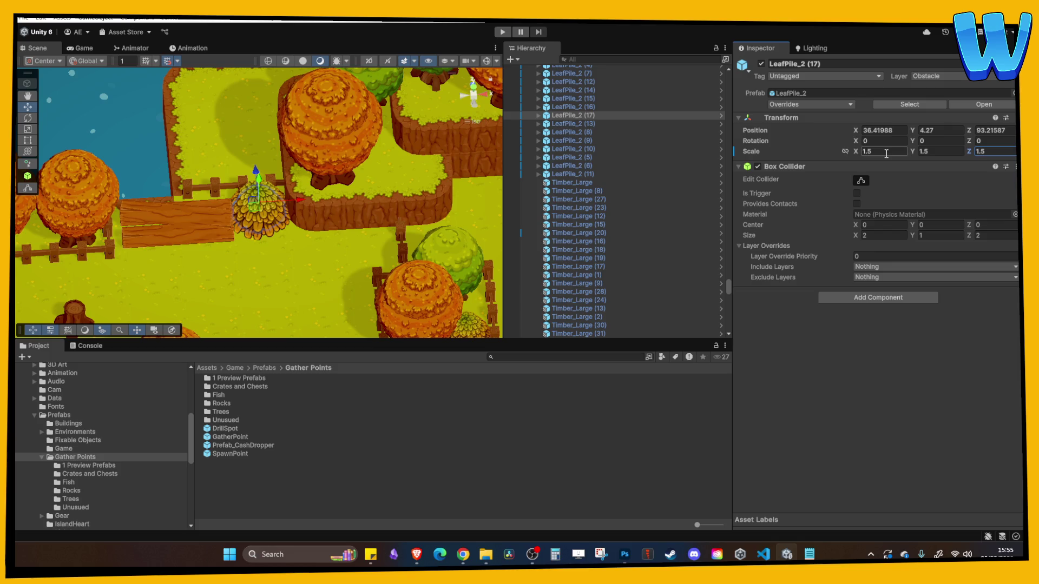
drag(257, 176, 267, 218)
mouse_move(304, 246)
mouse_down()
mouse_move(411, 245)
mouse_move(290, 245)
mouse_move(396, 239)
mouse_move(323, 265)
mouse_up()
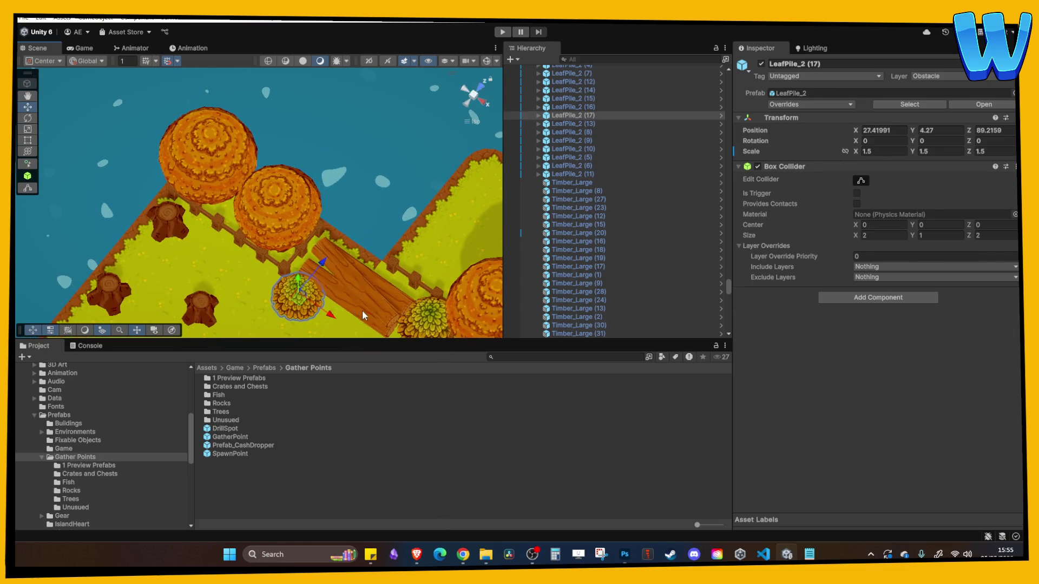
Select the middle log and make the Scene view area taller
click(363, 310)
drag(309, 340, 310, 228)
drag(306, 360, 305, 369)
scroll(349, 193, down, 6)
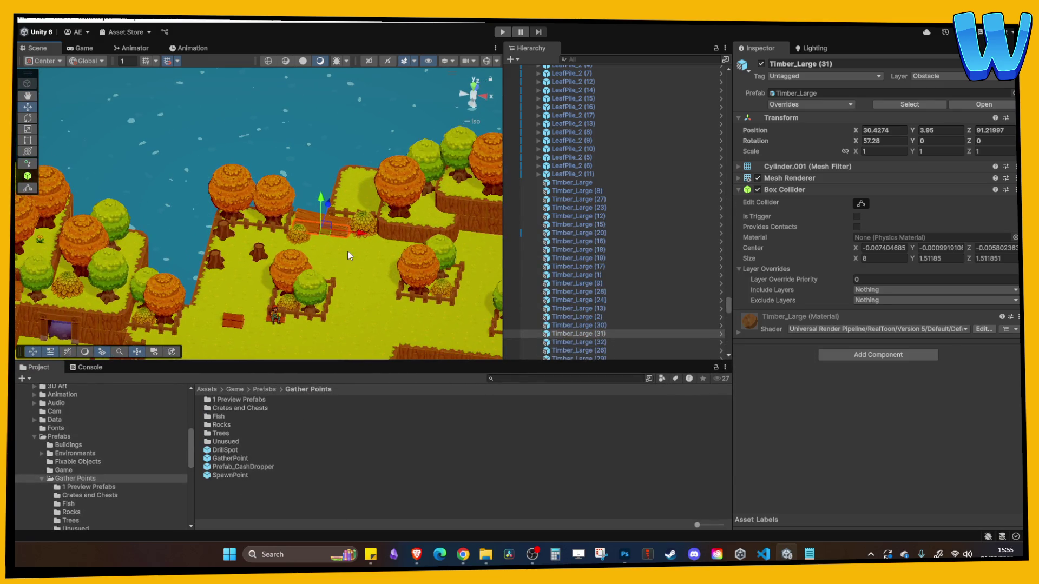
Move a stump near the shore down along Z
scroll(341, 260, down, 3)
scroll(358, 235, down, 5)
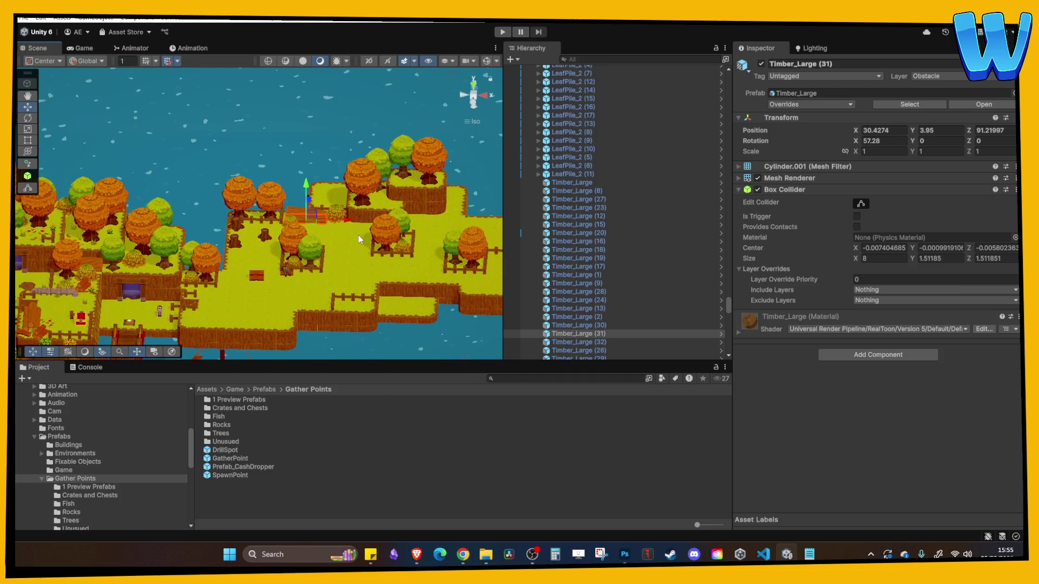
scroll(352, 308, up, 5)
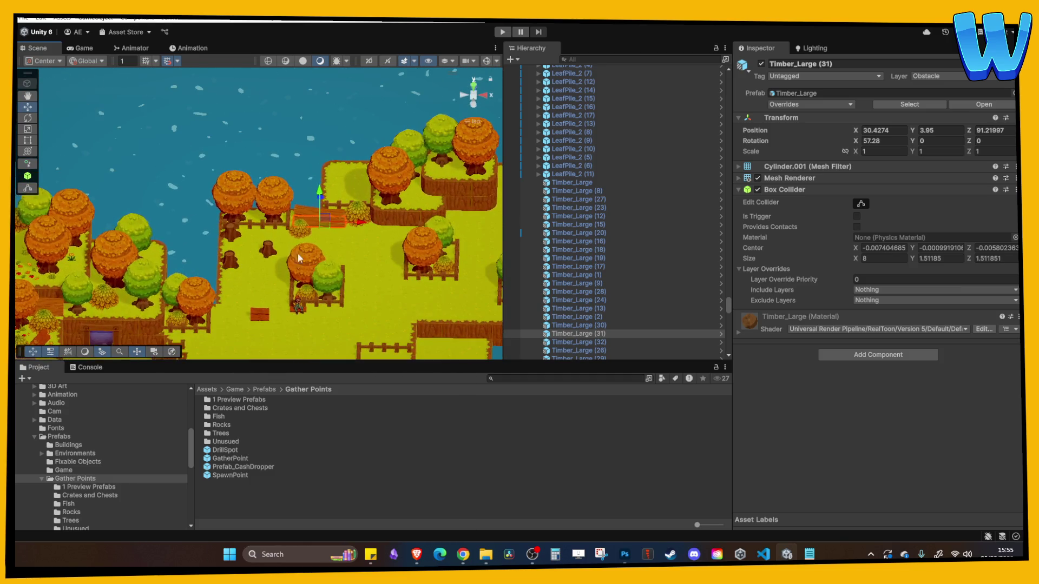
click(268, 249)
click(226, 264)
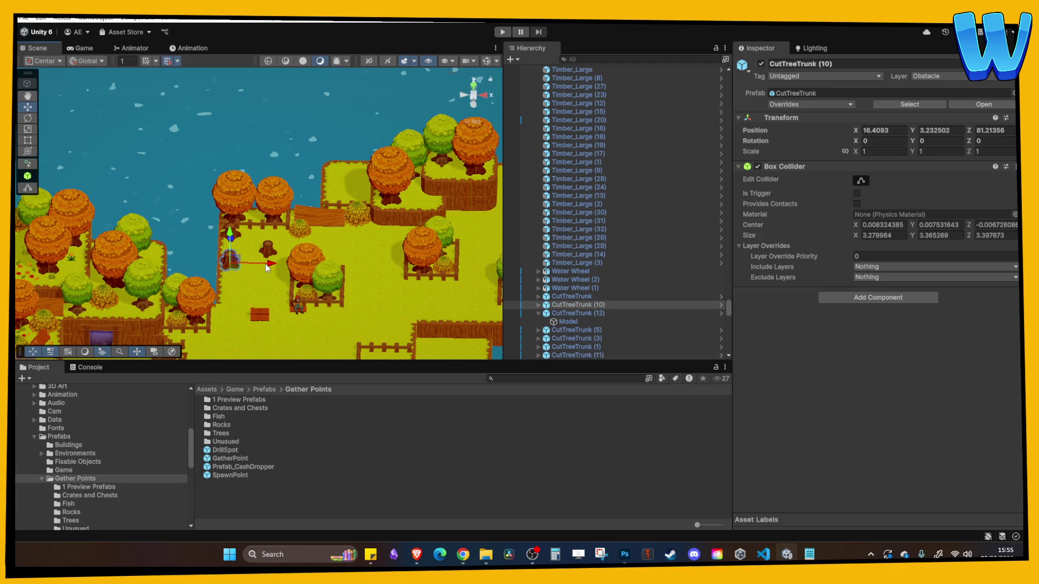
mouse_move(236, 240)
mouse_down()
mouse_move(237, 268)
mouse_move(277, 294)
mouse_move(280, 232)
mouse_up()
Move another tree stump far to the right
click(268, 316)
click(230, 234)
click(323, 242)
mouse_move(388, 251)
mouse_down()
mouse_move(460, 264)
mouse_move(480, 302)
mouse_up()
click(404, 309)
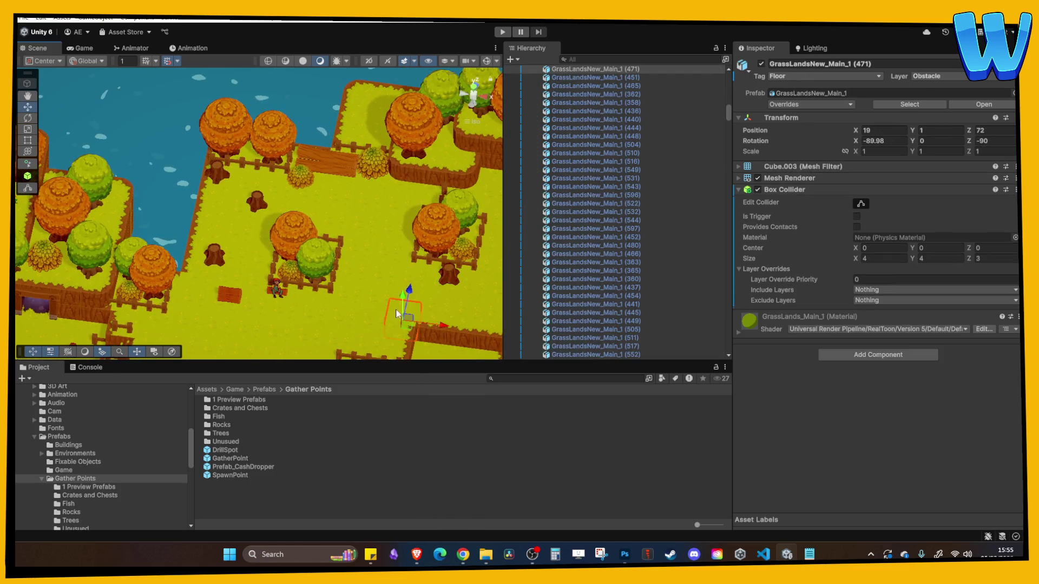
scroll(344, 254, up, 2)
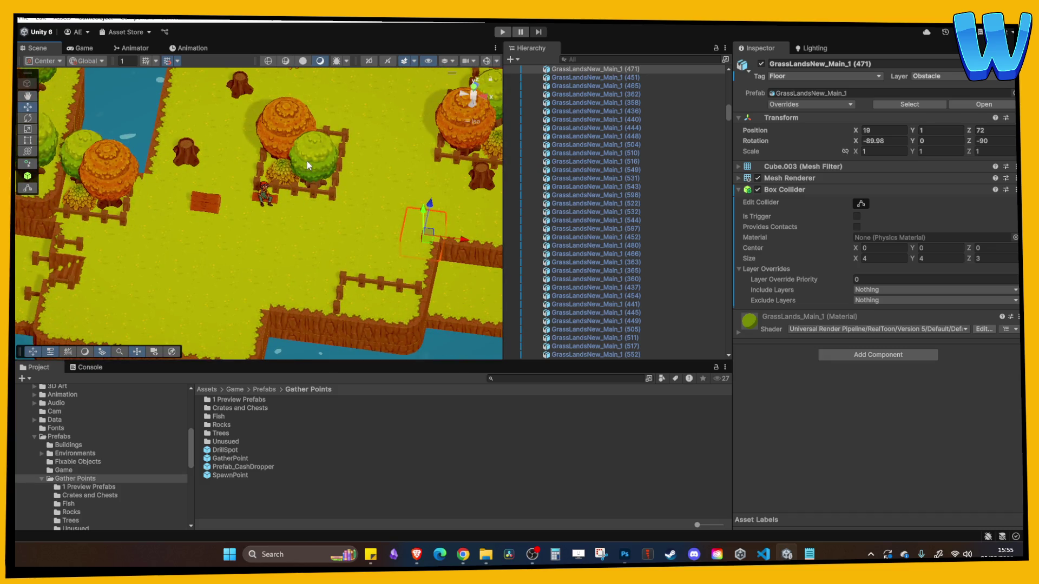
Duplicate green tree Tree 1 (7) and place the copy on the lower grass at X 38.42
click(327, 155)
key(ctrl+d)
mouse_move(320, 156)
mouse_down()
mouse_move(293, 266)
mouse_move(403, 287)
mouse_move(416, 200)
mouse_move(342, 160)
mouse_move(292, 206)
mouse_up()
click(184, 140)
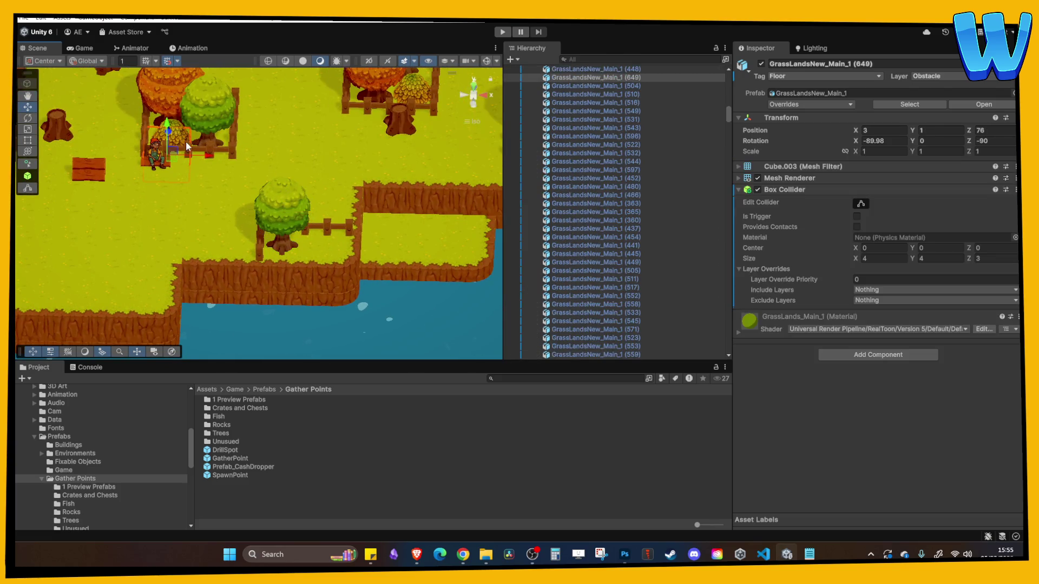
click(193, 139)
Duplicate LeafPile_2 (14) and place the copy beside the new tree near the fence
click(173, 124)
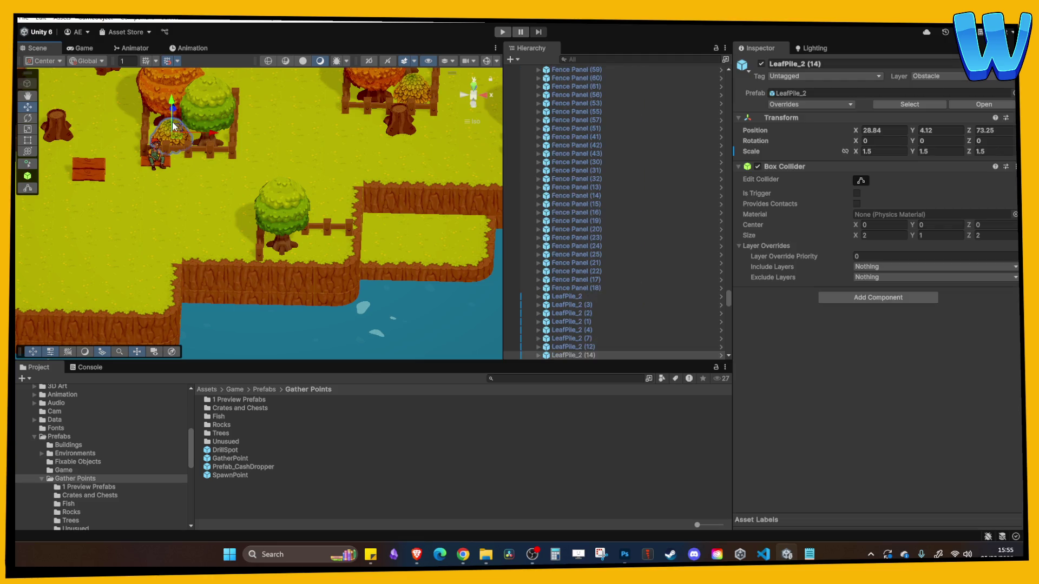
key(ctrl+d)
mouse_move(201, 132)
mouse_down()
mouse_move(362, 146)
mouse_move(336, 119)
mouse_move(330, 216)
mouse_move(313, 250)
mouse_up()
click(383, 203)
click(313, 250)
click(330, 174)
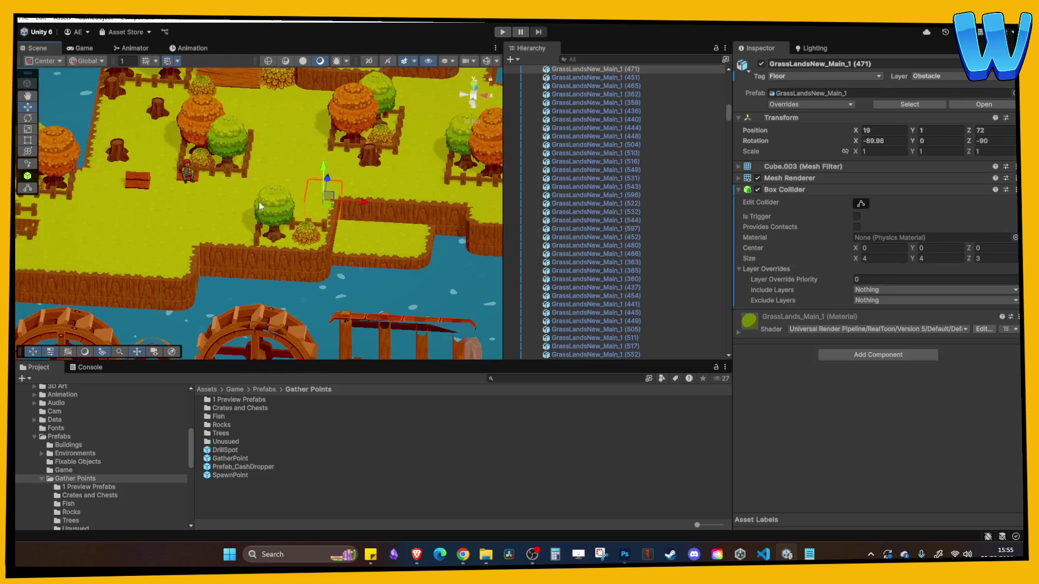